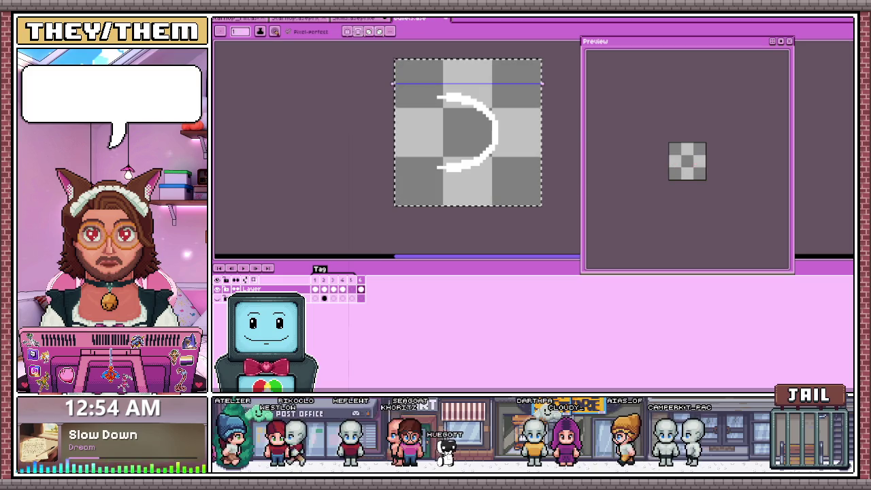
- Zoom in and out around the crescent sprite and pick the Pencil tool (B)
scroll(395, 127, "up", 1)
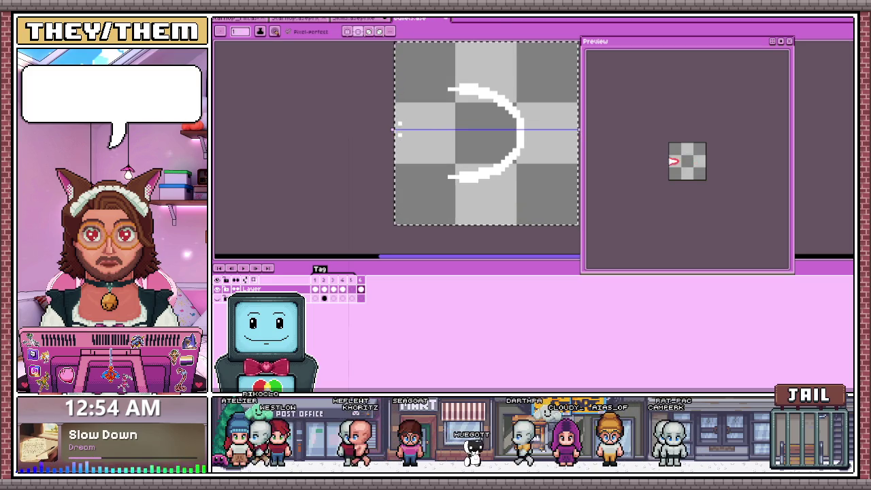
scroll(395, 130, "down", 1)
scroll(395, 185, "up", 1)
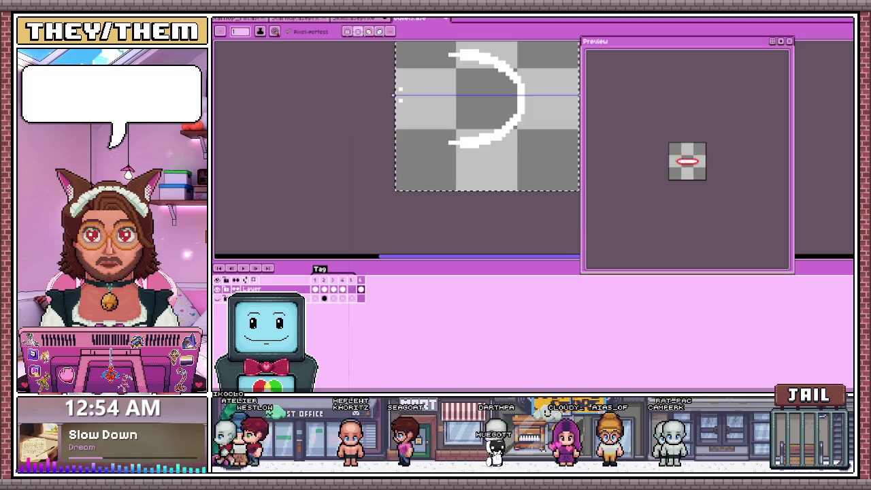
scroll(396, 185, "down", 1)
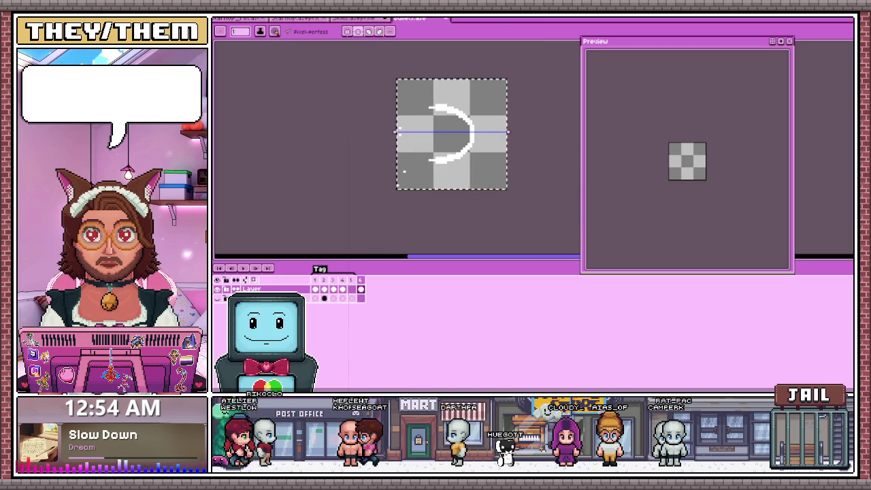
scroll(405, 143, "up", 1)
scroll(395, 177, "up", 1)
scroll(429, 115, "down", 2)
scroll(497, 80, "up", 1)
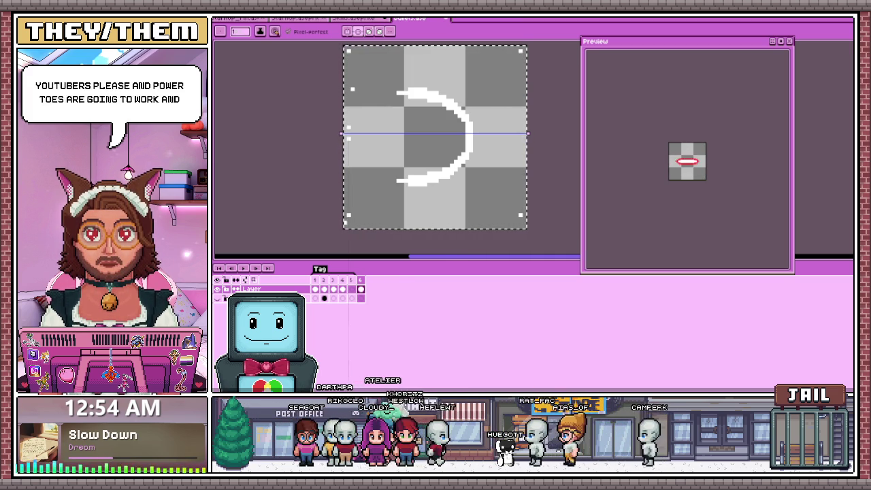
key("b")
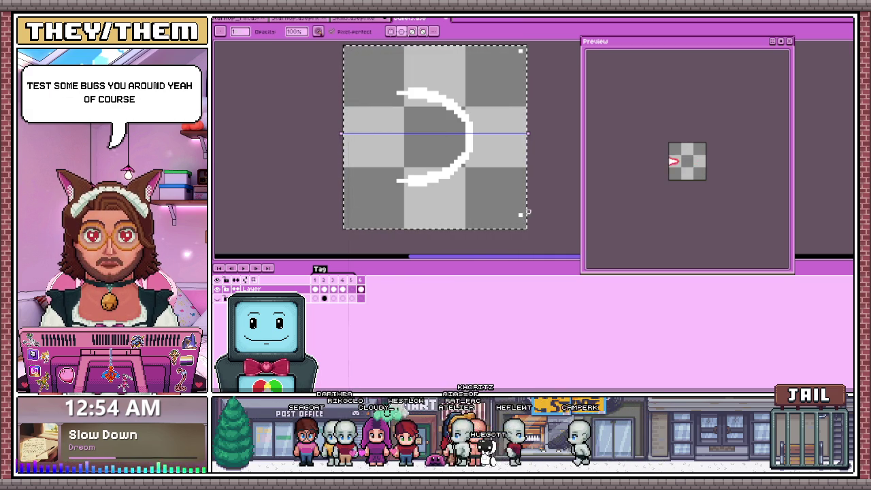
- Zoom across the crescent's arc while switching between Eraser (E) and Pencil (B)
scroll(539, 97, "down", 2)
scroll(476, 95, "up", 4)
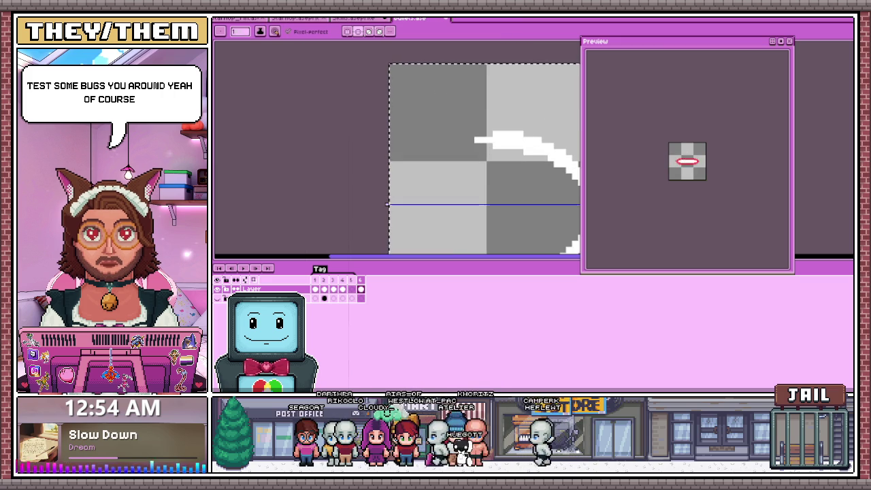
scroll(483, 157, "down", 1)
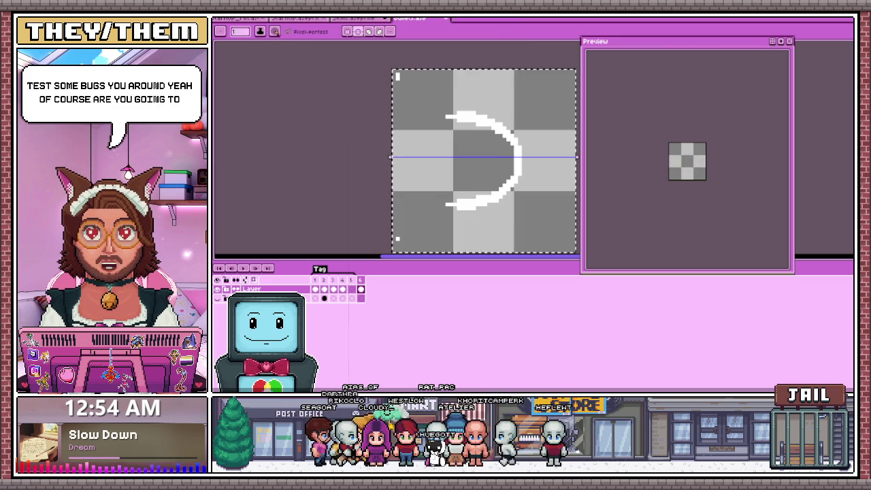
scroll(484, 156, "down", 1)
scroll(484, 146, "up", 1)
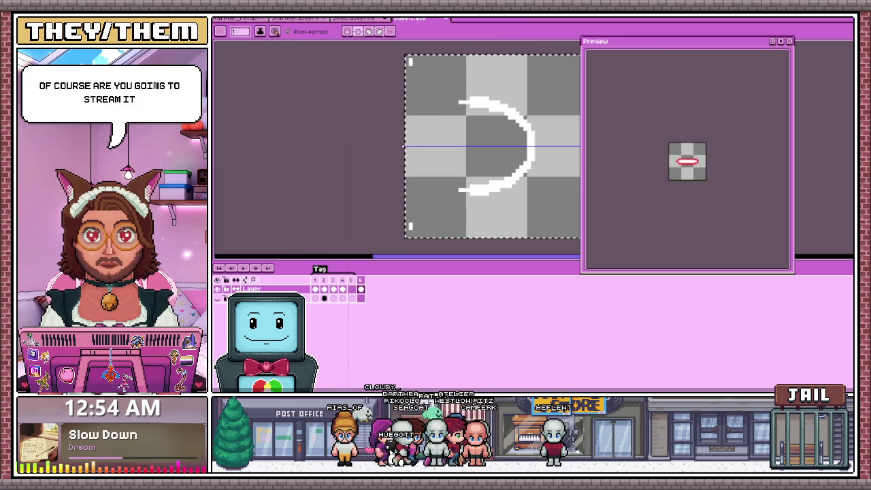
scroll(403, 146, "down", 2)
scroll(401, 197, "up", 2)
scroll(398, 241, "up", 1)
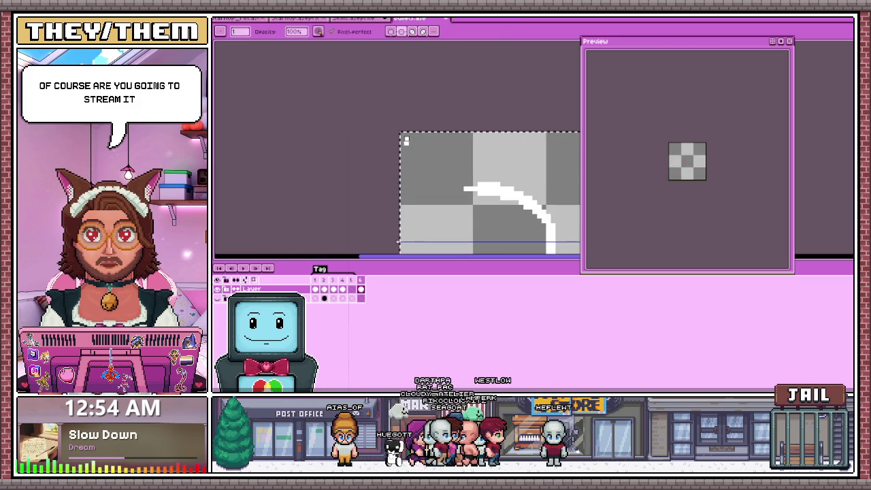
key("e")
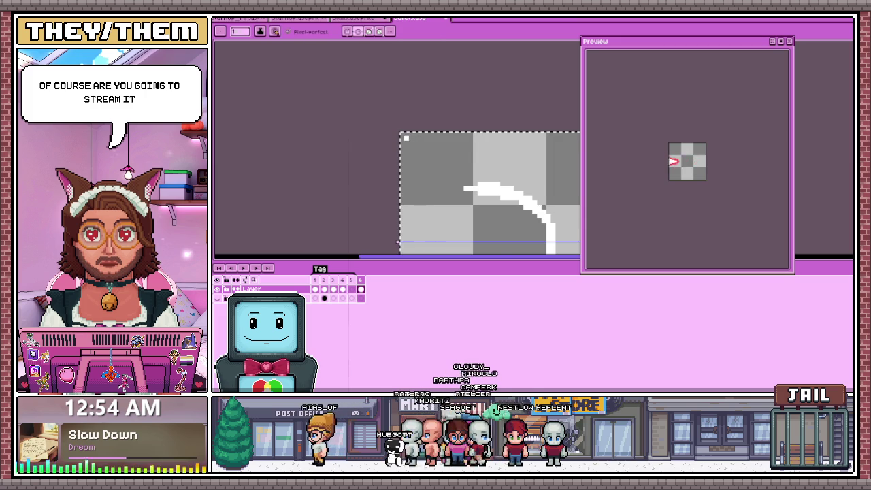
scroll(406, 138, "down", 3)
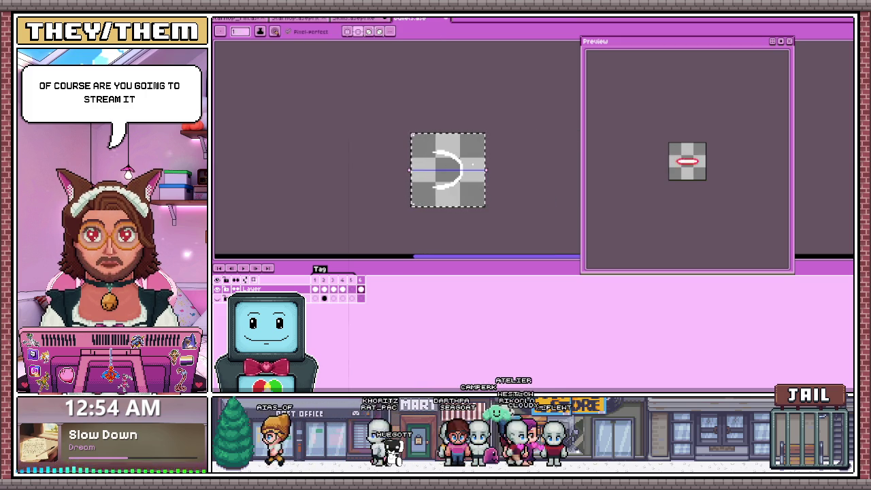
scroll(477, 157, "up", 2)
scroll(476, 156, "up", 1)
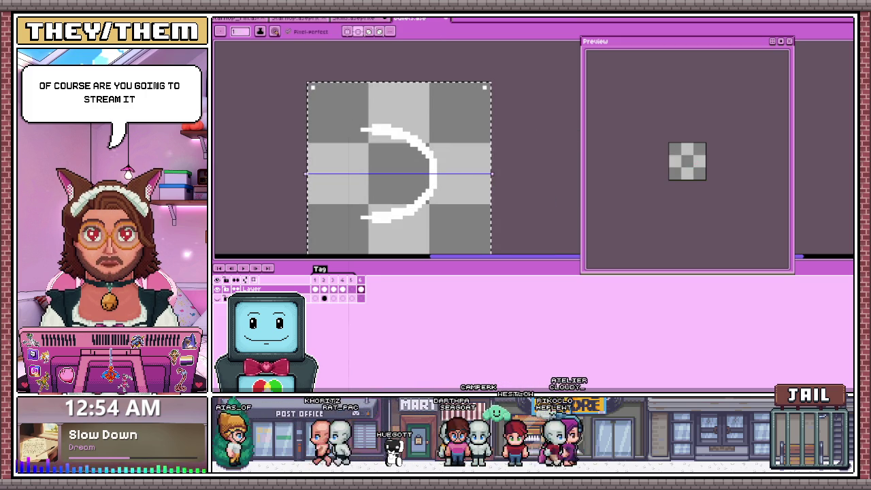
scroll(473, 134, "down", 2)
key("b")
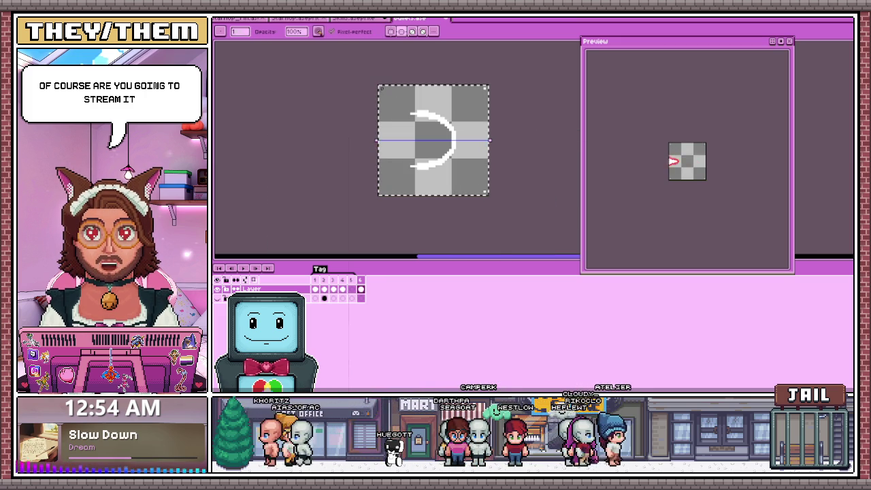
- Zoom in and out to check the arc's thickness with the Eraser, ending on the Pencil
key("e")
scroll(436, 129, "up", 1)
scroll(436, 129, "up", 2)
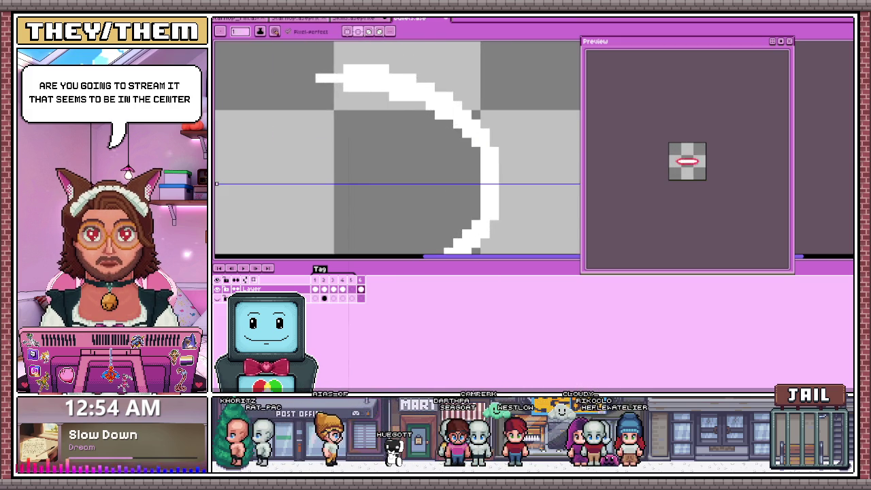
scroll(436, 130, "down", 2)
scroll(449, 122, "down", 1)
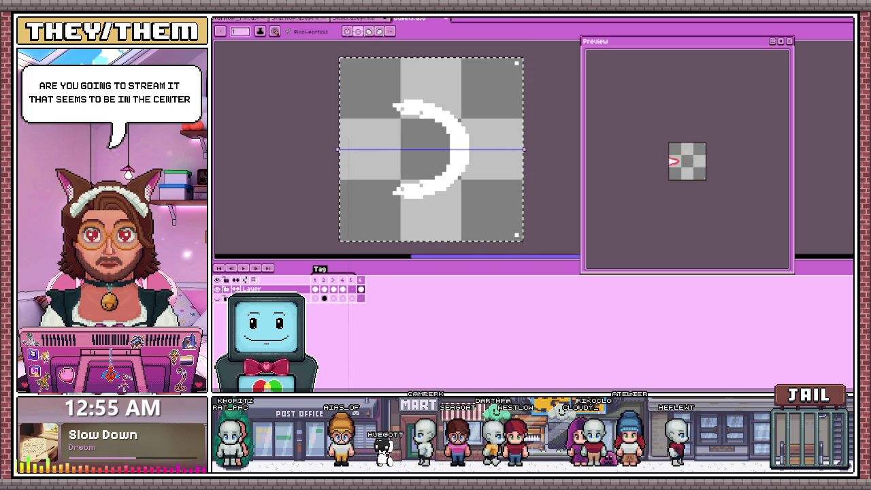
scroll(427, 154, "down", 1)
scroll(427, 153, "up", 1)
scroll(428, 154, "down", 1)
scroll(419, 146, "up", 1)
scroll(412, 143, "up", 1)
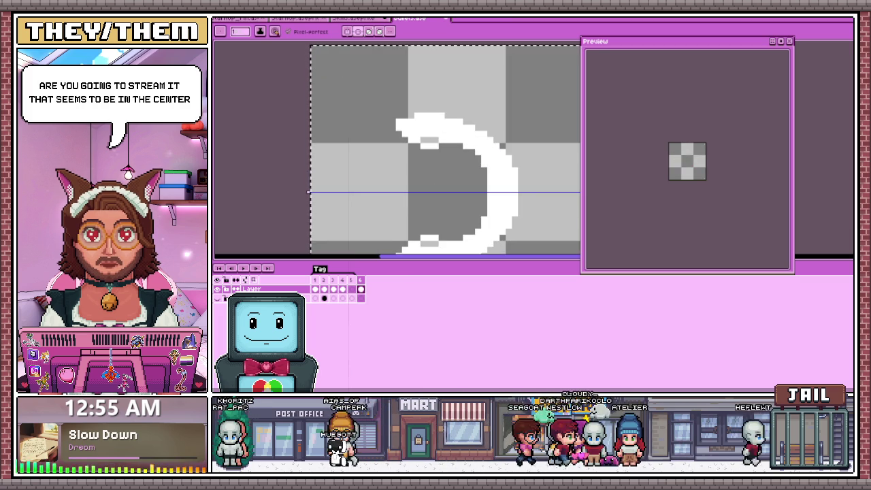
scroll(434, 130, "down", 1)
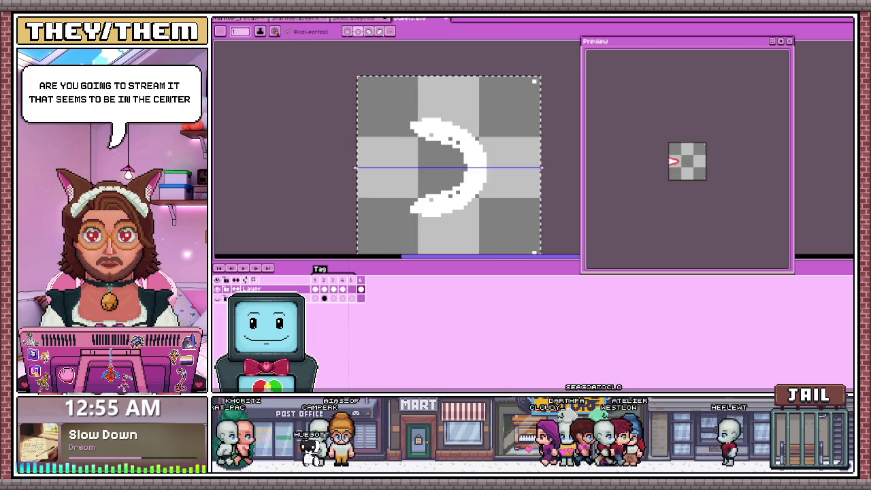
scroll(444, 204, "up", 1)
key("b")
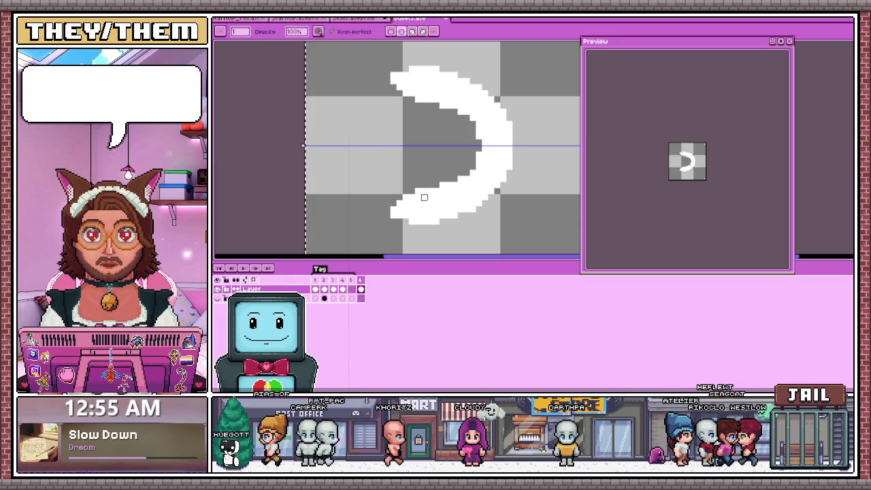
- Zoom in and out to inspect the gaps along the white crescent
scroll(406, 197, "up", 1)
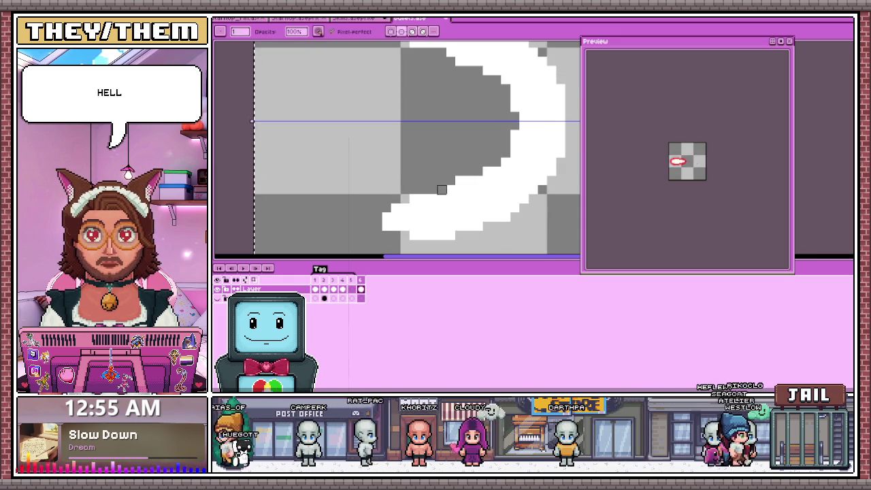
scroll(478, 170, "down", 1)
scroll(449, 149, "up", 1)
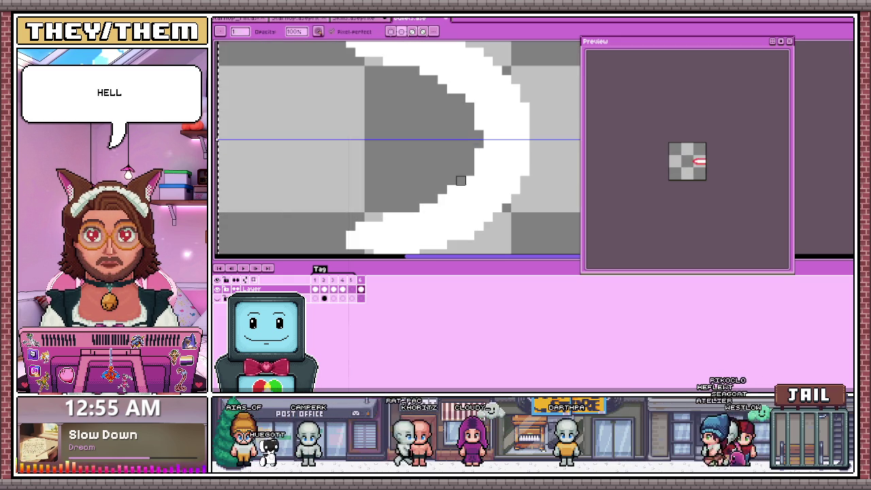
scroll(429, 133, "down", 1)
scroll(417, 123, "up", 1)
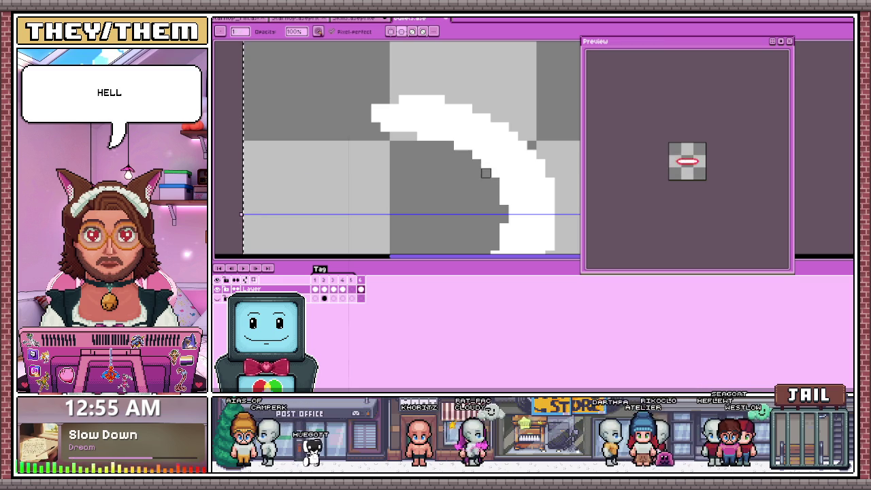
scroll(503, 178, "down", 1)
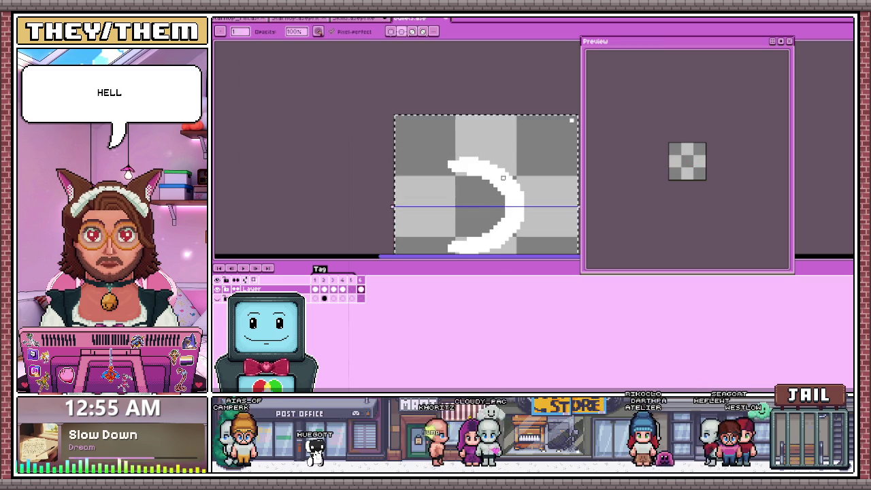
scroll(504, 196, "up", 1)
scroll(505, 205, "down", 2)
scroll(487, 190, "up", 2)
scroll(490, 181, "up", 1)
scroll(498, 170, "down", 2)
scroll(497, 170, "down", 1)
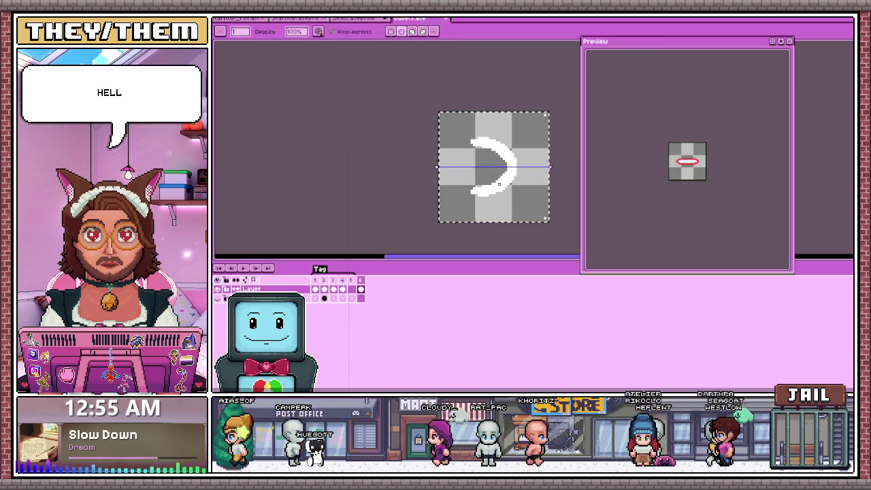
- Erase the stray pixels along the crescent's lower edge with the Eraser
scroll(499, 161, "up", 3)
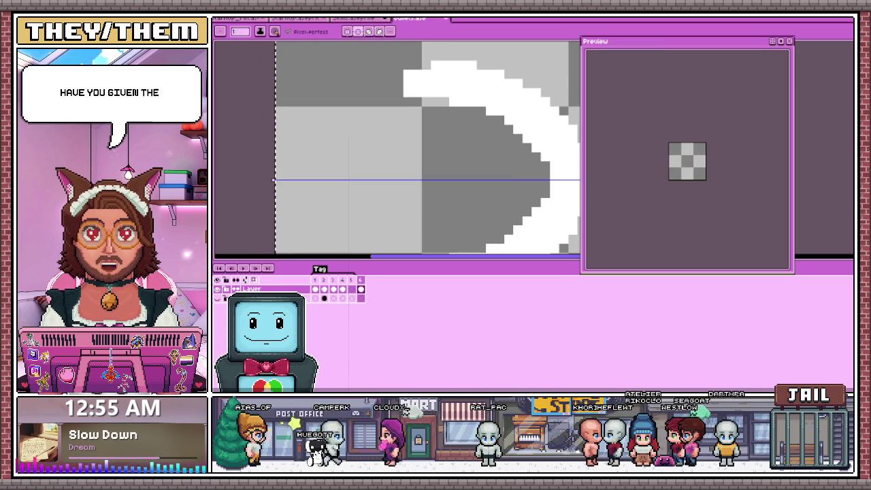
scroll(367, 153, "down", 2)
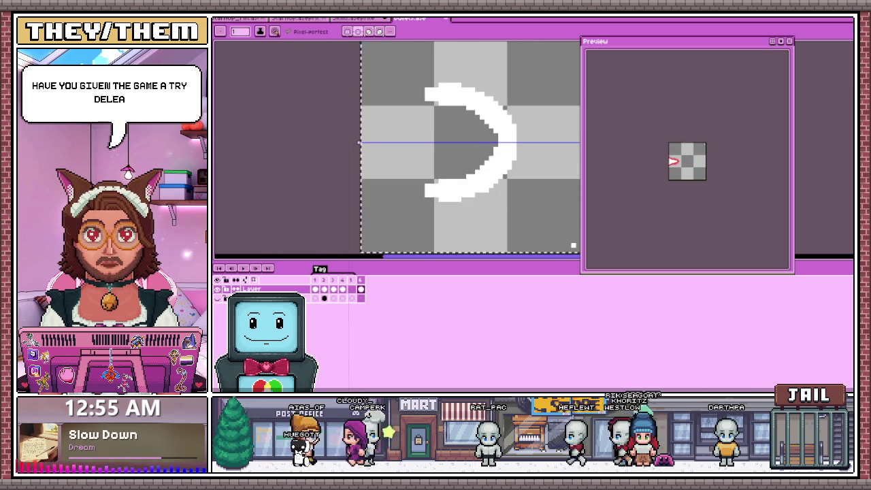
scroll(367, 153, "up", 2)
scroll(367, 153, "down", 2)
scroll(496, 188, "up", 1)
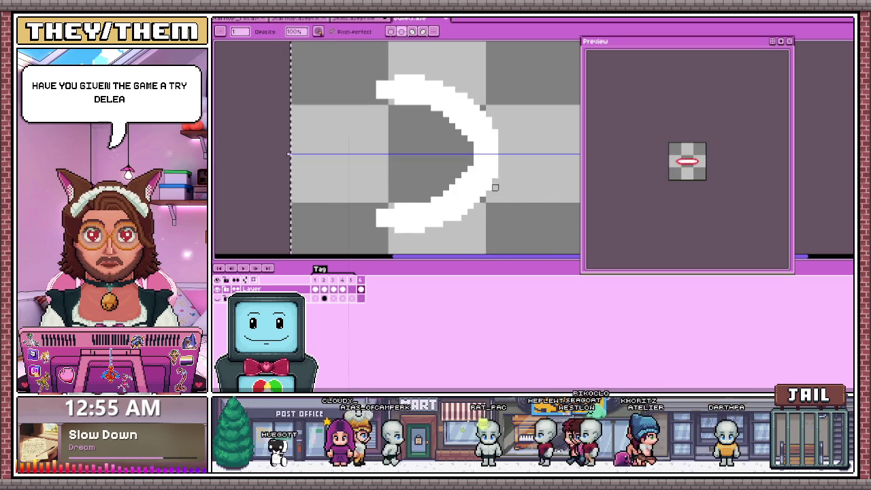
key("e")
left_click_drag(422, 222, 468, 210)
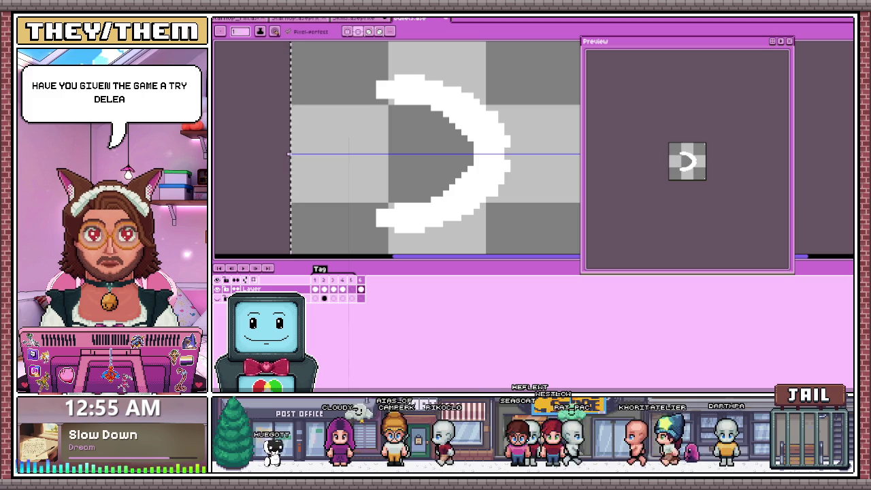
- Zoom in and out to frame the thick white bullet sprite on the canvas
scroll(414, 187, "down", 2)
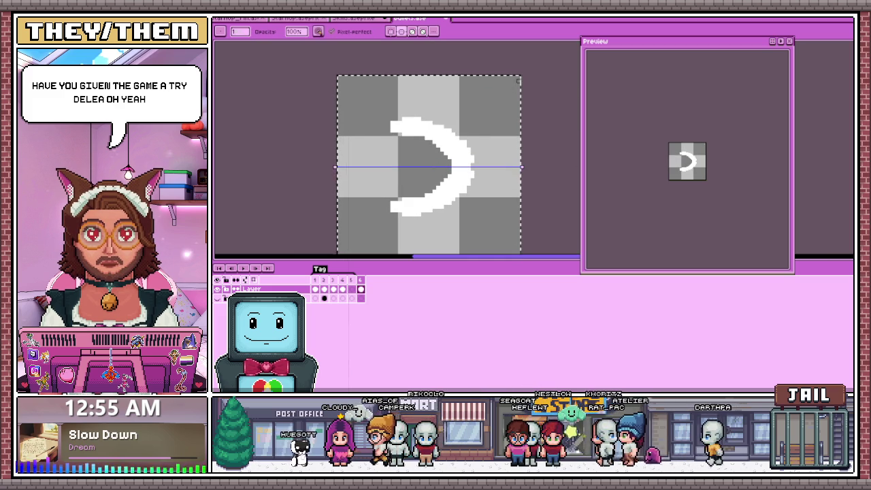
scroll(476, 136, "down", 1)
scroll(443, 170, "up", 2)
scroll(443, 171, "up", 1)
scroll(435, 150, "down", 2)
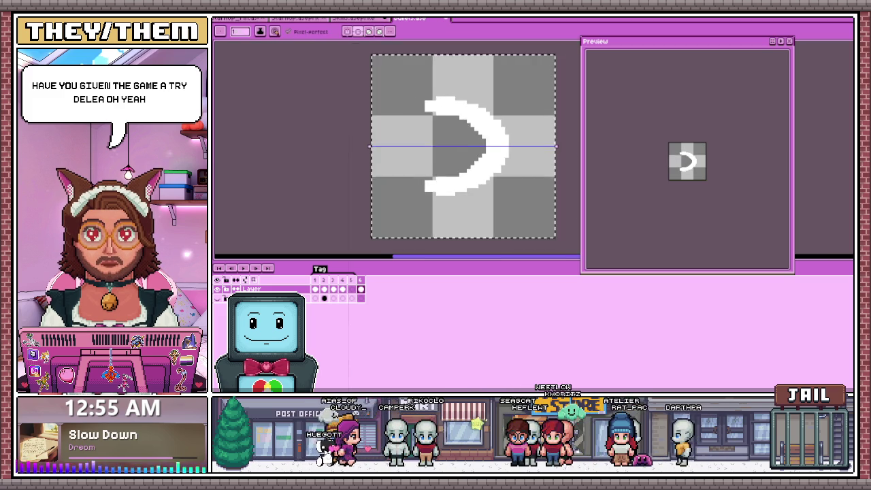
scroll(436, 149, "up", 1)
scroll(436, 150, "up", 2)
scroll(436, 149, "up", 1)
scroll(436, 150, "down", 1)
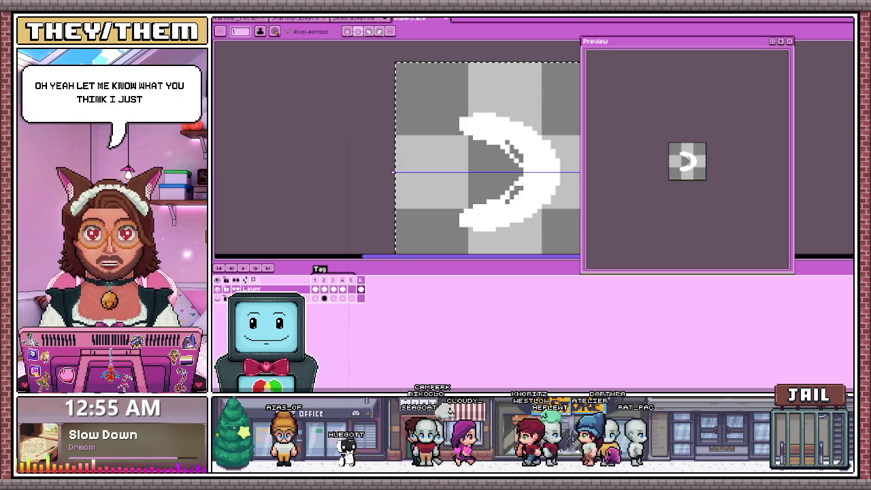
scroll(436, 150, "down", 1)
scroll(436, 149, "up", 1)
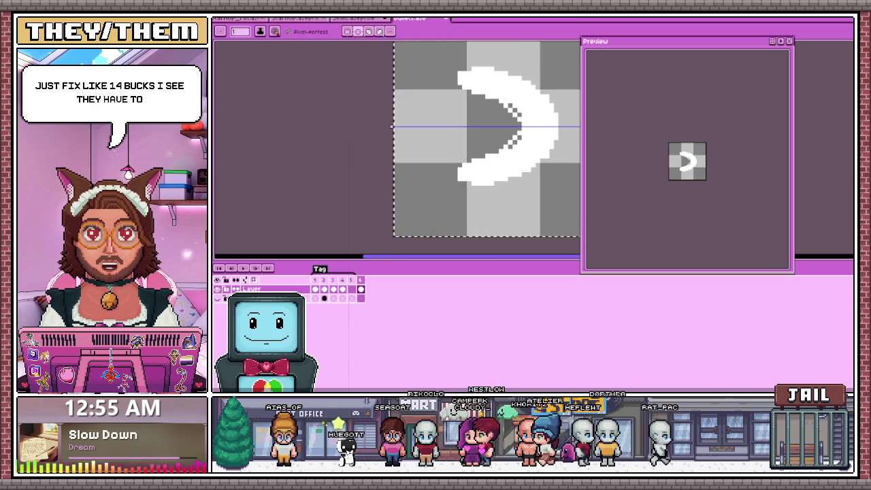
- Paint gray over the white shape's inner edge with the Pencil to thin it
key("b")
mouse_move(498, 92)
left_mouse_down()
mouse_move(500, 156)
mouse_move(519, 114)
left_mouse_up()
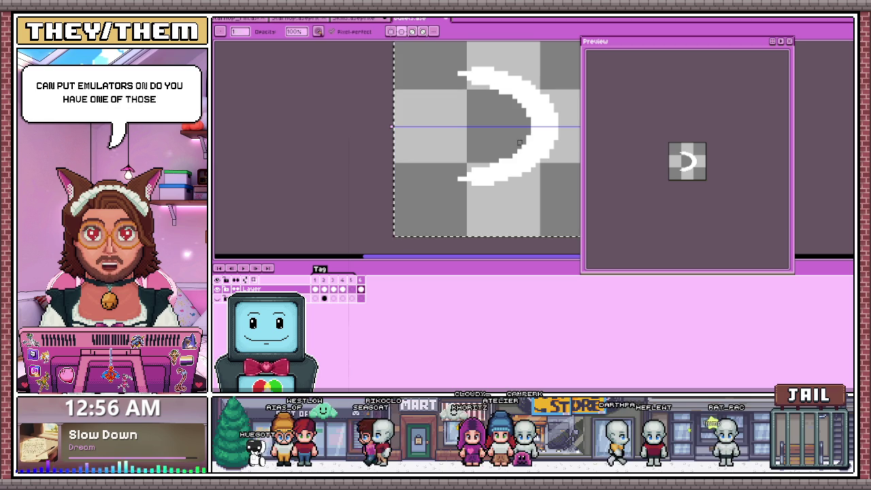
scroll(521, 139, "up", 3)
scroll(507, 130, "down", 1)
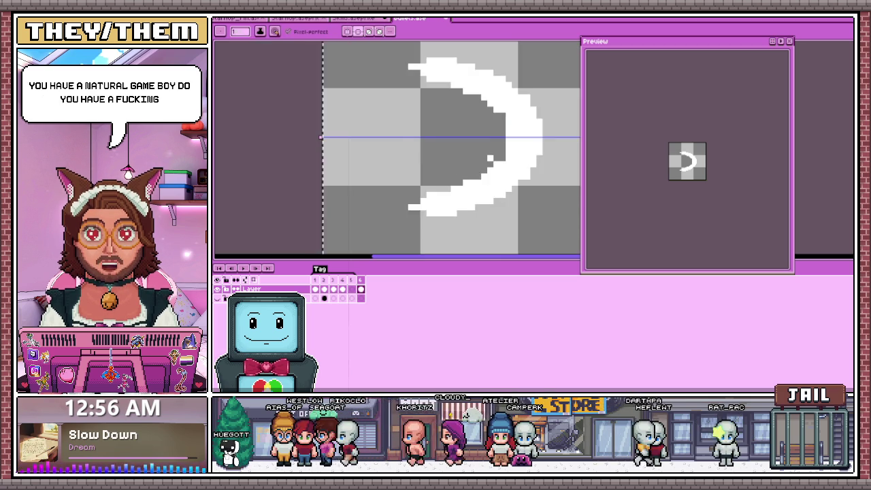
scroll(503, 126, "up", 1)
- Switch to the Eraser and zoom out to view the whole crescent sprite
key("e")
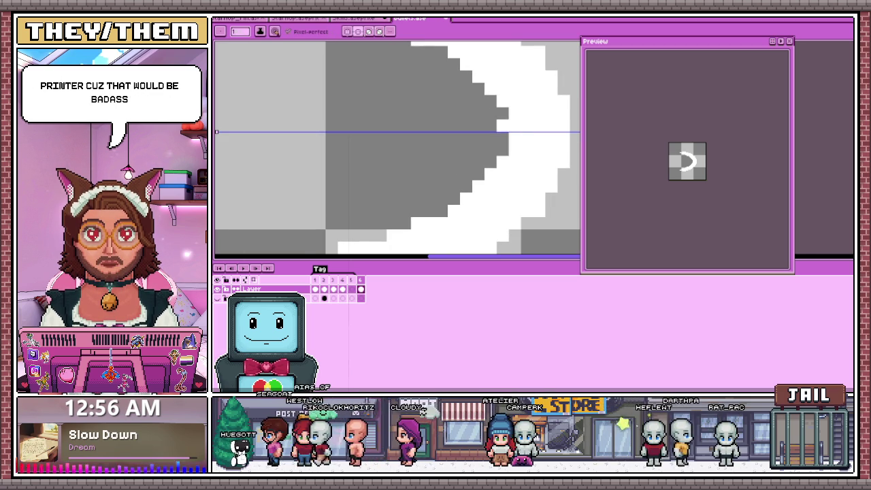
scroll(502, 126, "down", 3)
scroll(493, 198, "down", 1)
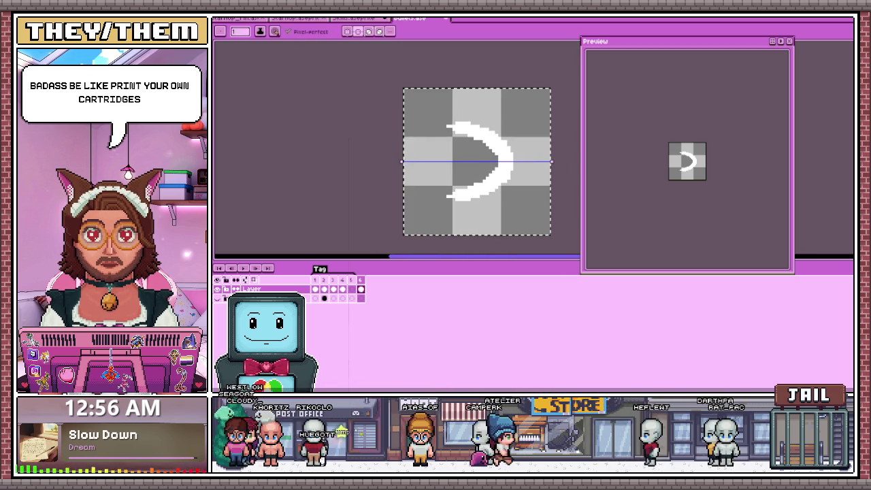
scroll(514, 177, "up", 1)
scroll(515, 177, "up", 1)
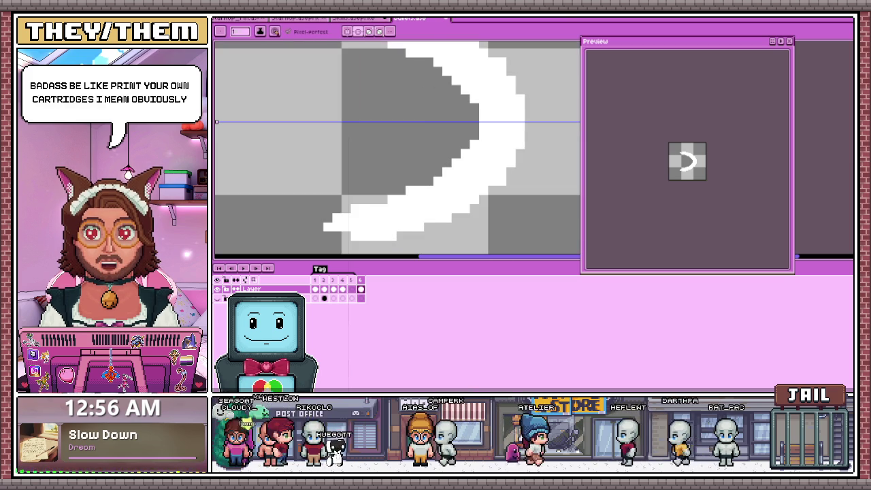
scroll(434, 177, "down", 1)
scroll(476, 147, "up", 1)
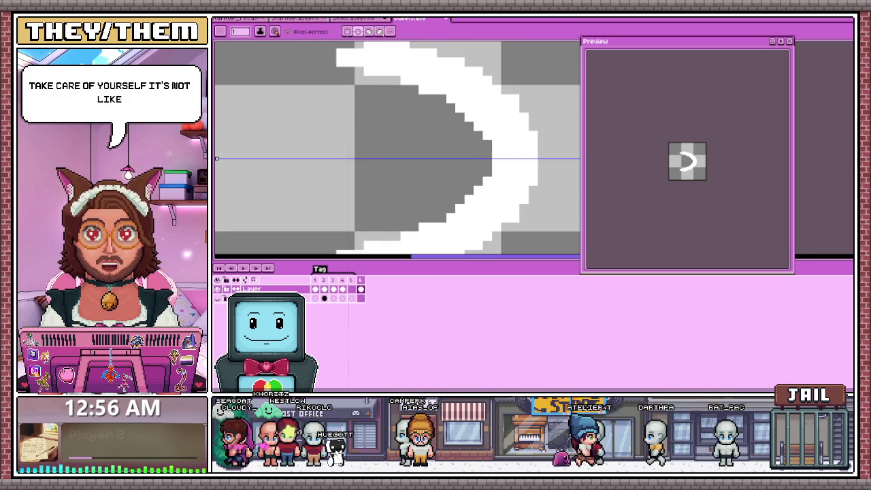
scroll(476, 147, "down", 1)
scroll(477, 147, "up", 1)
scroll(476, 147, "down", 1)
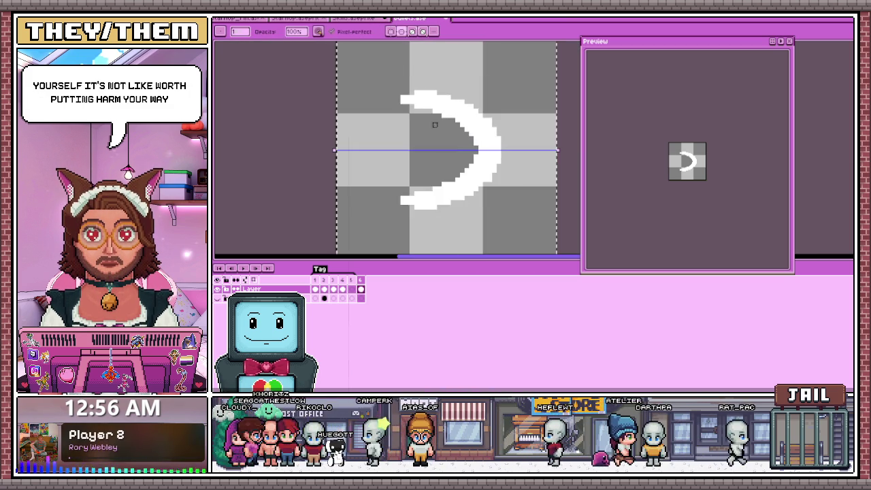
scroll(259, 195, "up", 2)
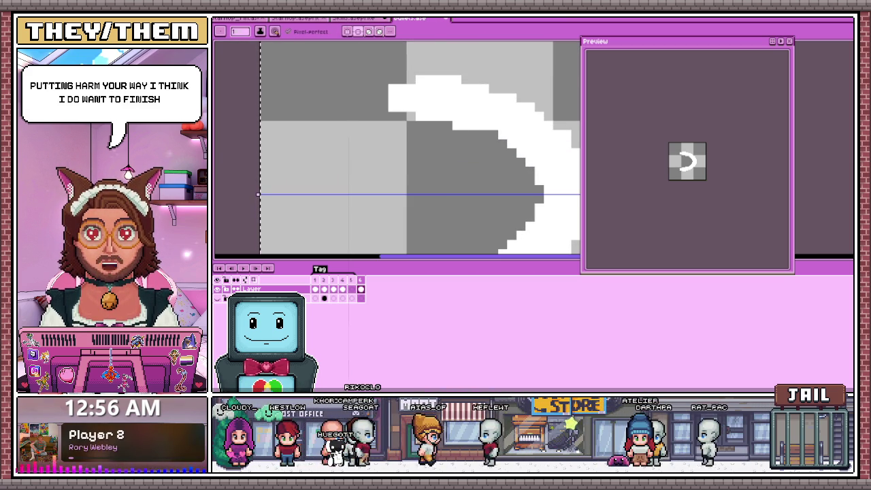
- Zoom in and out repeatedly to inspect the slimmed white crescent
scroll(408, 147, "down", 1)
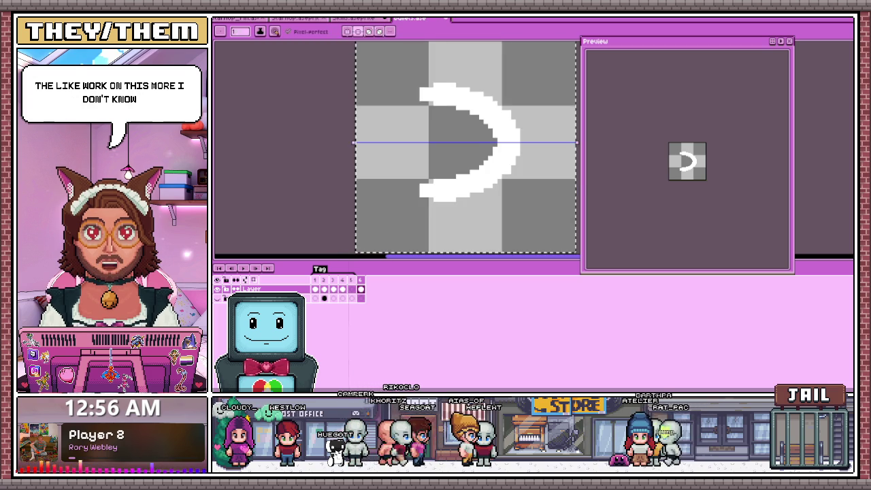
scroll(445, 180, "up", 1)
scroll(446, 180, "down", 1)
scroll(446, 180, "down", 2)
scroll(446, 180, "up", 2)
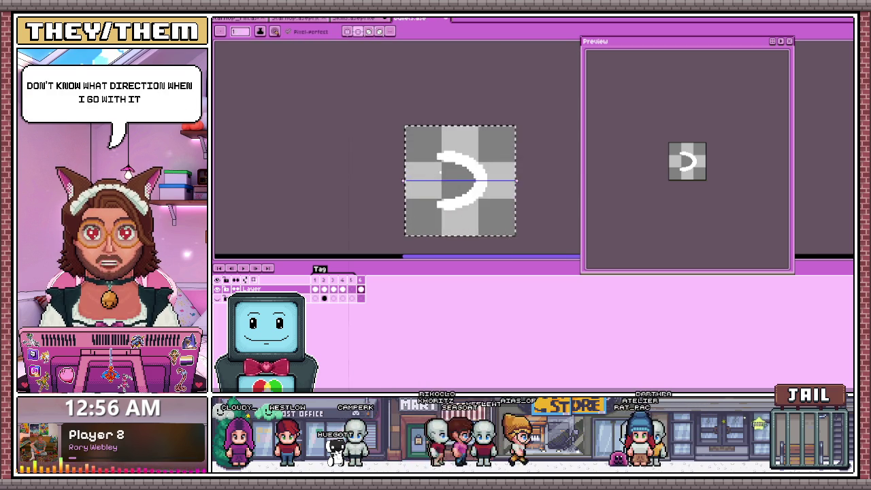
scroll(447, 184, "up", 2)
scroll(448, 184, "up", 1)
scroll(447, 183, "down", 2)
scroll(447, 178, "down", 1)
scroll(449, 147, "up", 2)
scroll(449, 147, "up", 1)
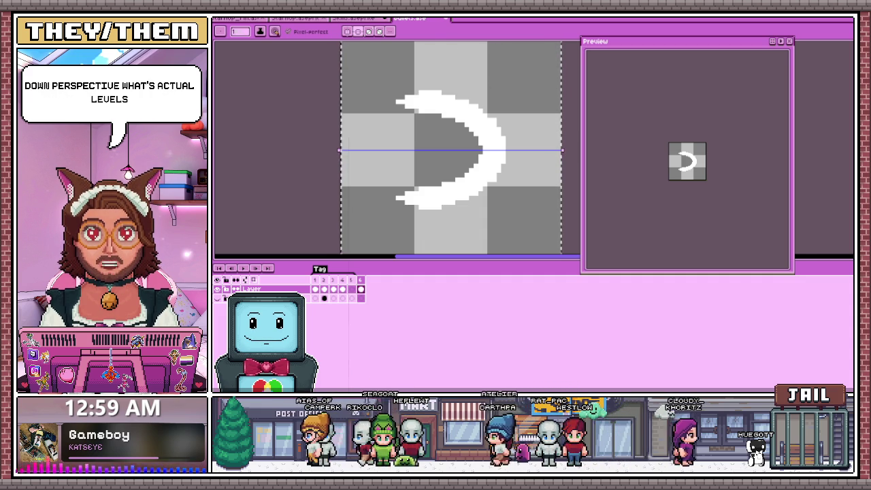
scroll(486, 102, "up", 2)
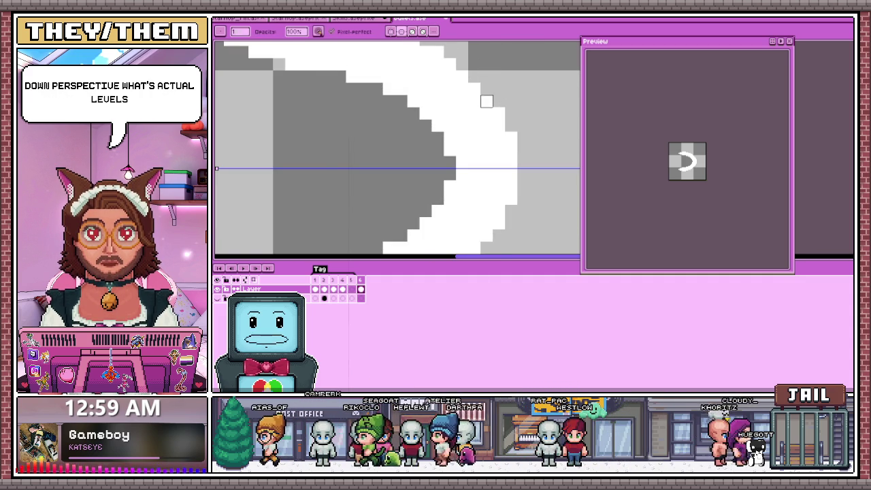
scroll(487, 101, "up", 2)
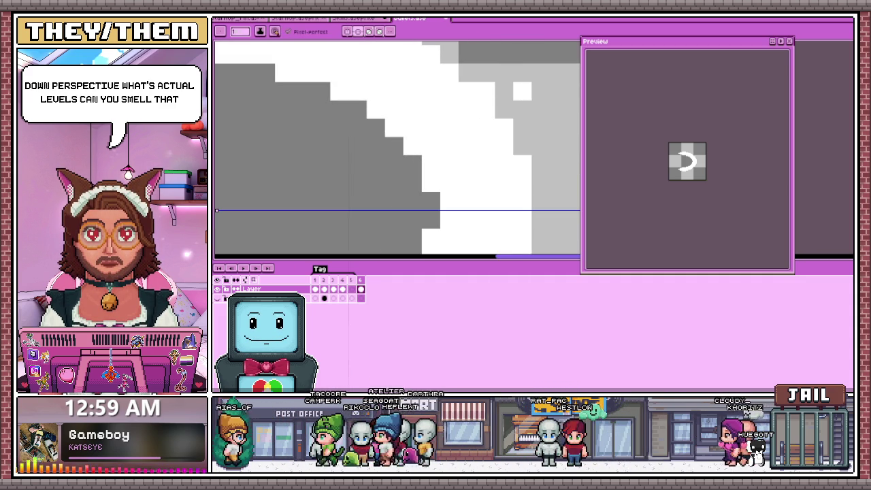
scroll(522, 90, "down", 1)
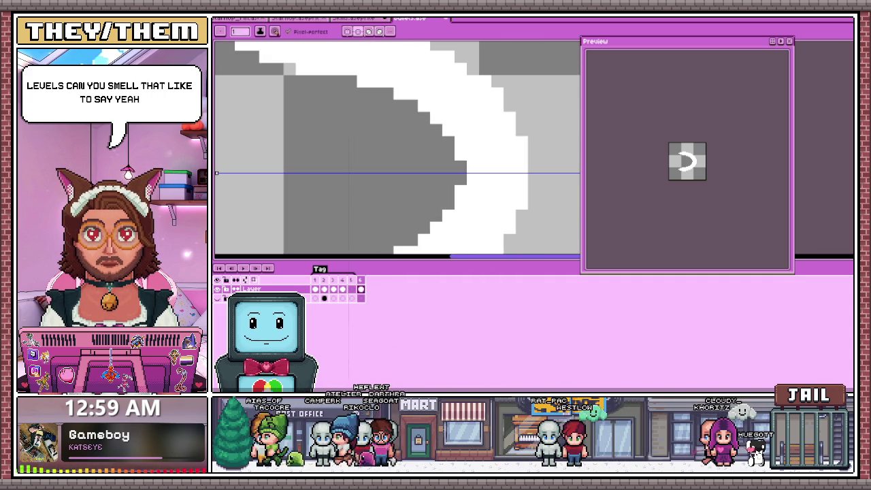
scroll(521, 136, "down", 1)
scroll(521, 136, "up", 1)
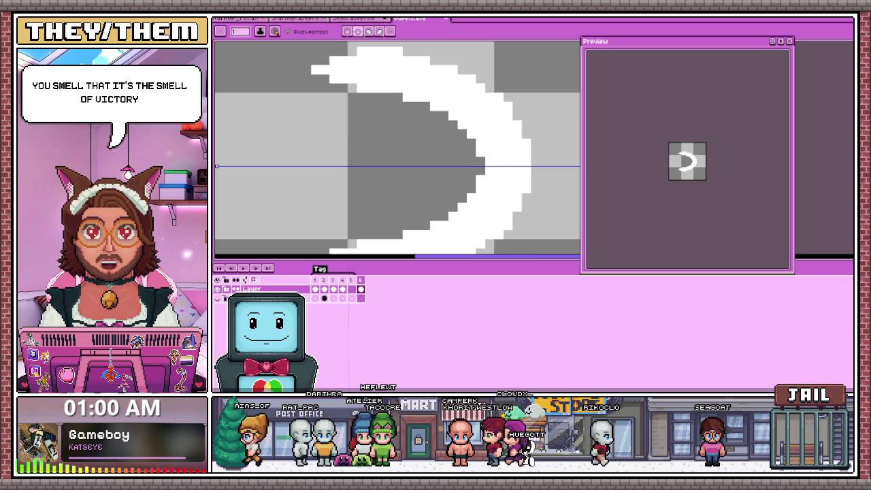
key("minus")
scroll(495, 197, "up", 1)
scroll(494, 197, "down", 1)
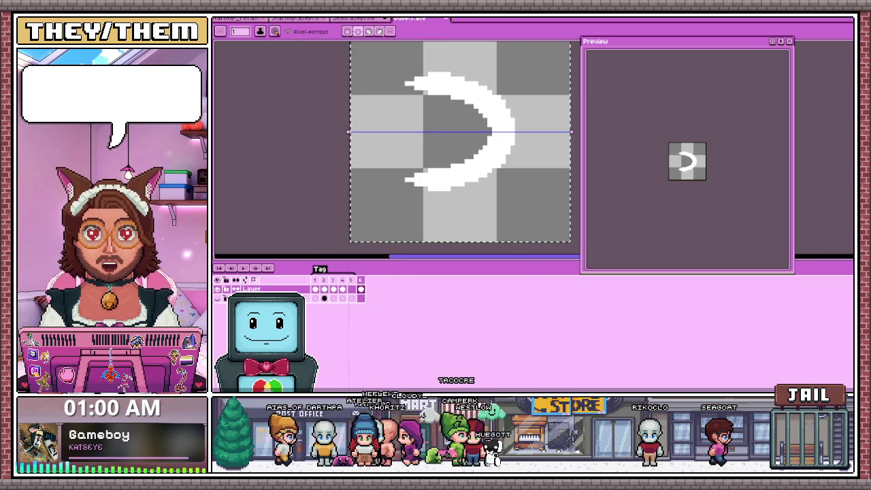
scroll(437, 153, "down", 1)
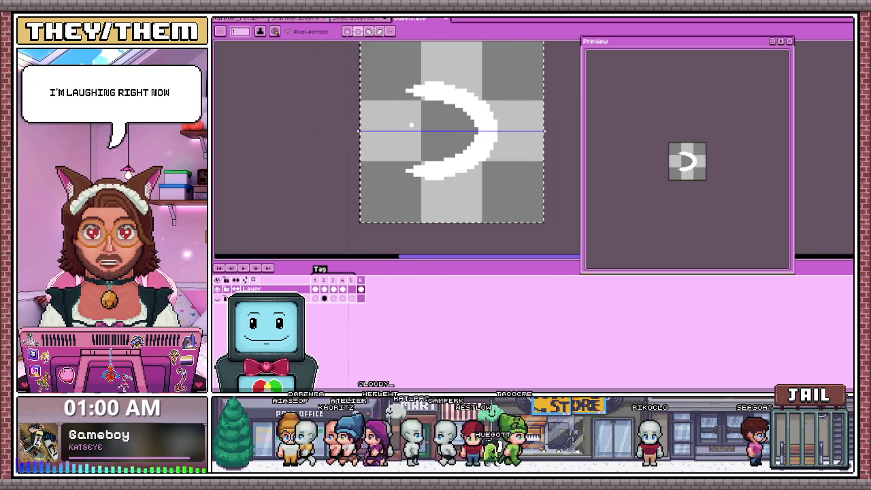
scroll(438, 153, "up", 1)
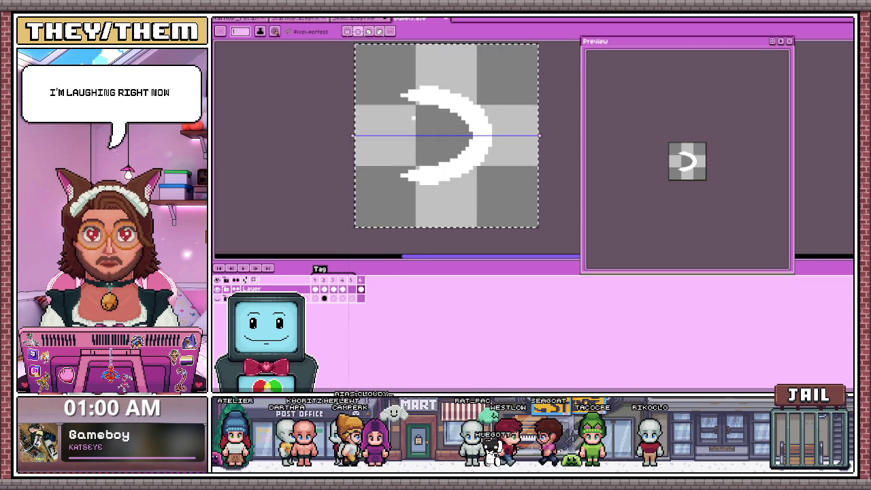
scroll(479, 144, "up", 1)
scroll(480, 144, "up", 1)
scroll(480, 145, "down", 1)
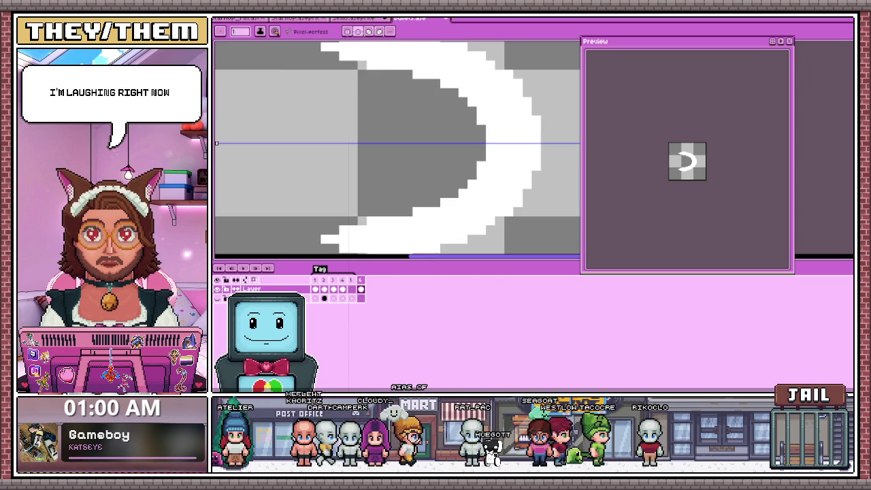
scroll(396, 90, "down", 4)
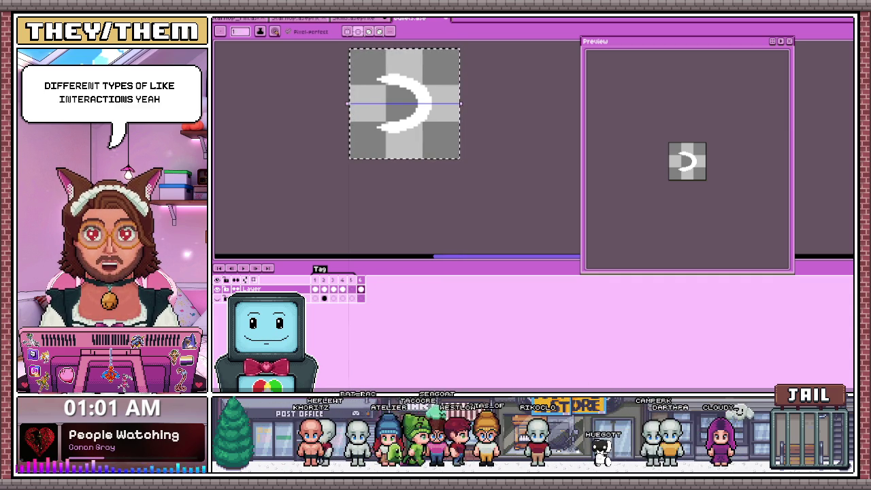
key("ctrl+shift+n")
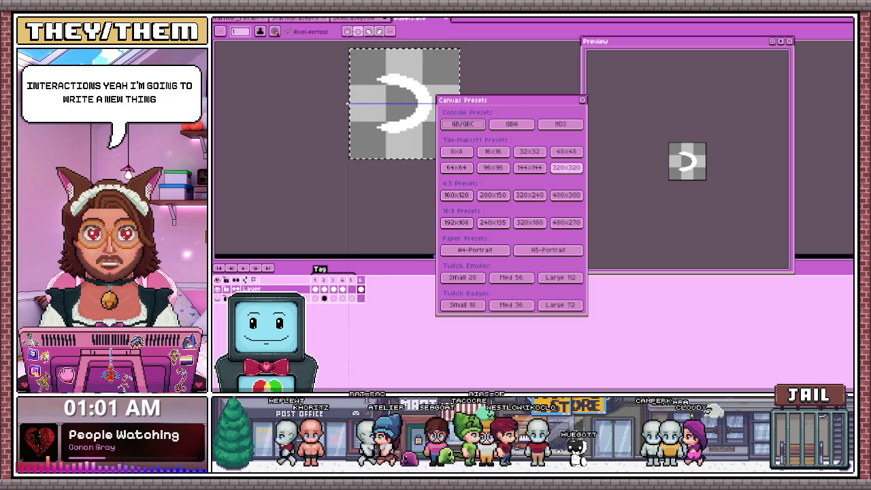
- Create a new canvas from a preset size, close the Preview window, and frame its top-left
left_click(566, 167)
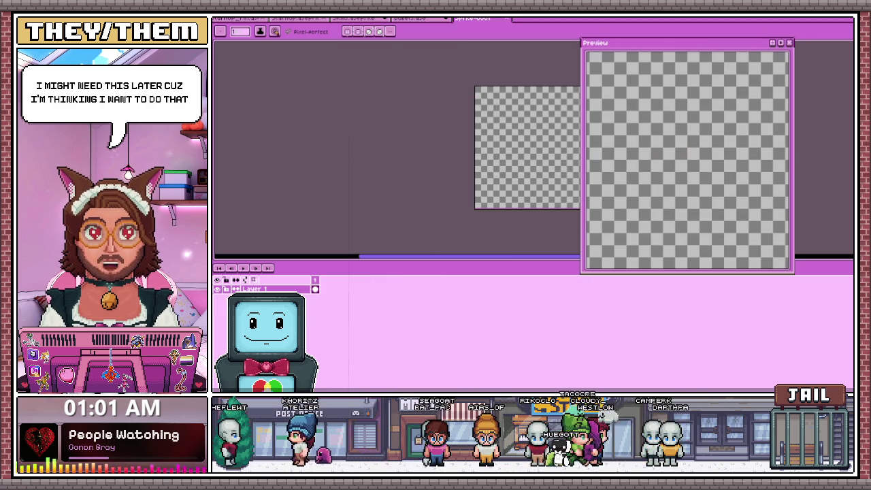
key("F7")
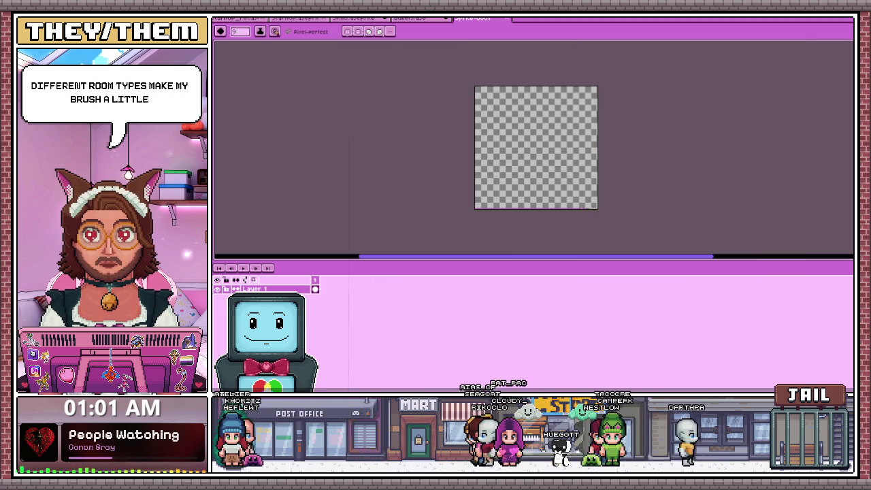
scroll(500, 145, "up", 1)
scroll(500, 145, "up", 1)
scroll(500, 145, "down", 1)
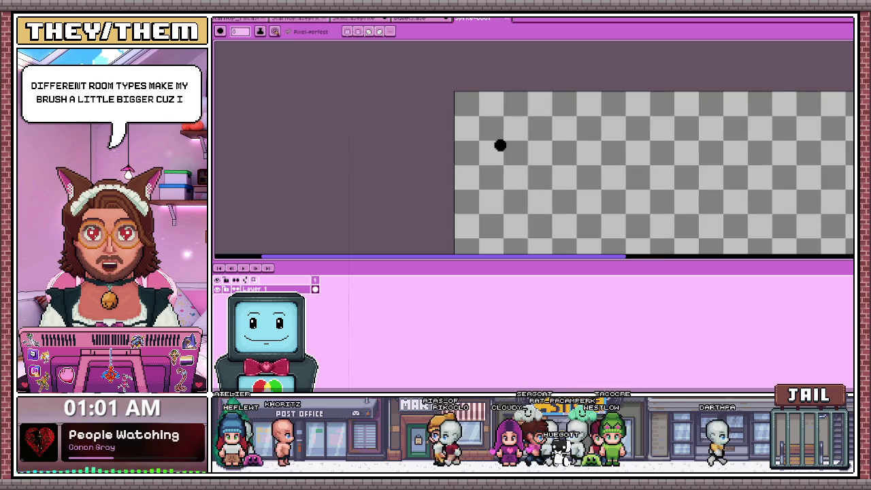
mouse_move(501, 145)
left_mouse_down()
mouse_move(492, 137)
mouse_move(292, 103)
left_mouse_up()
scroll(291, 103, "down", 3)
scroll(304, 82, "up", 3)
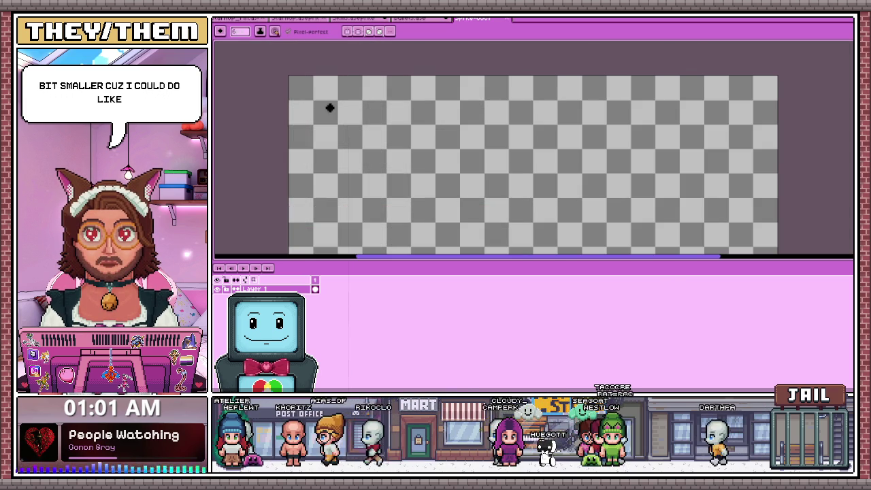
scroll(325, 102, "up", 1)
- Hand-letter '1=Find' in black across the canvas top, redrawing a misdrawn d
left_click_drag(330, 92, 330, 164)
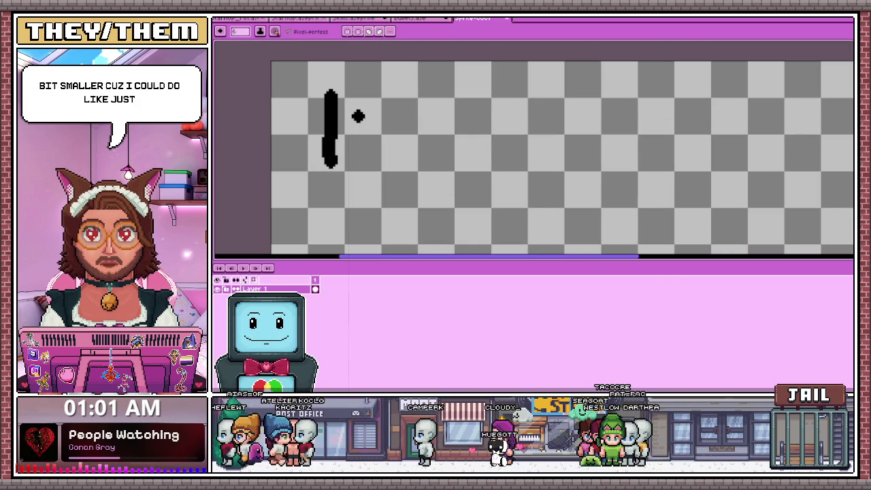
left_click_drag(358, 117, 413, 130)
left_click_drag(444, 94, 478, 89)
mouse_move(443, 130)
left_mouse_down()
mouse_move(470, 127)
mouse_move(485, 151)
left_mouse_up()
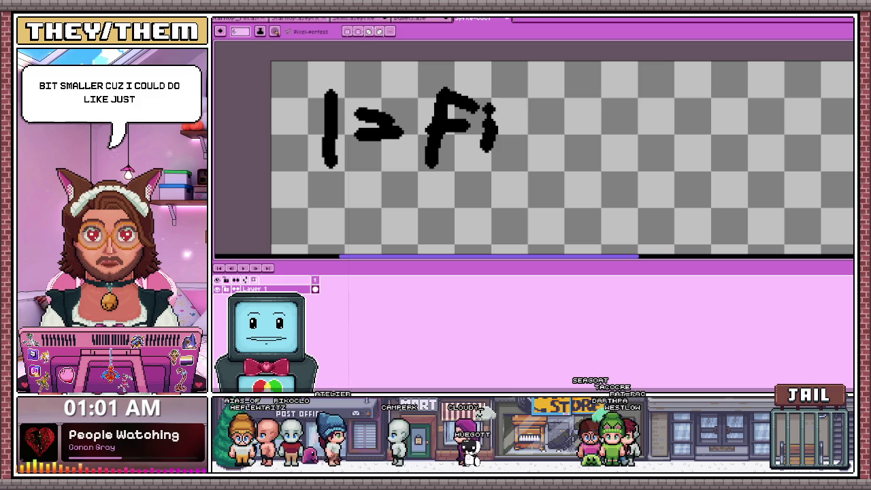
left_click_drag(528, 122, 531, 140)
left_click_drag(539, 89, 532, 163)
key("ctrl+z")
key("ctrl+z")
left_click_drag(521, 85, 521, 169)
left_click_drag(524, 116, 559, 164)
left_click_drag(591, 109, 577, 158)
left_click_drag(599, 75, 597, 162)
scroll(436, 102, "down", 3)
scroll(435, 103, "up", 3)
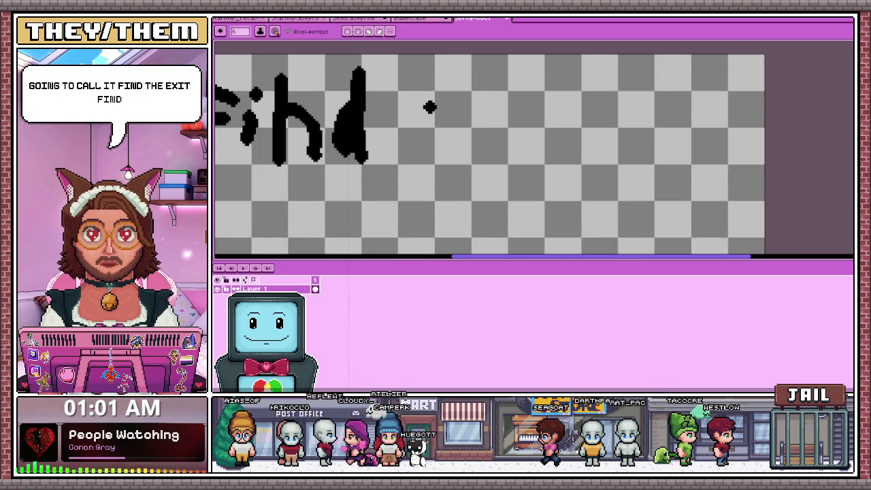
- Letter 'Exit' after 'Find', then erase most of the equals sign
mouse_move(431, 89)
left_mouse_down()
mouse_move(420, 151)
mouse_move(477, 145)
left_mouse_up()
left_click_drag(433, 113, 476, 111)
mouse_move(433, 91)
left_mouse_down()
mouse_move(486, 87)
mouse_move(537, 144)
left_mouse_up()
left_click_drag(507, 90, 483, 120)
left_click_drag(544, 134, 542, 156)
left_click_drag(546, 95, 572, 86)
left_click_drag(576, 80, 571, 150)
left_click_drag(589, 121, 607, 115)
scroll(599, 119, "down", 3)
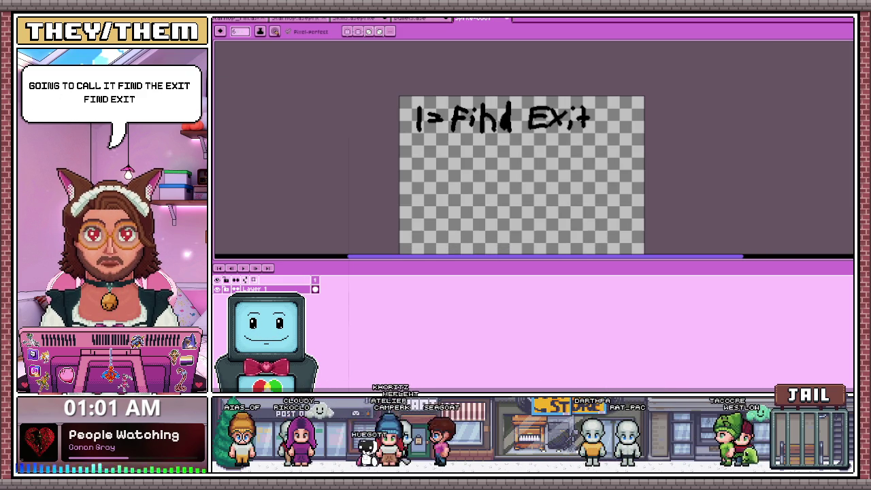
scroll(463, 141, "up", 2)
key("e")
mouse_move(459, 71)
left_mouse_down()
mouse_move(457, 93)
mouse_move(477, 88)
left_mouse_up()
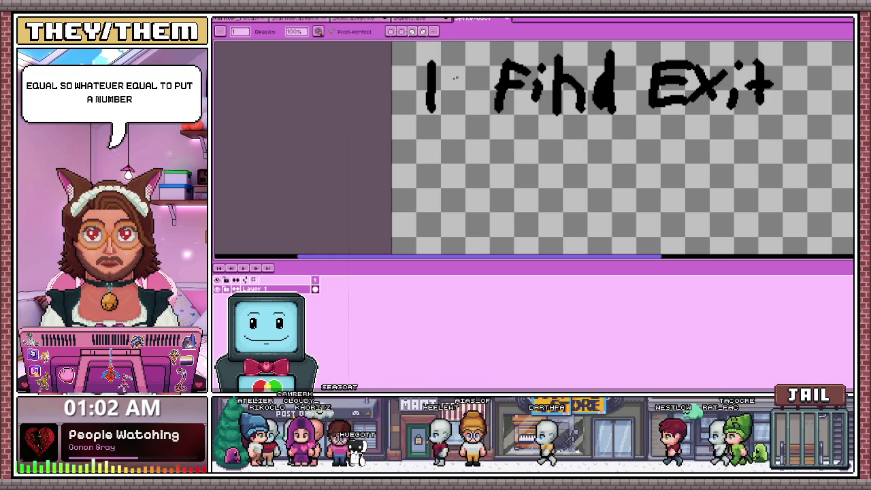
- Handwrite '2 Boss' beneath '1 Find Exit' with the pencil
scroll(456, 79, "down", 3)
scroll(449, 102, "up", 2)
scroll(450, 102, "down", 2)
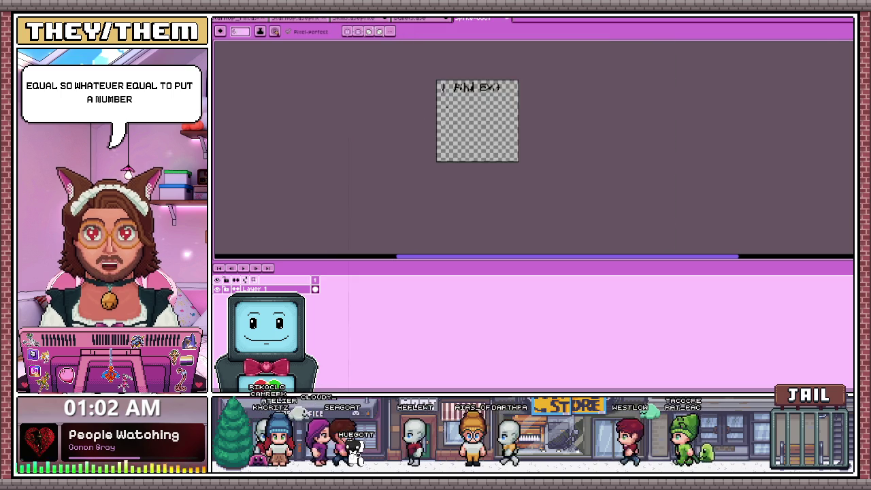
scroll(446, 107, "up", 3)
scroll(435, 109, "up", 1)
scroll(436, 136, "down", 1)
mouse_move(413, 77)
left_mouse_down()
mouse_move(439, 109)
mouse_move(426, 177)
left_mouse_up()
scroll(435, 148, "up", 2)
left_click_drag(435, 88, 429, 174)
scroll(505, 141, "down", 1)
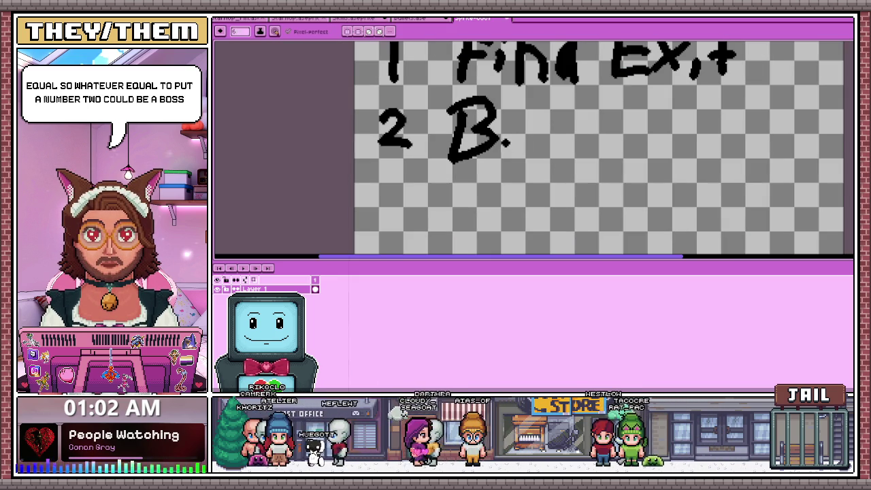
left_click_drag(538, 120, 535, 122)
left_click_drag(620, 140, 602, 112)
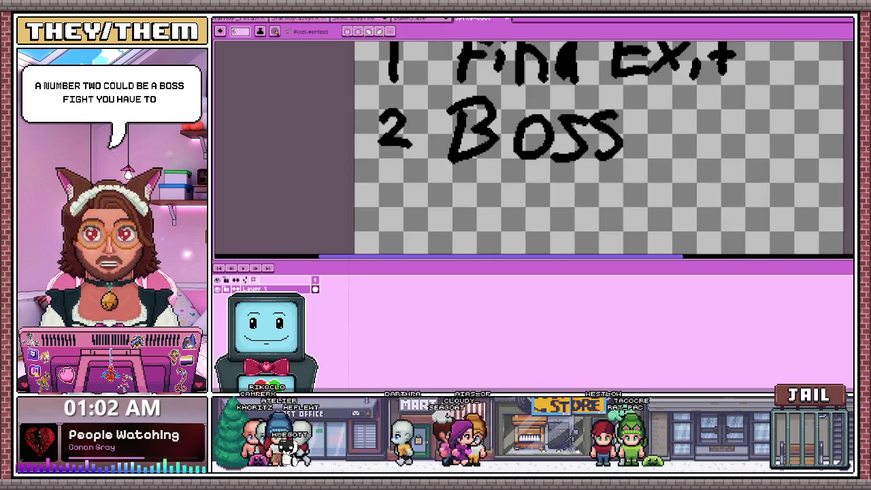
- Handwrite '3 Survive' on the line below '2 Boss'
scroll(408, 129, "down", 1)
scroll(408, 130, "down", 1)
scroll(409, 129, "up", 1)
left_click_drag(397, 126, 401, 143)
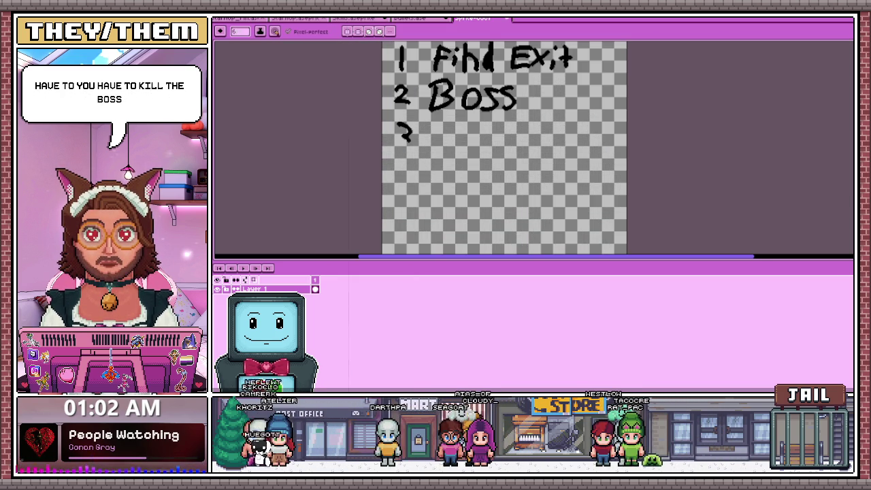
scroll(445, 136, "up", 1)
left_click_drag(444, 118, 412, 158)
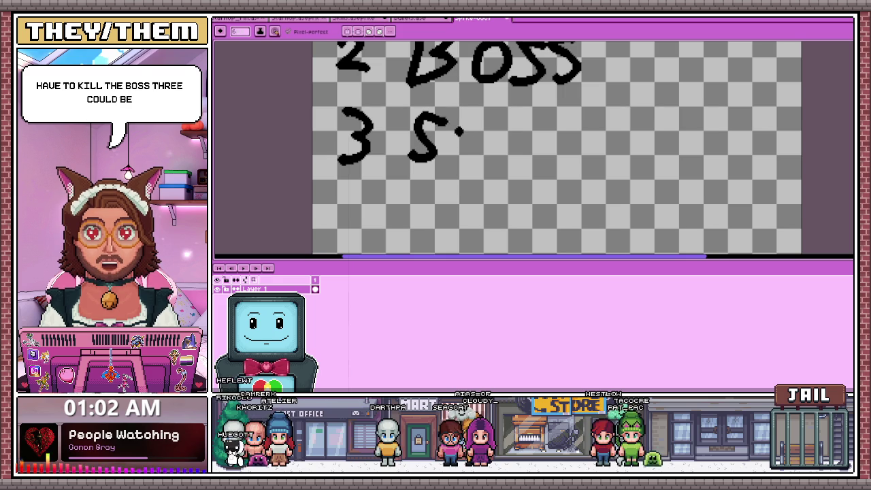
left_click_drag(456, 126, 485, 170)
left_click_drag(501, 126, 569, 130)
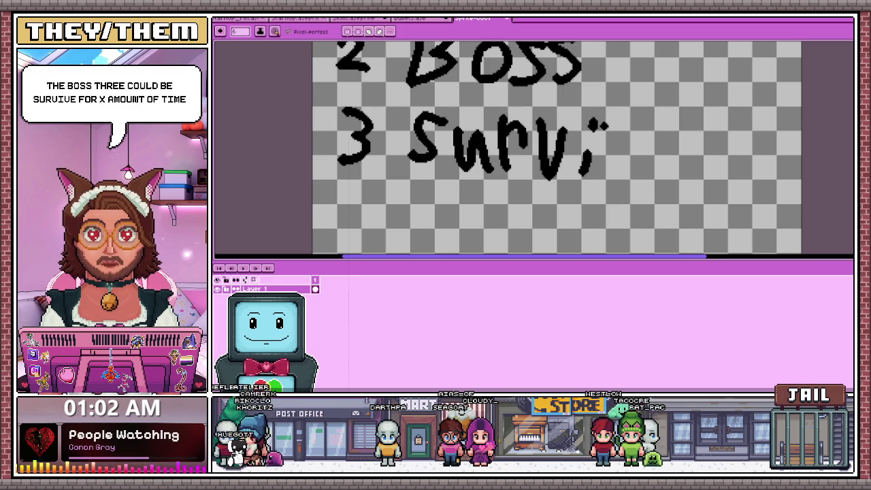
left_click_drag(652, 144, 684, 155)
scroll(681, 153, "down", 1)
- Draw the number 4 below '3 Survive'
left_click_drag(553, 152, 556, 165)
left_click_drag(561, 149, 561, 186)
scroll(558, 167, "down", 2)
scroll(558, 167, "up", 2)
scroll(558, 167, "up", 1)
scroll(515, 151, "down", 2)
scroll(516, 152, "down", 1)
scroll(515, 152, "up", 2)
- Start writing 'dial' after the 4, undoing the stray last stroke with Ctrl+Z
mouse_move(494, 144)
left_mouse_down()
mouse_move(470, 178)
mouse_move(504, 170)
left_mouse_up()
left_click_drag(504, 123, 505, 199)
left_click_drag(526, 161, 528, 198)
left_click(525, 144)
left_click_drag(565, 162, 578, 197)
left_click_drag(596, 133, 599, 199)
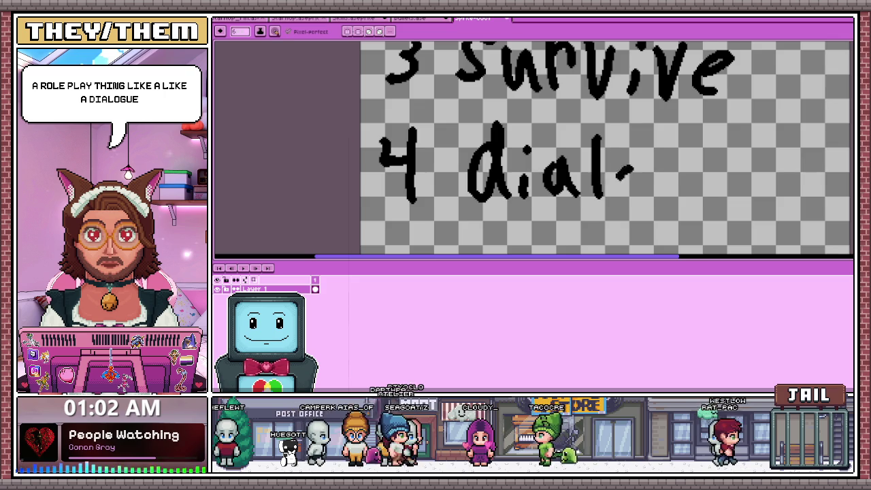
left_click_drag(621, 163, 633, 194)
scroll(631, 170, "down", 1)
scroll(544, 156, "down", 1)
key("ctrl+z")
key("ctrl+z")
- Finish hand-lettering the word 'dialoge' after the 4
scroll(515, 155, "up", 1)
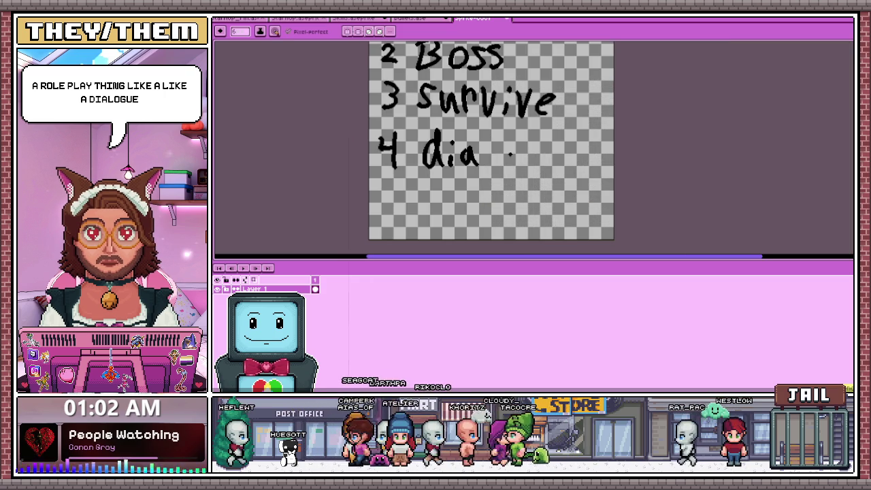
scroll(492, 171, "up", 1)
mouse_move(490, 134)
left_mouse_down()
mouse_move(492, 172)
mouse_move(507, 145)
mouse_move(520, 204)
left_mouse_up()
left_click_drag(586, 160, 580, 174)
scroll(580, 174, "down", 2)
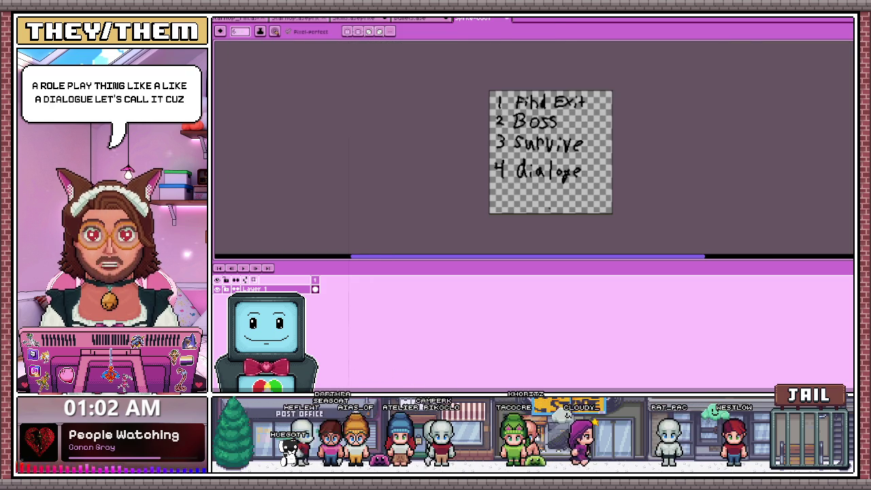
scroll(558, 195, "up", 2)
left_click_drag(515, 74, 529, 112)
scroll(505, 208, "down", 2)
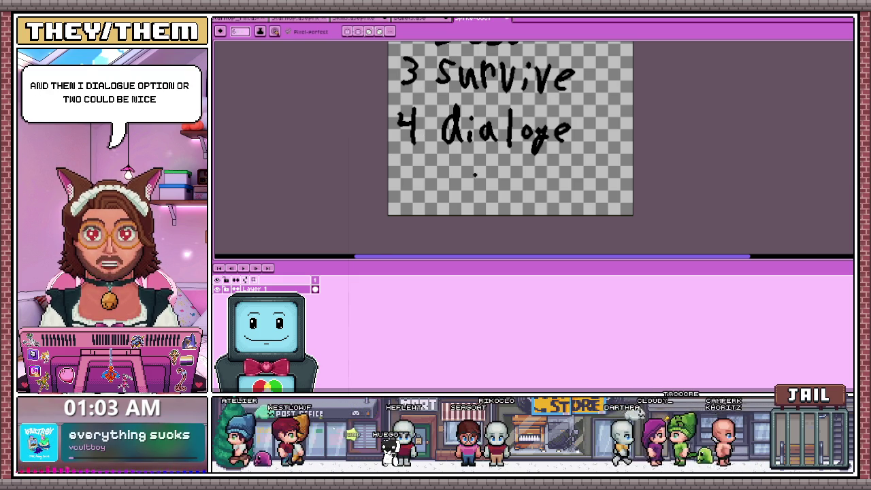
- Rule a dividing line beneath the '4 dialoge' item
scroll(475, 172, "down", 2)
scroll(531, 116, "up", 2)
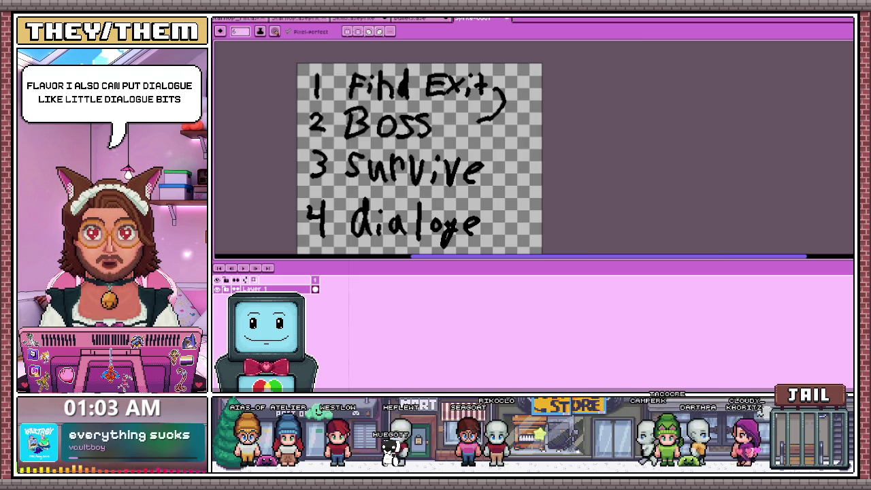
scroll(501, 82, "down", 2)
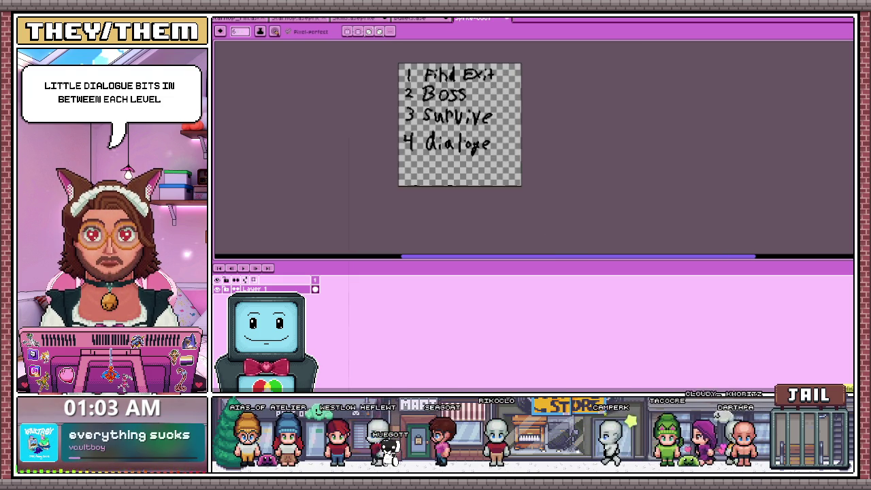
scroll(459, 161, "up", 2)
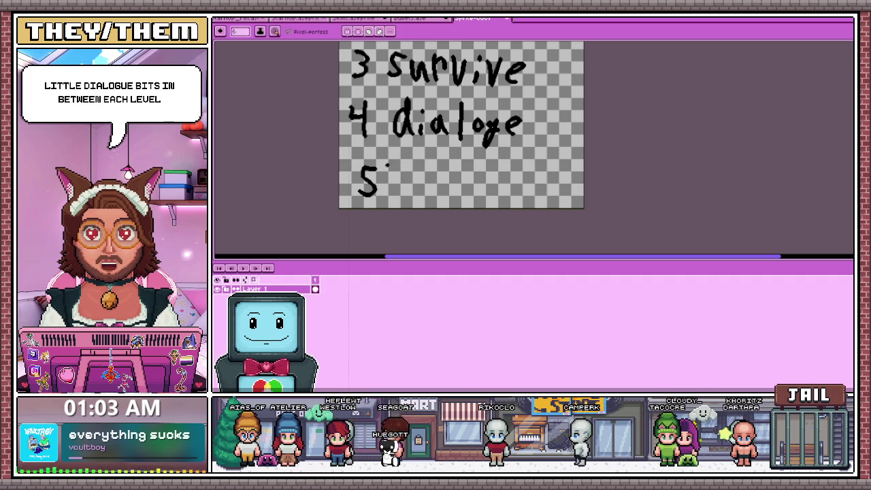
left_click_drag(345, 162, 583, 168)
scroll(472, 159, "down", 2)
scroll(481, 111, "up", 2)
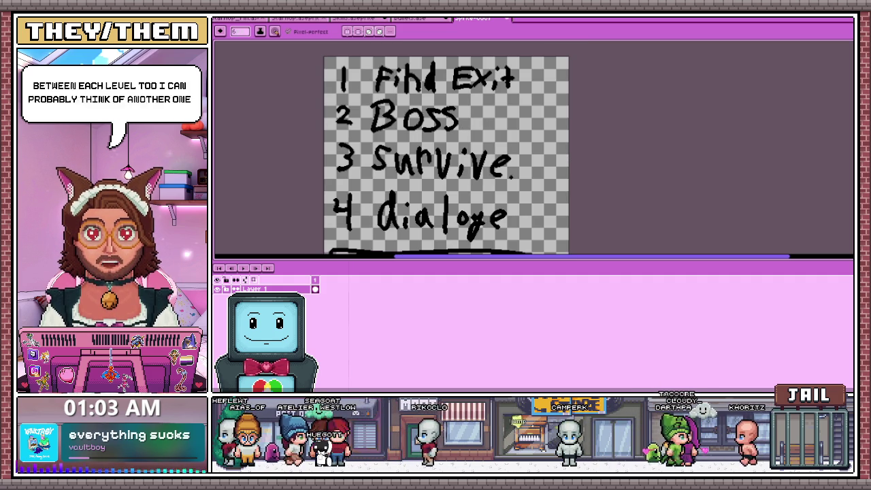
- Add '/RP' after 'dialoge' so item 4 reads 'dialoge/RP'
scroll(486, 211, "up", 1)
scroll(264, 197, "down", 2)
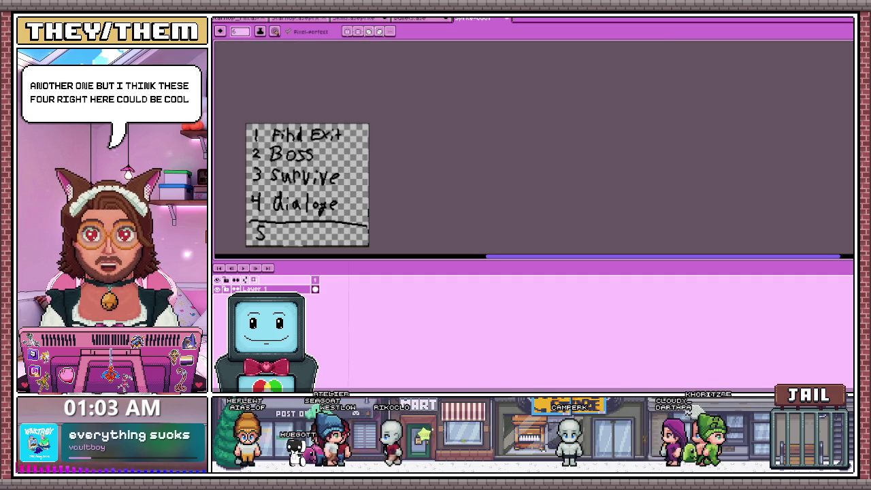
scroll(262, 199, "up", 1)
left_click_drag(436, 182, 420, 234)
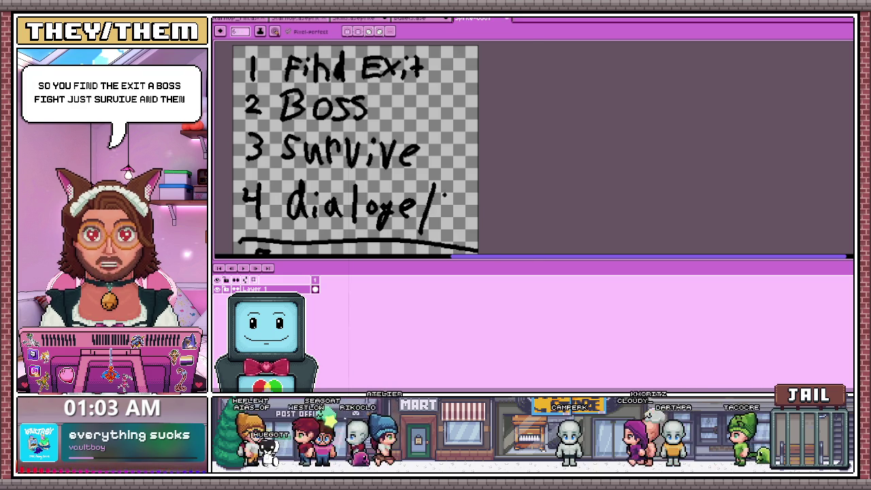
scroll(449, 198, "down", 1)
scroll(470, 183, "up", 2)
left_click_drag(496, 175, 495, 250)
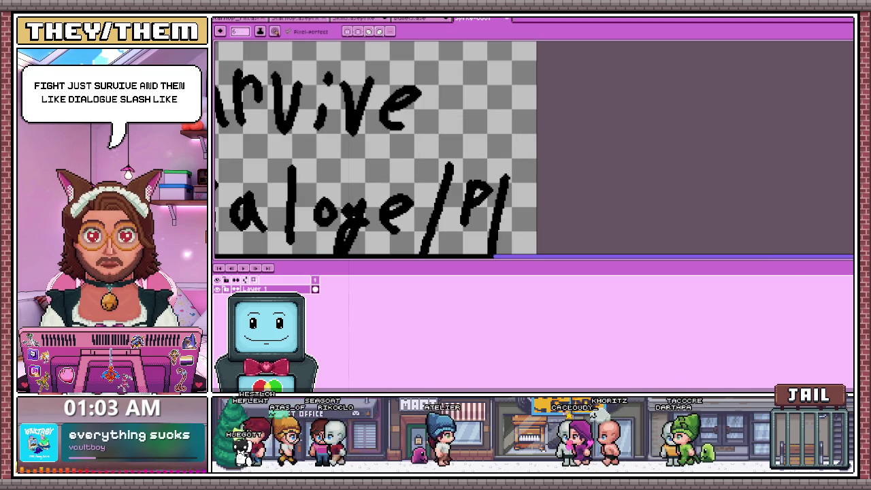
scroll(497, 245, "down", 1)
scroll(497, 245, "up", 1)
scroll(504, 220, "down", 2)
scroll(505, 219, "up", 1)
left_click_drag(505, 174, 500, 184)
scroll(507, 185, "down", 2)
scroll(476, 192, "up", 1)
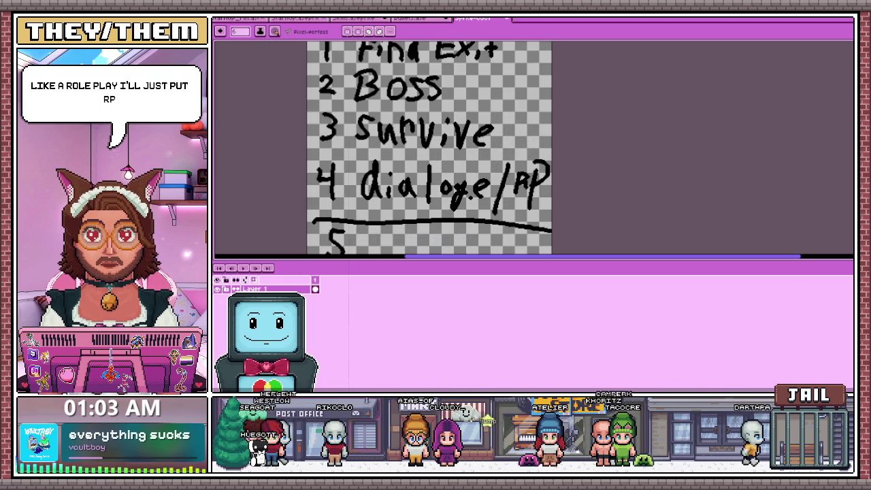
- Pick a square size from the Canvas Presets for a new sprite
scroll(644, 144, "down", 1)
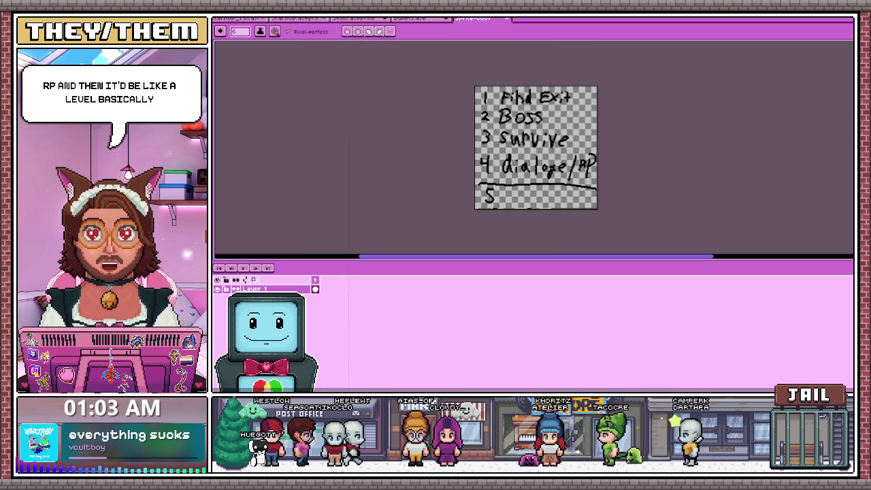
scroll(497, 164, "down", 1)
scroll(566, 162, "up", 1)
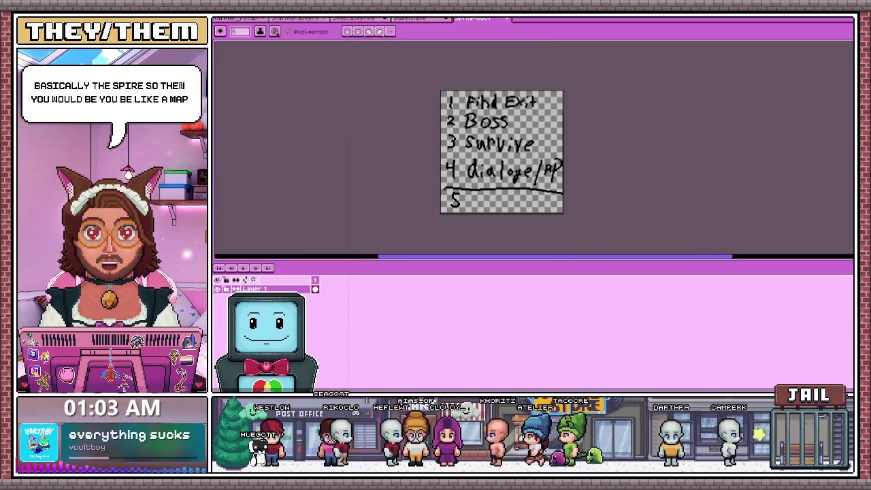
left_click(566, 168)
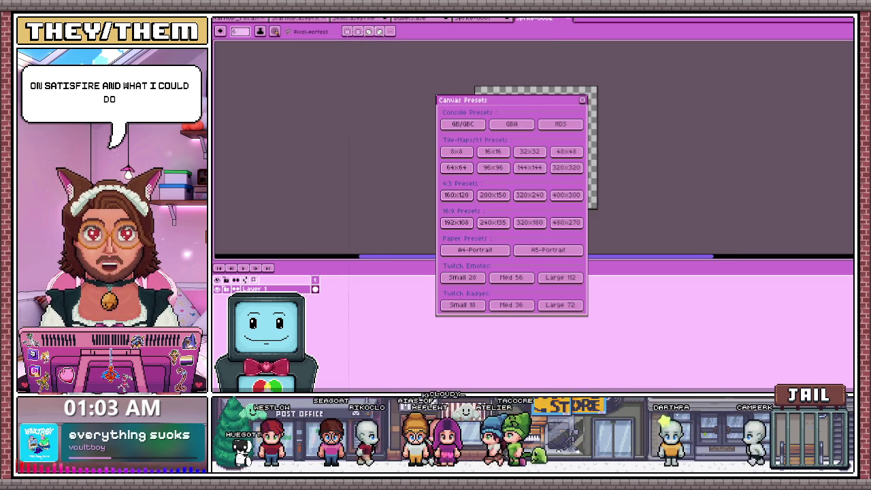
left_click(582, 100)
scroll(476, 150, "right", 2)
scroll(429, 154, "up", 1)
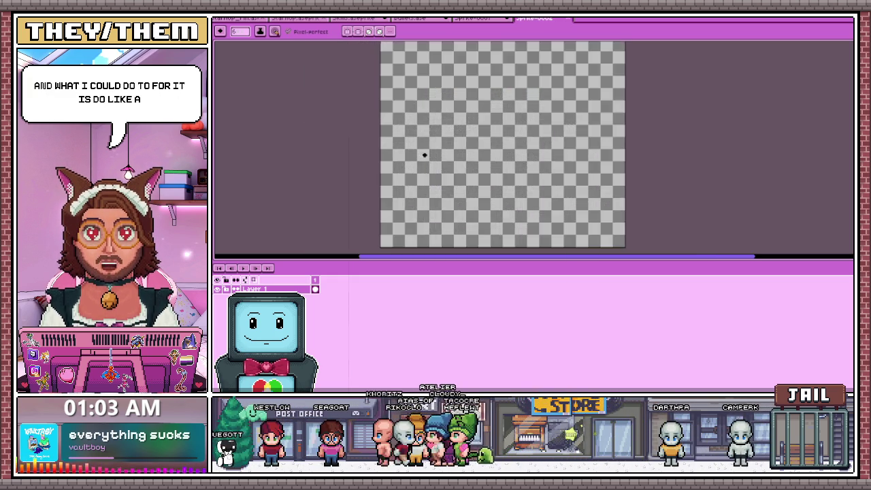
left_click_drag(391, 178, 390, 189)
scroll(401, 188, "down", 2)
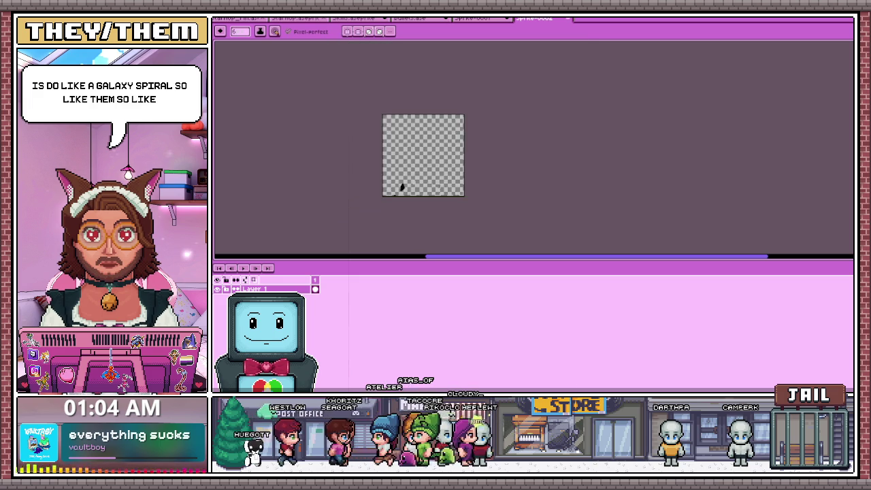
scroll(385, 185, "up", 1)
scroll(366, 179, "up", 2)
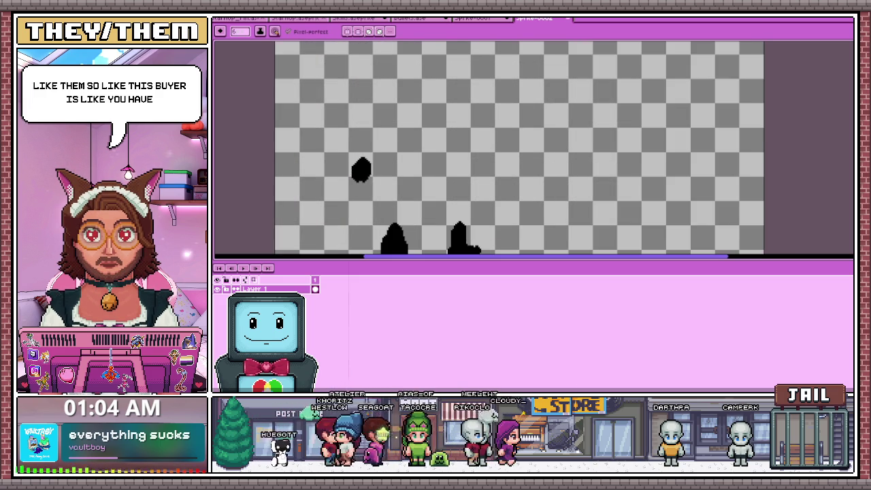
scroll(368, 163, "down", 1)
mouse_move(385, 192)
left_mouse_down()
mouse_move(374, 164)
mouse_move(422, 144)
left_mouse_up()
left_click_drag(464, 120, 408, 151)
left_click_drag(422, 199, 452, 155)
left_click_drag(352, 130, 368, 154)
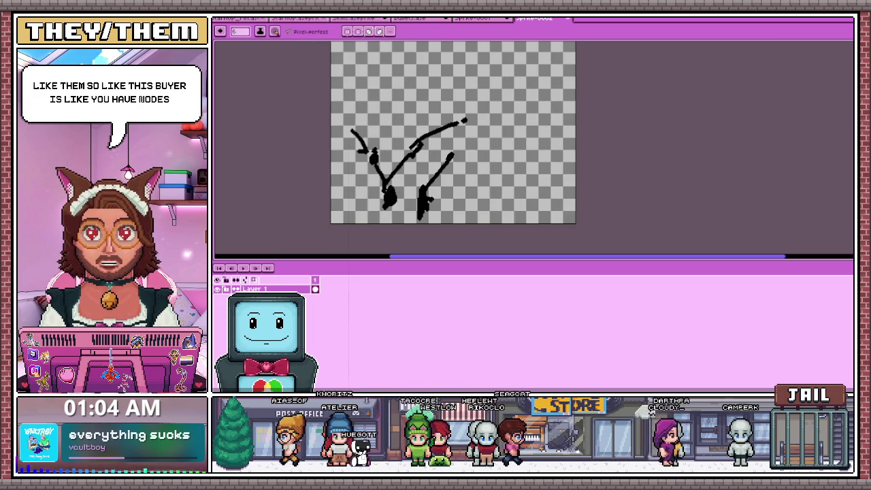
key("ctrl+z")
key("ctrl+z")
key("ctrl+z")
scroll(368, 88, "up", 1)
scroll(388, 102, "up", 1)
scroll(394, 102, "down", 1)
scroll(404, 101, "up", 1)
scroll(404, 101, "down", 1)
mouse_move(454, 127)
left_mouse_down()
mouse_move(385, 116)
mouse_move(426, 96)
mouse_move(402, 119)
mouse_move(412, 112)
left_mouse_up()
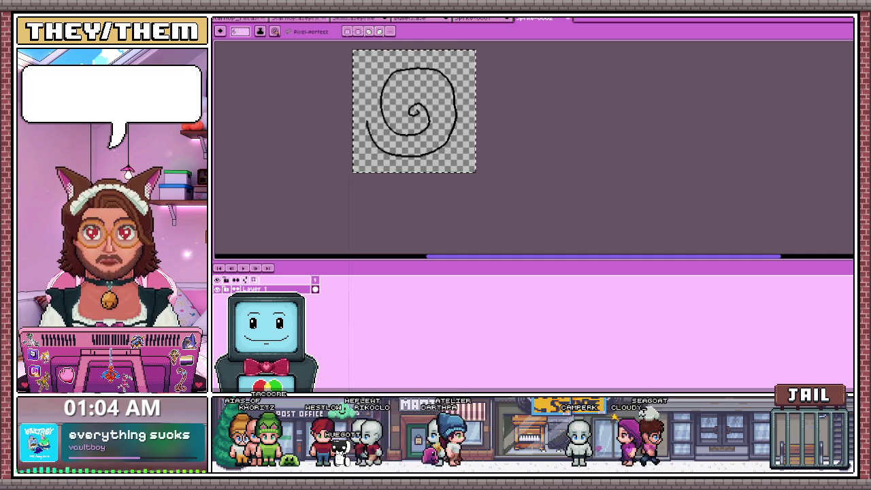
key("m")
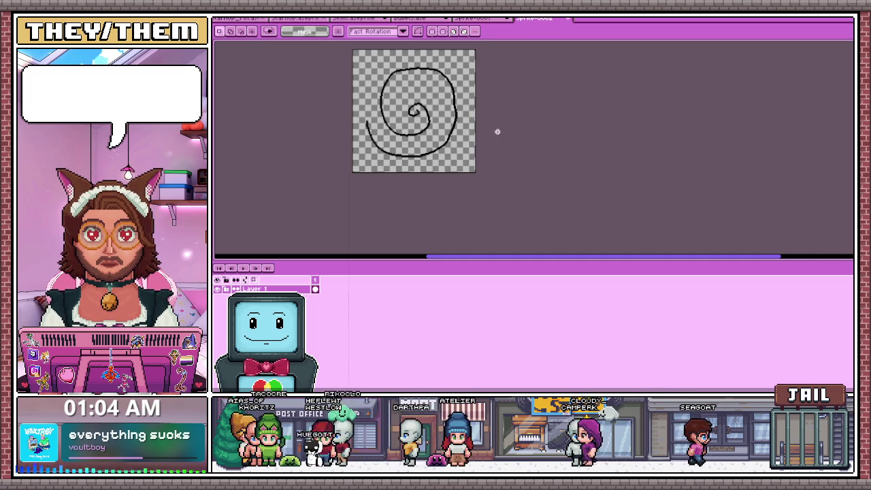
key("ctrl+a")
key("Delete")
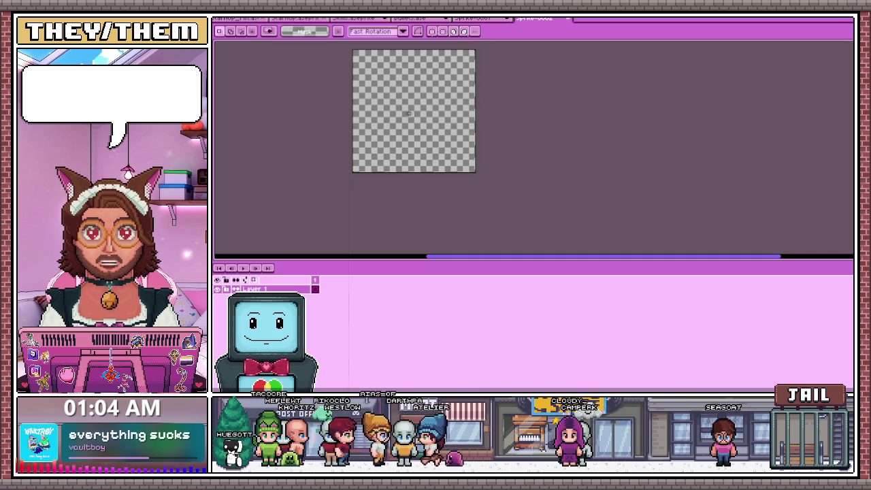
key("b")
scroll(370, 77, "up", 1)
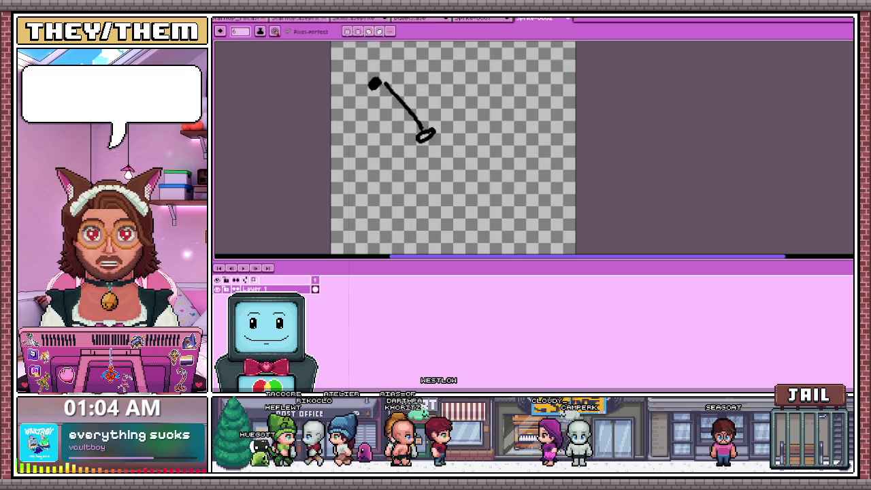
key("ctrl+w")
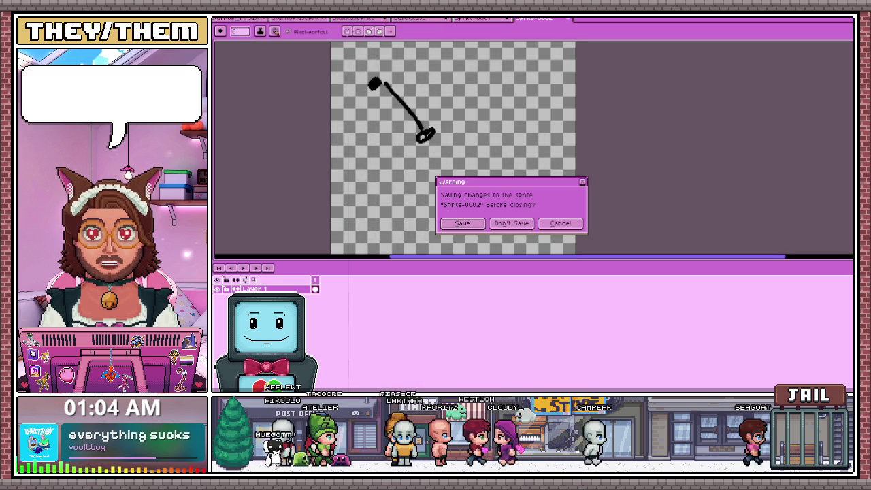
key("n")
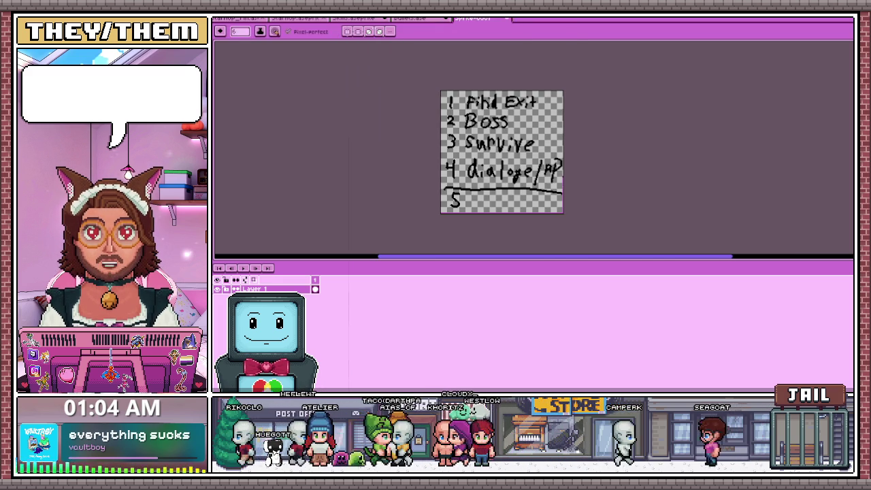
scroll(458, 106, "up", 1)
scroll(399, 46, "down", 1)
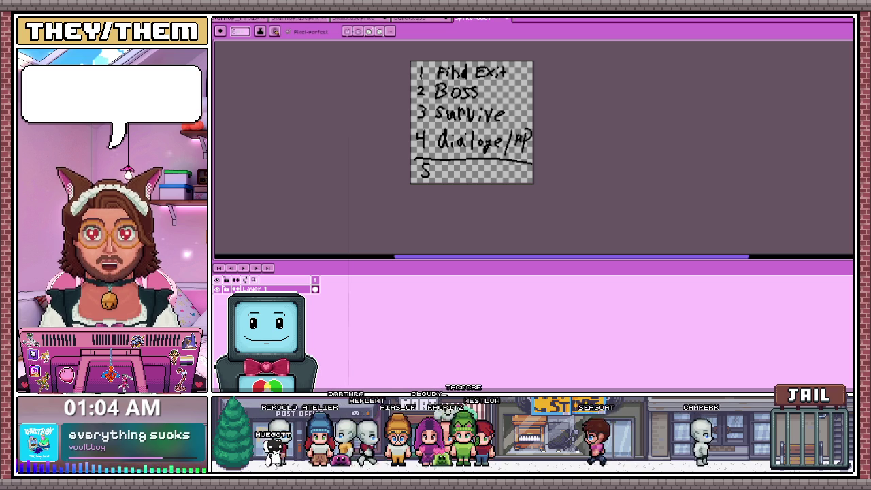
scroll(379, 108, "up", 1)
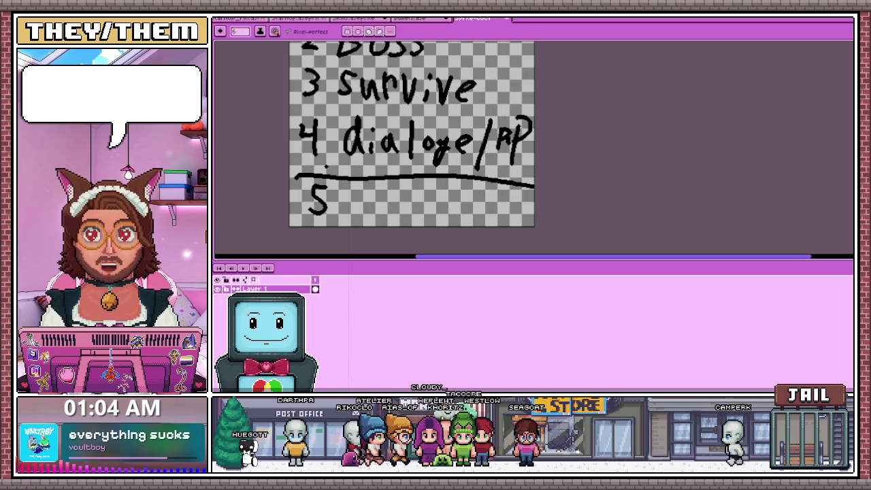
scroll(424, 250, "down", 1)
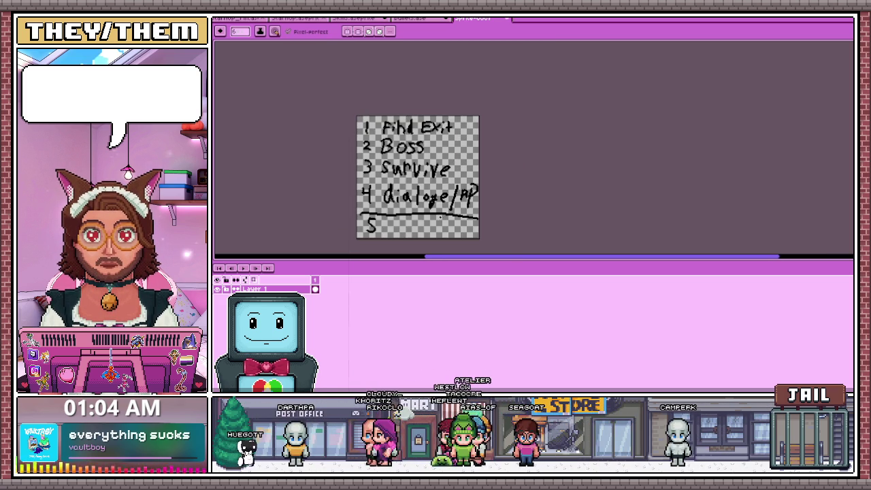
scroll(440, 221, "up", 1)
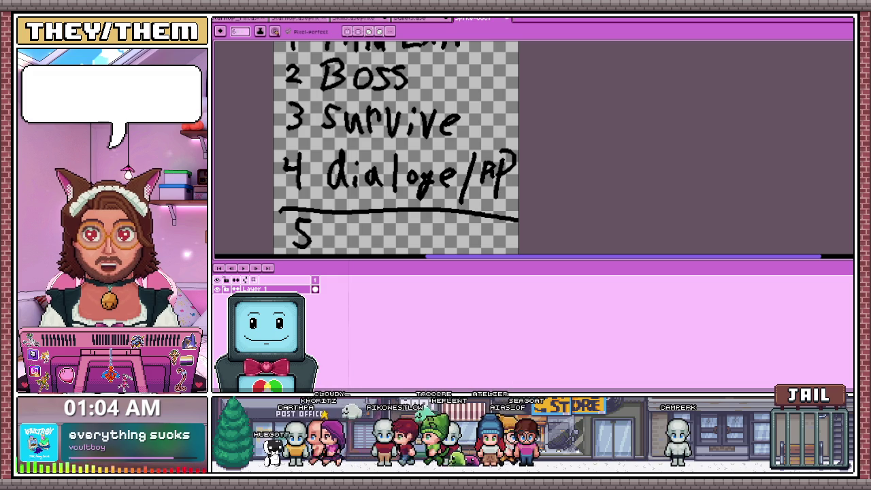
scroll(441, 143, "down", 1)
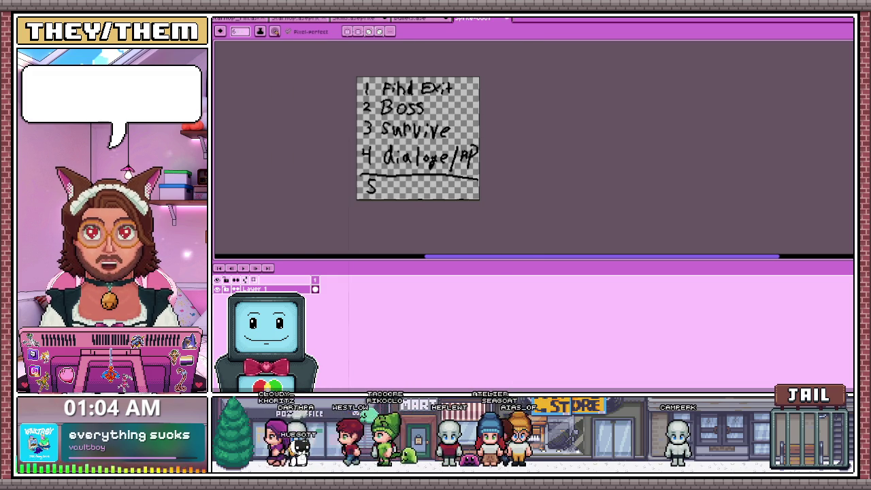
key("ctrl+shift+Tab")
key("ctrl+shift+Tab")
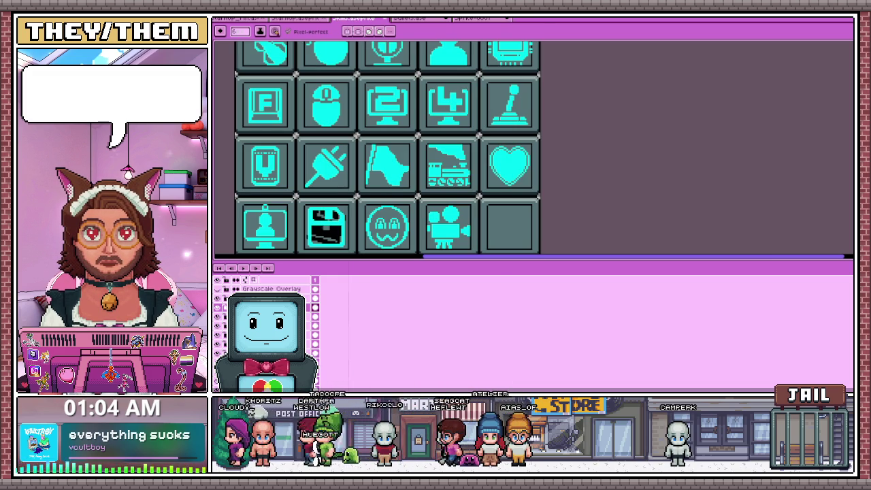
key("ctrl+Tab")
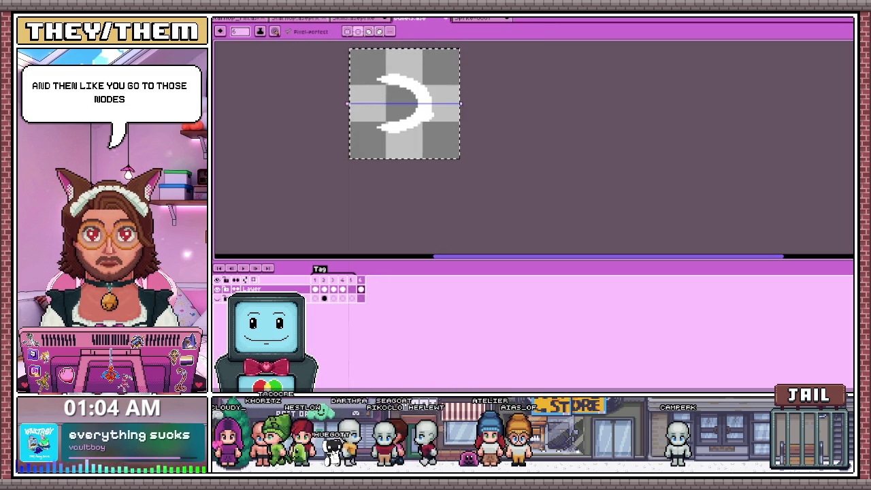
key("b")
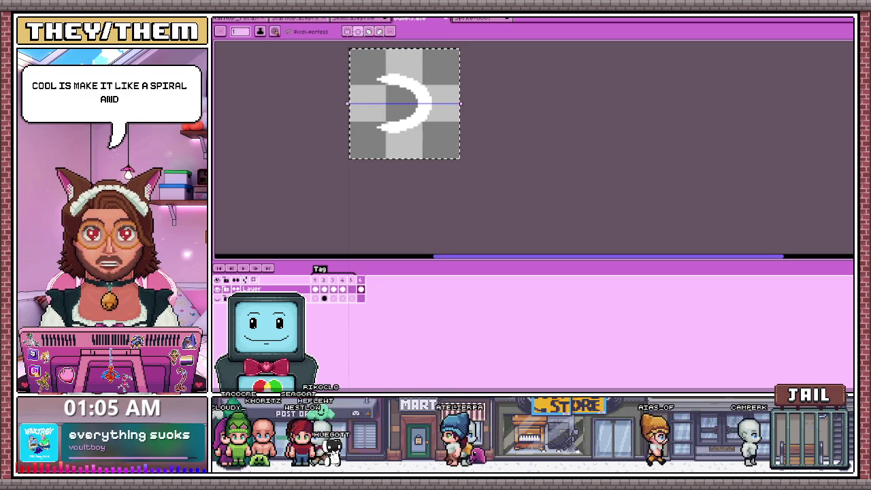
key("ctrl+Tab")
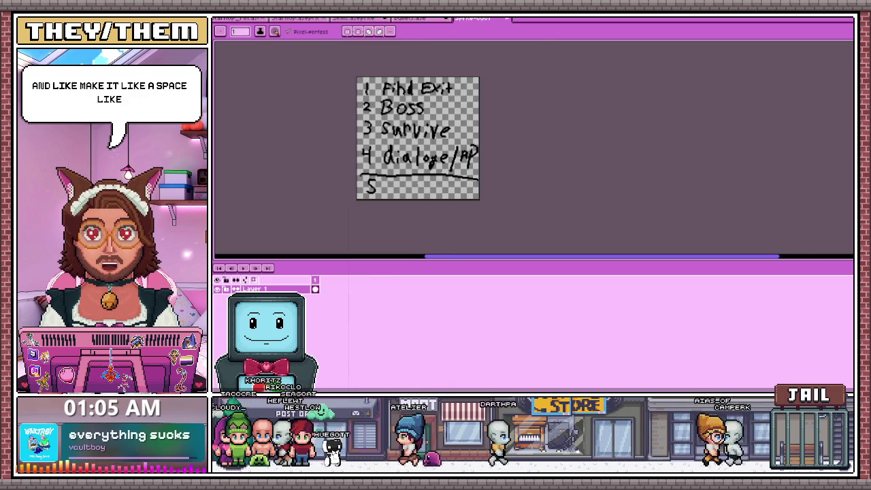
scroll(414, 181, "up", 1)
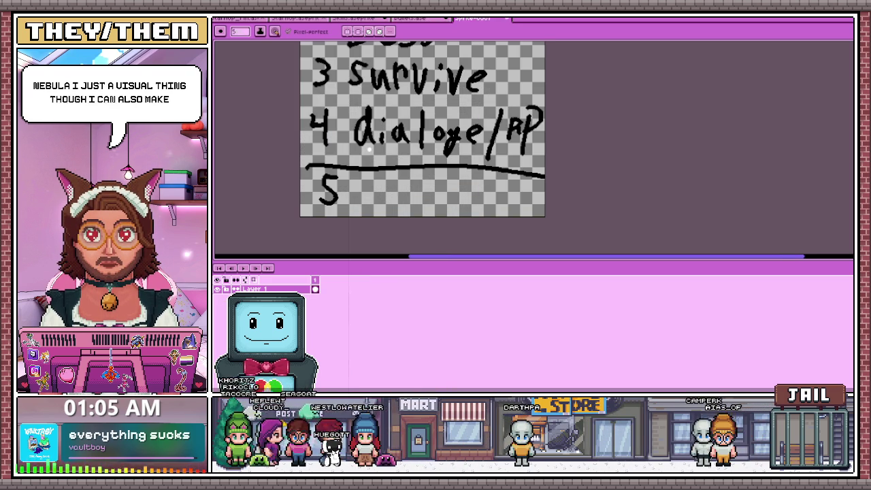
left_click(354, 199)
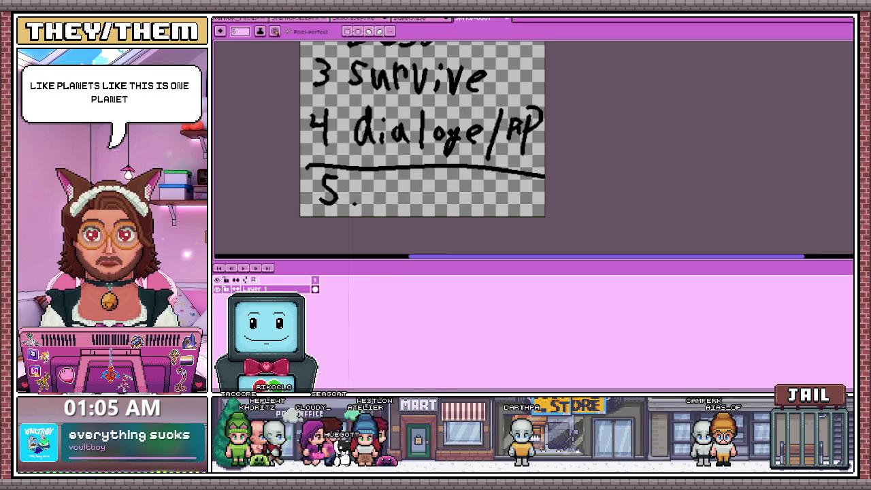
- Handwrite 'Shop' after the 5, then switch back to the Bullets.ase sprite tab
left_click_drag(355, 192, 357, 206)
mouse_move(388, 181)
left_mouse_down()
mouse_move(390, 205)
mouse_move(467, 195)
left_mouse_up()
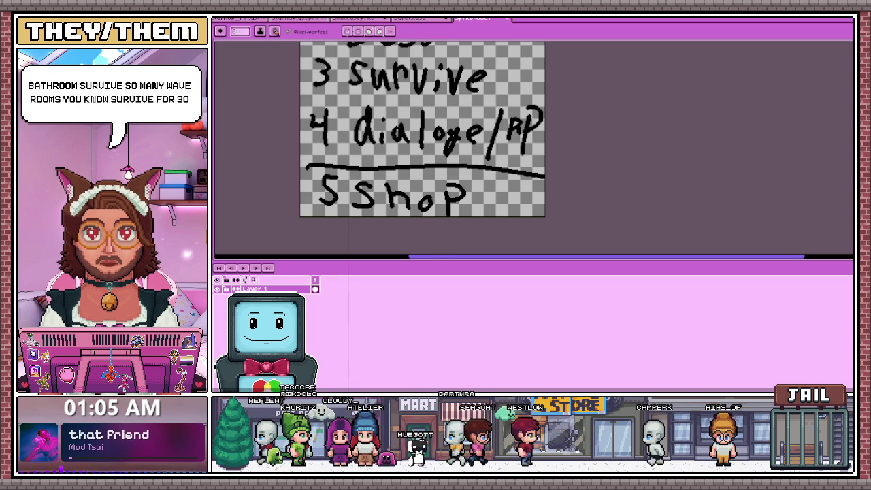
scroll(403, 136, "down", 2)
scroll(403, 136, "down", 2)
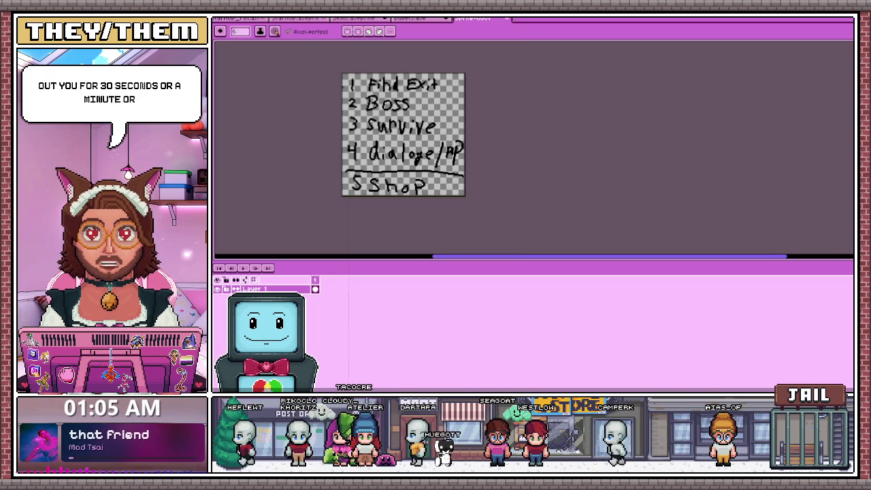
key("ctrl+shift+Tab")
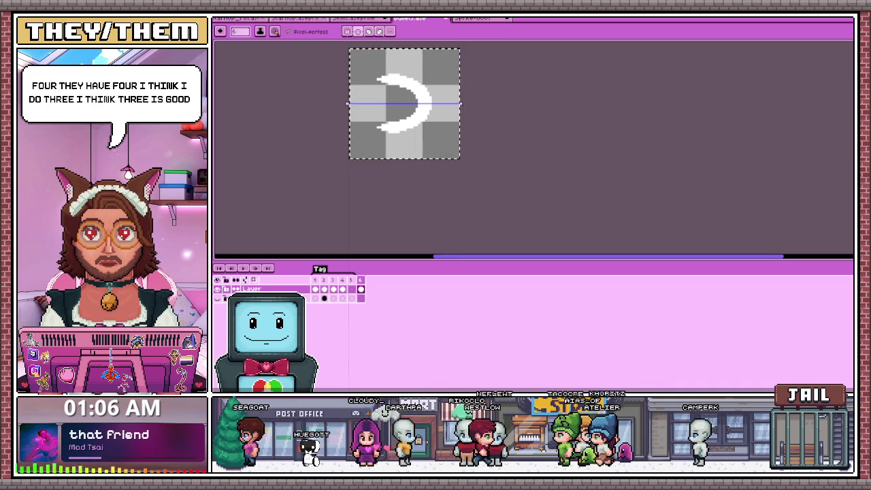
- Open and dismiss the Frame menu, then zoom around before returning to Sprite-0001
key("alt+r")
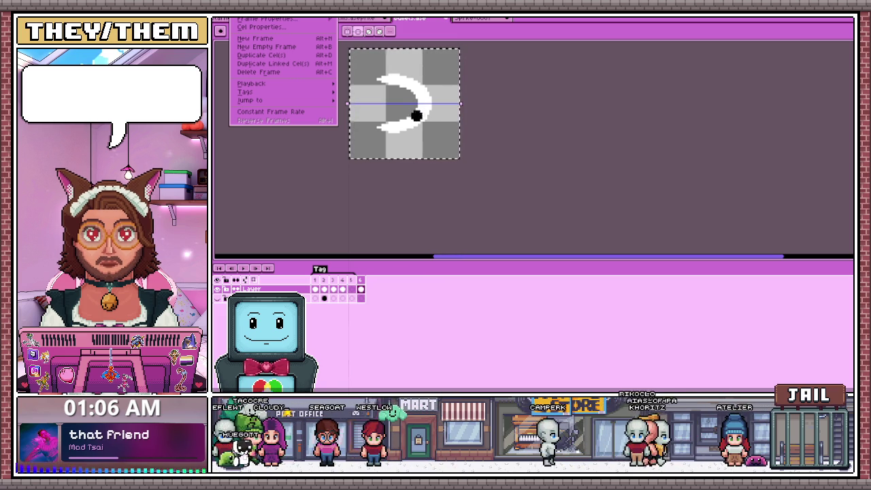
left_click(411, 119)
scroll(382, 109, "up", 2)
scroll(374, 107, "down", 2)
scroll(374, 108, "up", 1)
scroll(374, 108, "up", 1)
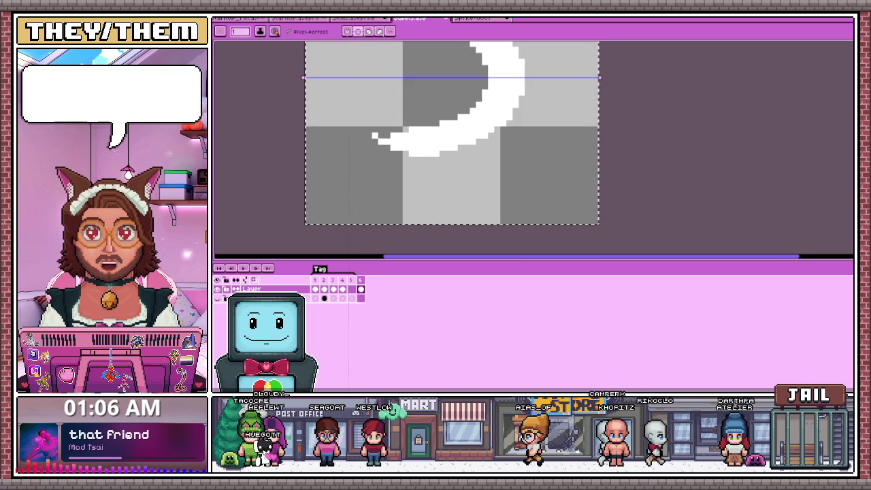
scroll(376, 109, "down", 2)
scroll(379, 97, "down", 3)
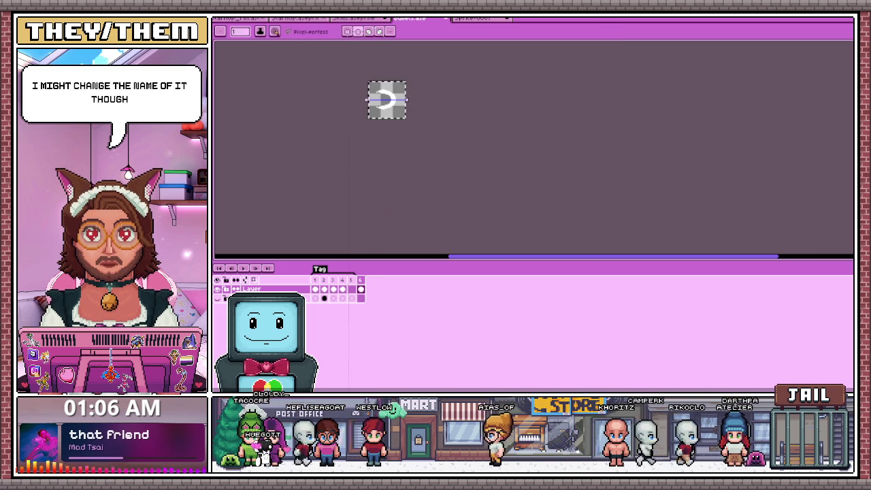
scroll(378, 100, "up", 2)
scroll(379, 100, "up", 2)
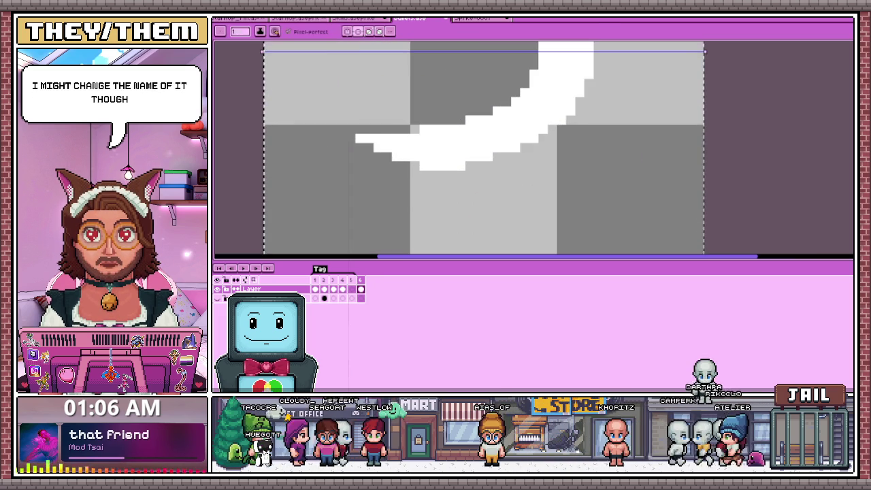
scroll(414, 203, "down", 2)
scroll(414, 202, "down", 1)
scroll(413, 203, "up", 1)
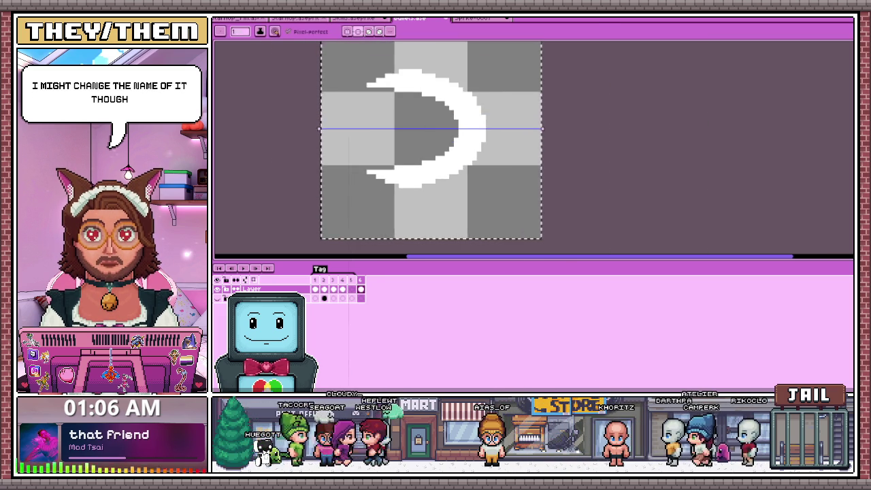
scroll(413, 202, "up", 2)
scroll(404, 202, "down", 2)
scroll(436, 196, "up", 1)
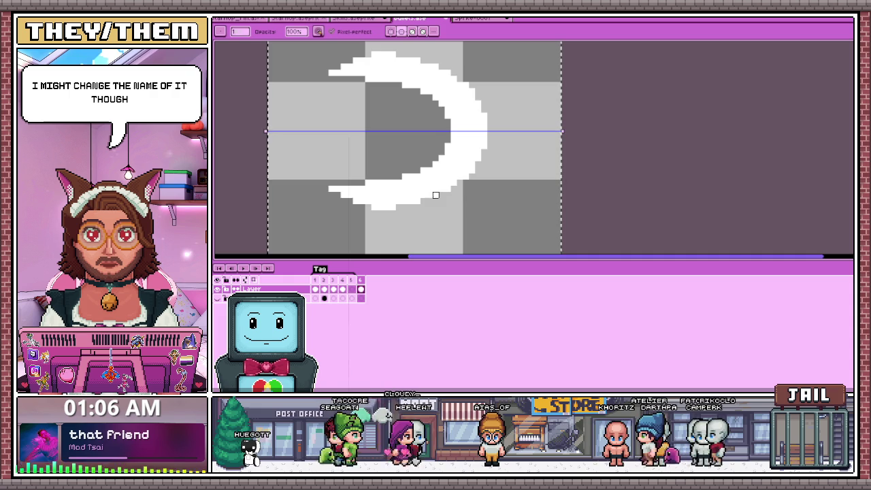
scroll(454, 153, "up", 3)
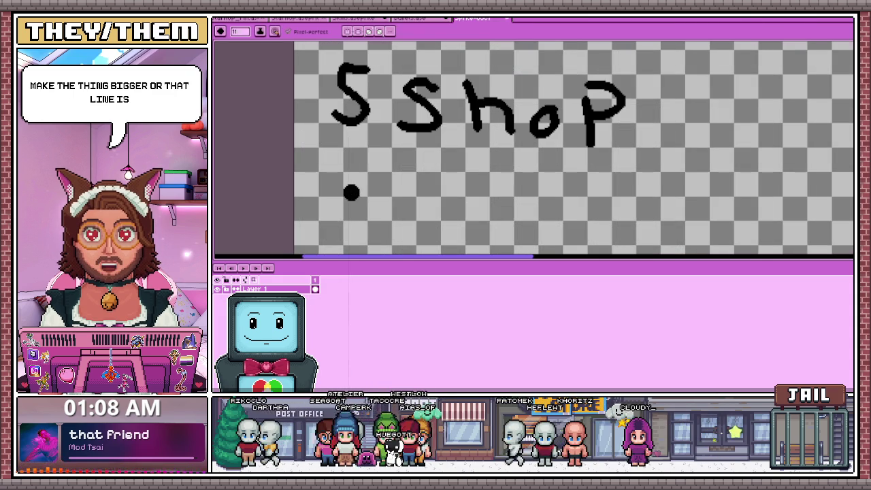
- Shrink the brush to size 7 and write '6 Payload' below '5 Shop'
key("minus")
key("minus")
key("minus")
scroll(359, 185, "down", 2)
left_click_drag(365, 161, 354, 198)
scroll(368, 177, "down", 3)
scroll(399, 137, "up", 2)
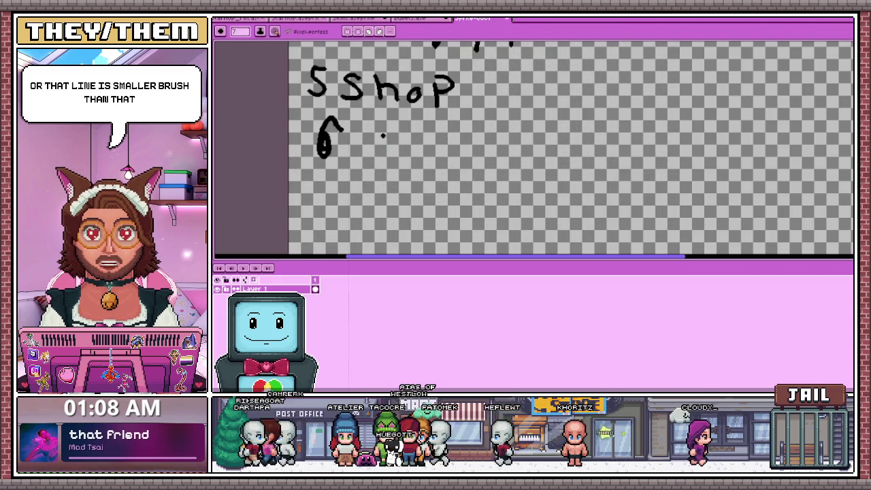
left_click_drag(374, 128, 370, 158)
mouse_move(374, 129)
left_mouse_down()
mouse_move(379, 142)
mouse_move(425, 154)
left_mouse_up()
mouse_move(435, 133)
left_mouse_down()
mouse_move(420, 180)
mouse_move(466, 146)
mouse_move(493, 160)
mouse_move(516, 157)
left_mouse_up()
left_click_drag(529, 117, 526, 163)
scroll(538, 143, "down", 3)
scroll(557, 156, "up", 2)
- Add a slash after 'Payload' and begin 'esscort' with its e and s letters
left_click_drag(537, 122, 529, 143)
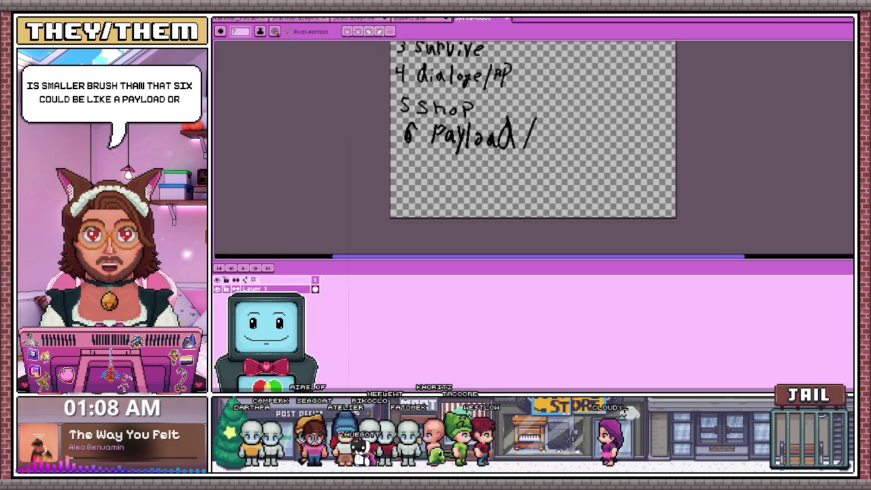
scroll(458, 180, "down", 2)
scroll(458, 180, "up", 1)
scroll(458, 180, "down", 1)
scroll(458, 181, "up", 2)
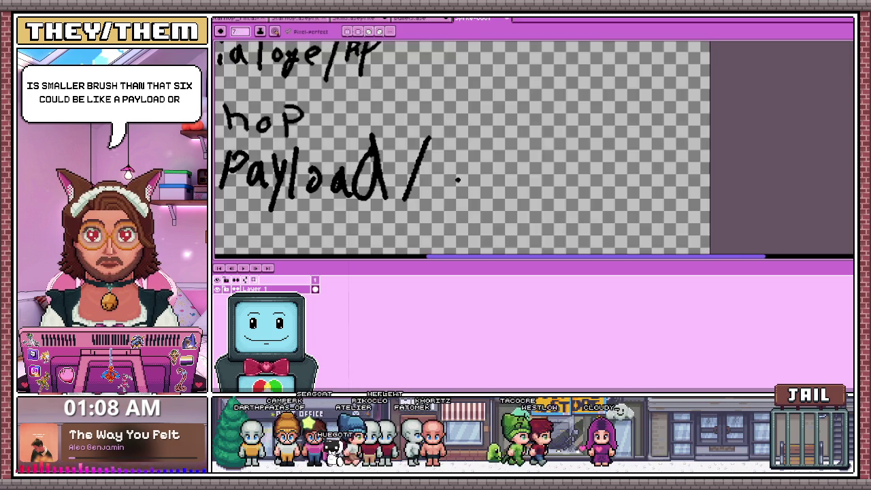
scroll(458, 180, "down", 2)
scroll(463, 150, "up", 1)
scroll(470, 115, "up", 2)
scroll(453, 120, "down", 1)
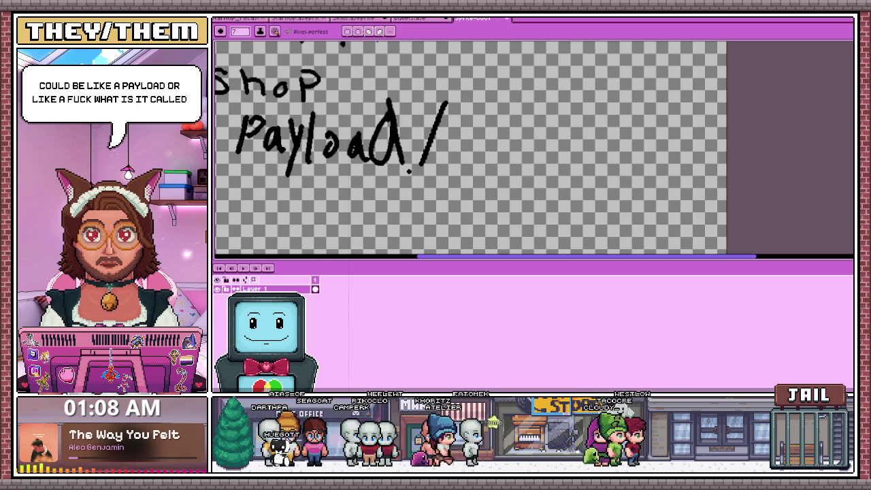
mouse_move(446, 142)
left_mouse_down()
mouse_move(469, 133)
mouse_move(480, 158)
left_mouse_up()
left_click_drag(503, 130, 487, 159)
- Finish the word 'esscort' and zoom out to check the six-item list
scroll(487, 157, "down", 3)
scroll(483, 136, "up", 1)
scroll(483, 128, "up", 2)
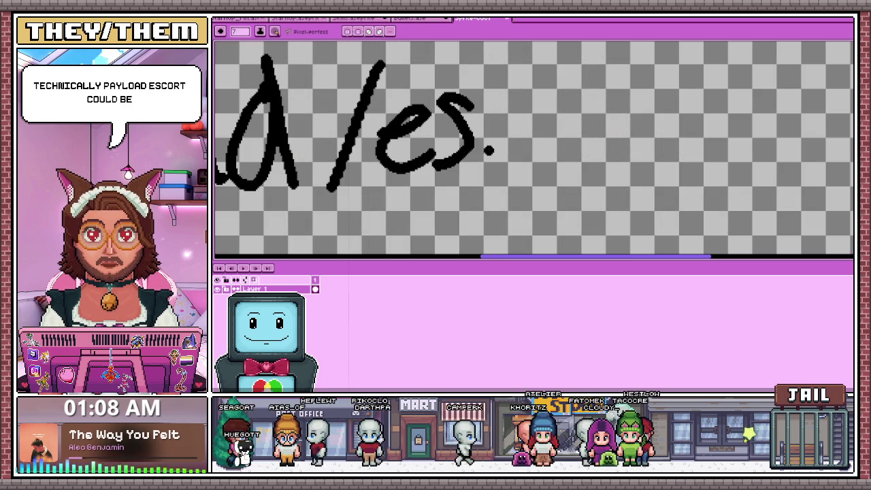
left_click_drag(576, 137, 579, 135)
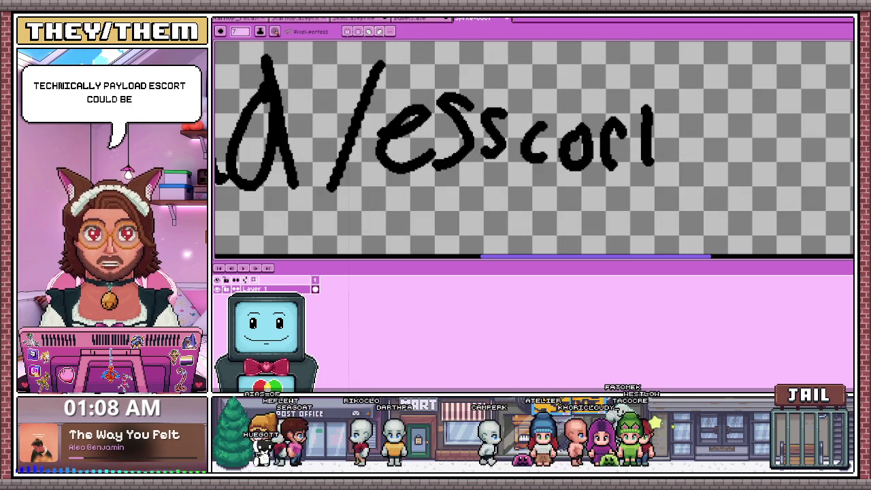
left_click_drag(650, 137, 664, 134)
scroll(658, 140, "down", 3)
left_click_drag(499, 171, 402, 183)
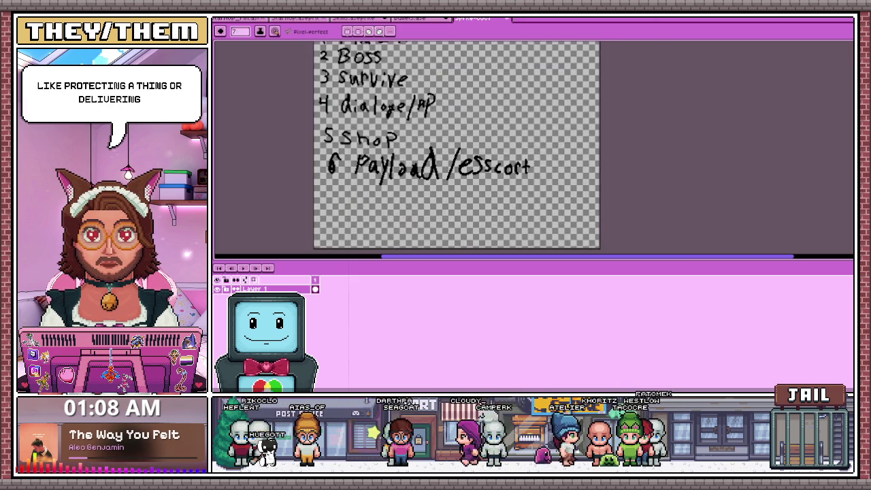
scroll(443, 143, "down", 2)
scroll(442, 143, "up", 1)
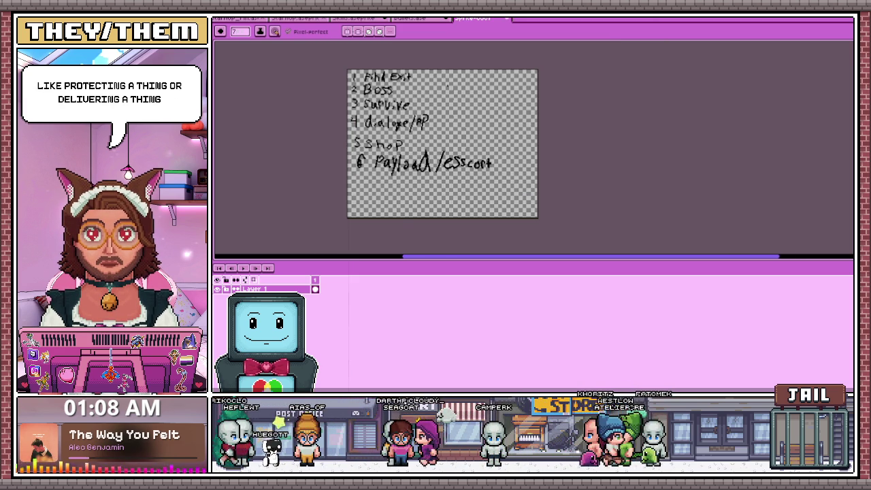
scroll(426, 79, "up", 1)
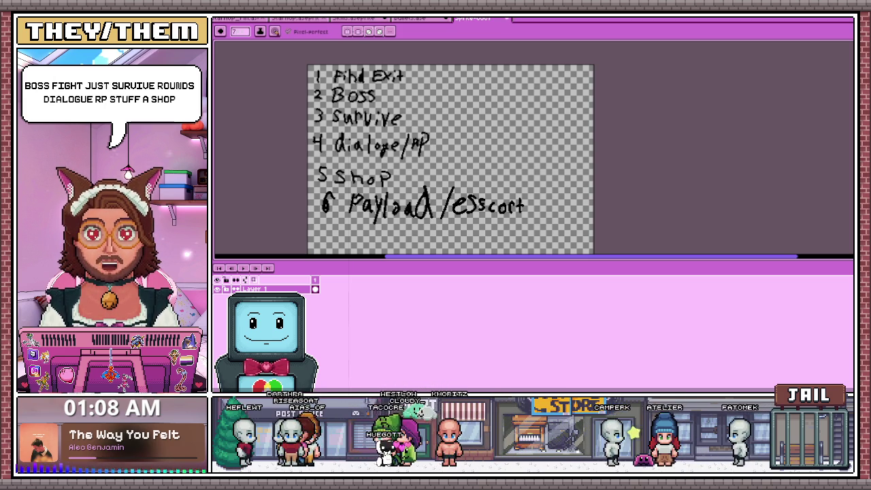
scroll(373, 160, "down", 1)
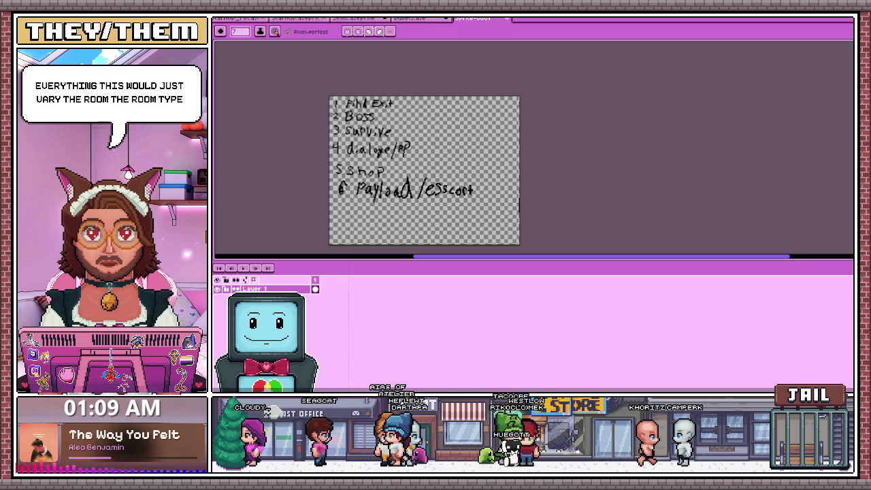
- Switch back to the Bullets.ase sprite document
key("ctrl+shift+Tab")
scroll(423, 143, "down", 2)
scroll(423, 142, "down", 1)
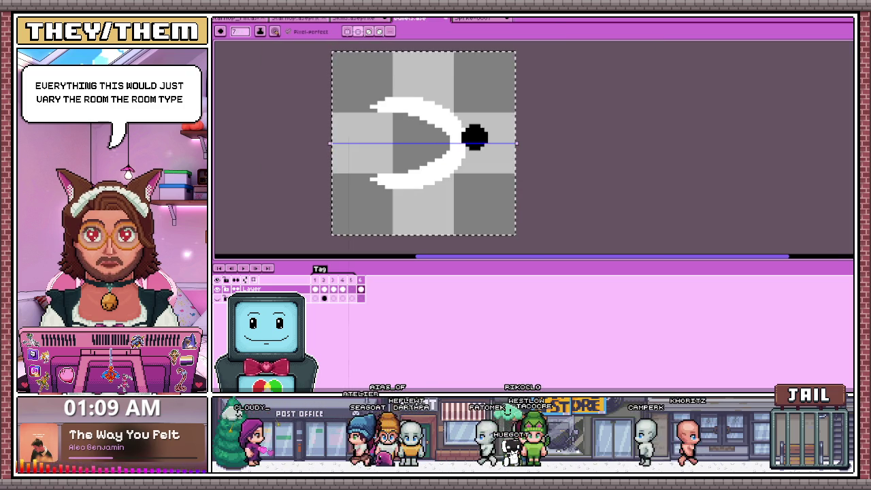
key("i")
key("b")
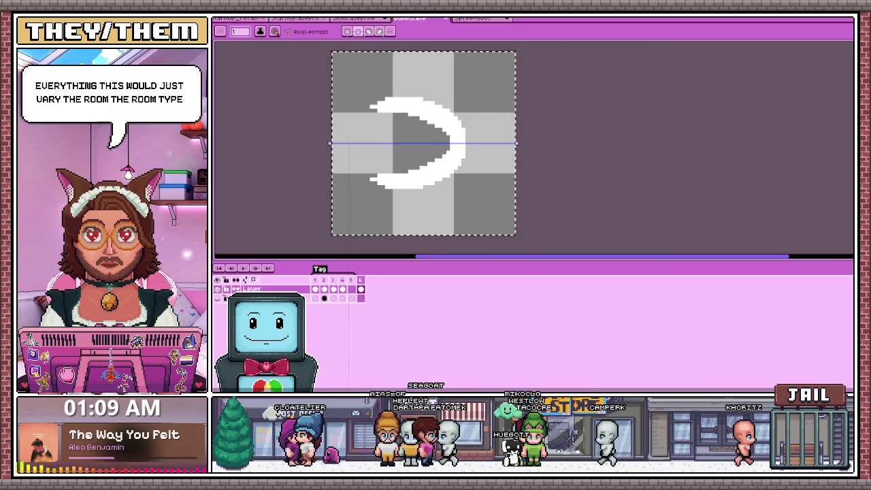
- Zoom in and out to inspect the white crescent bullet
scroll(436, 102, "up", 1)
scroll(437, 103, "up", 2)
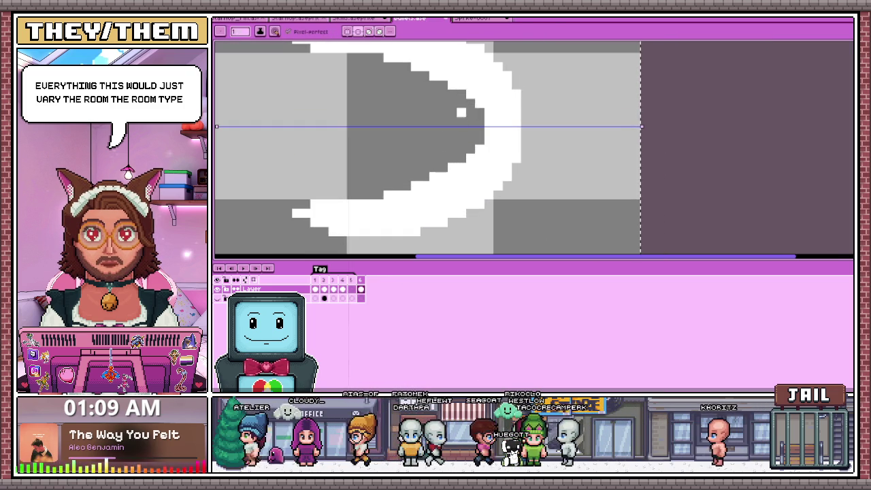
scroll(392, 166, "down", 2)
scroll(393, 166, "up", 1)
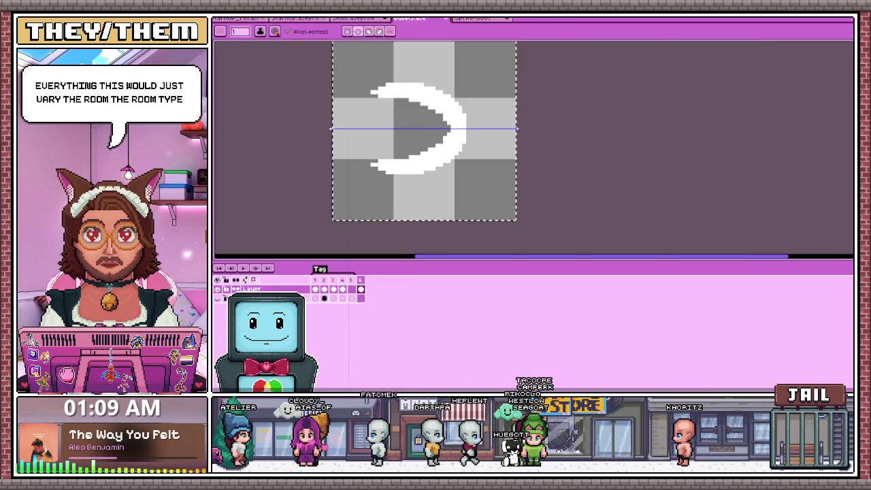
scroll(393, 166, "up", 1)
scroll(393, 166, "up", 2)
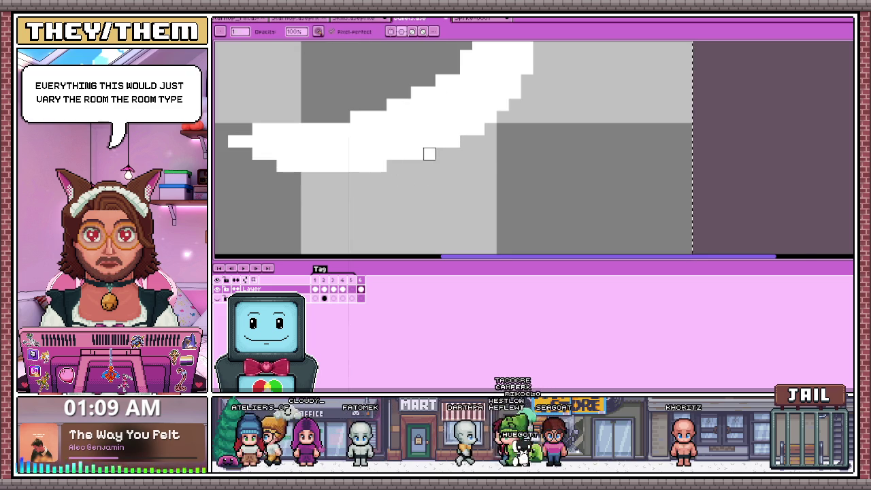
scroll(429, 154, "down", 2)
scroll(430, 153, "down", 1)
scroll(430, 154, "up", 3)
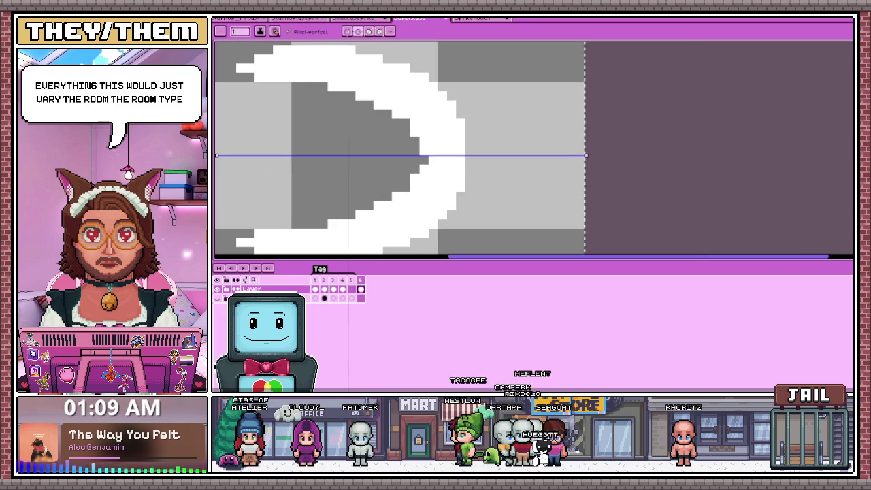
scroll(346, 233, "down", 1)
scroll(346, 233, "down", 2)
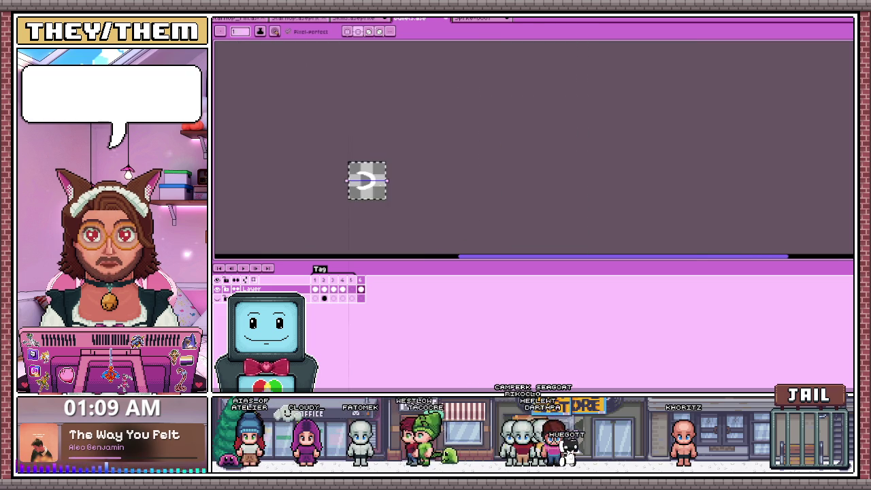
scroll(346, 233, "up", 2)
scroll(347, 234, "up", 1)
scroll(346, 233, "up", 1)
scroll(422, 224, "up", 1)
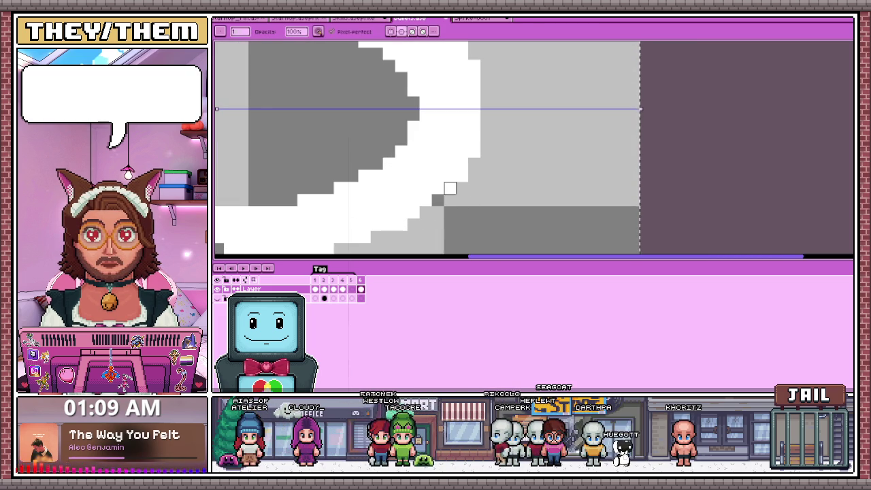
scroll(472, 175, "down", 1)
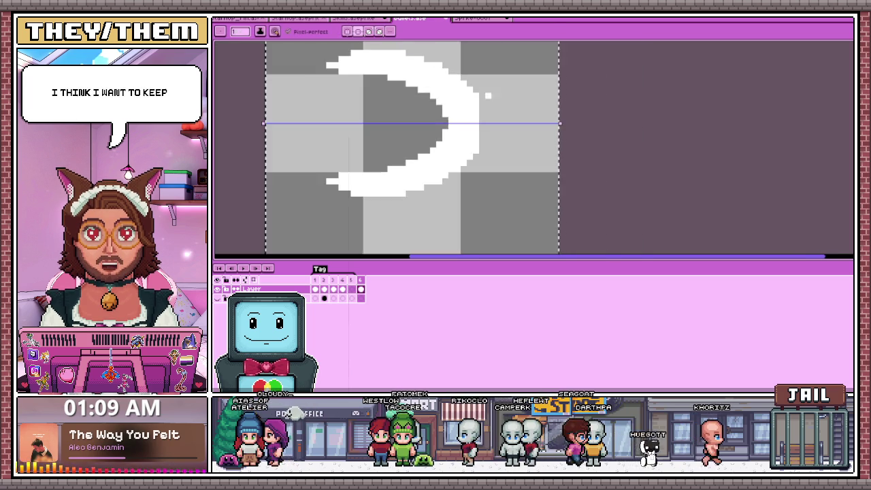
scroll(488, 107, "up", 2)
scroll(477, 161, "down", 1)
scroll(469, 109, "down", 1)
scroll(478, 108, "up", 3)
scroll(478, 109, "down", 2)
scroll(371, 100, "down", 1)
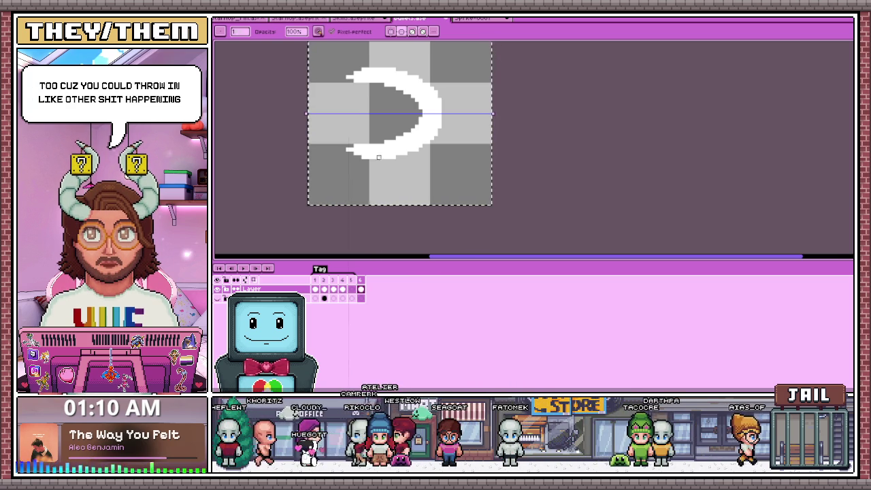
- Keep zooming in and out to examine the crescent frame
scroll(413, 114, "up", 1)
scroll(398, 136, "down", 2)
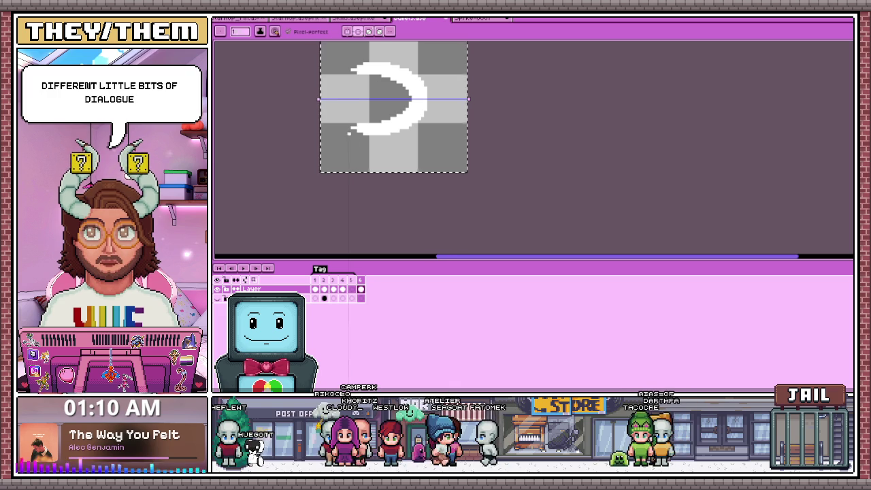
scroll(347, 61, "down", 1)
scroll(347, 61, "up", 2)
scroll(348, 61, "up", 5)
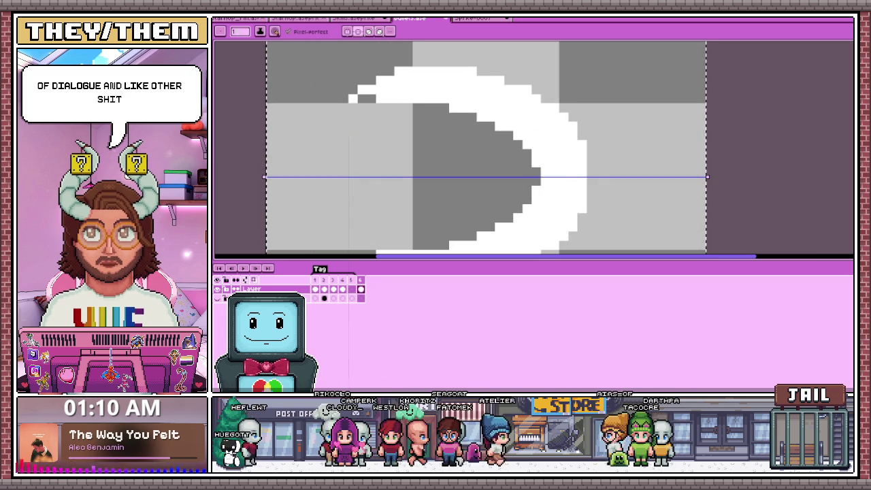
scroll(351, 92, "down", 2)
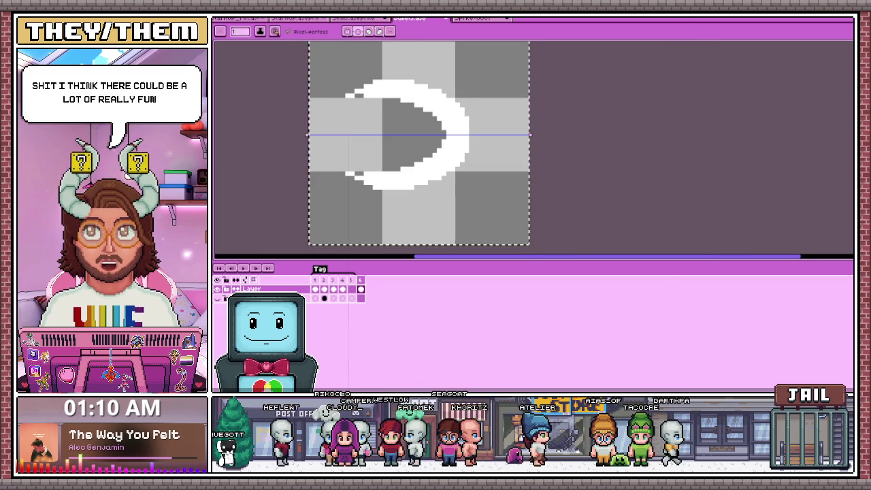
scroll(320, 185, "up", 3)
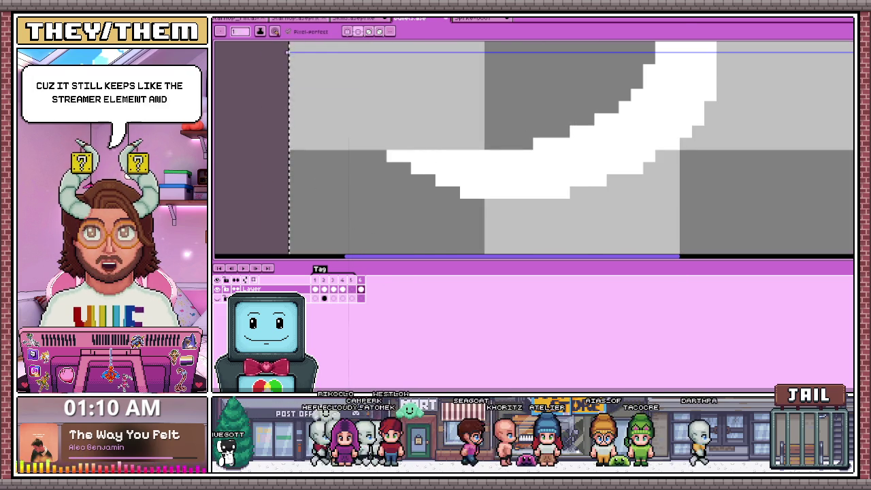
scroll(405, 136, "down", 3)
scroll(405, 136, "down", 2)
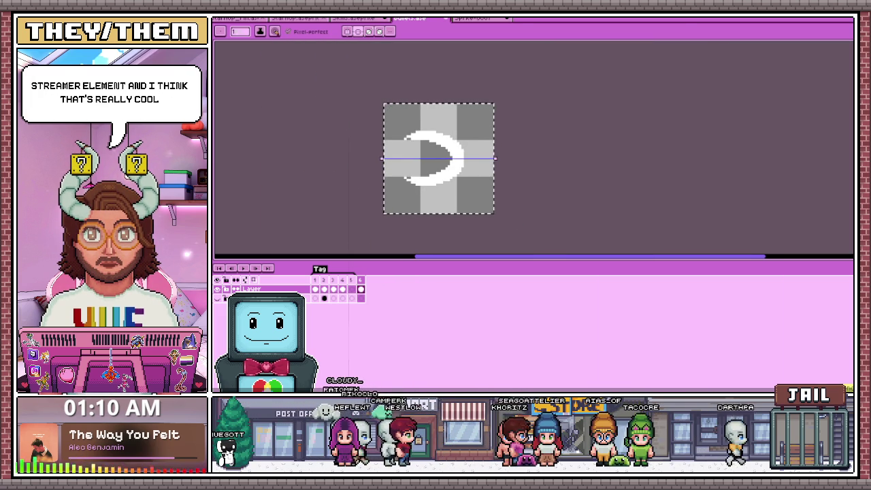
scroll(415, 156, "up", 1)
scroll(414, 160, "up", 1)
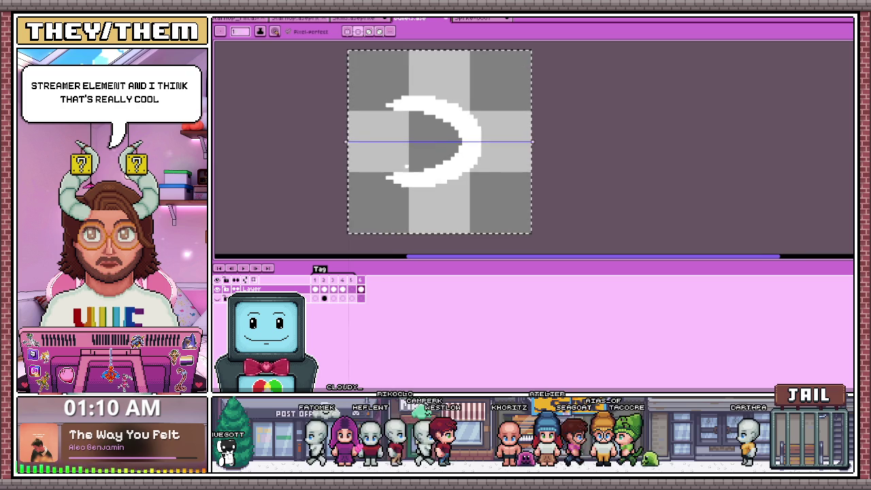
scroll(415, 167, "up", 2)
scroll(417, 161, "down", 2)
scroll(416, 162, "down", 3)
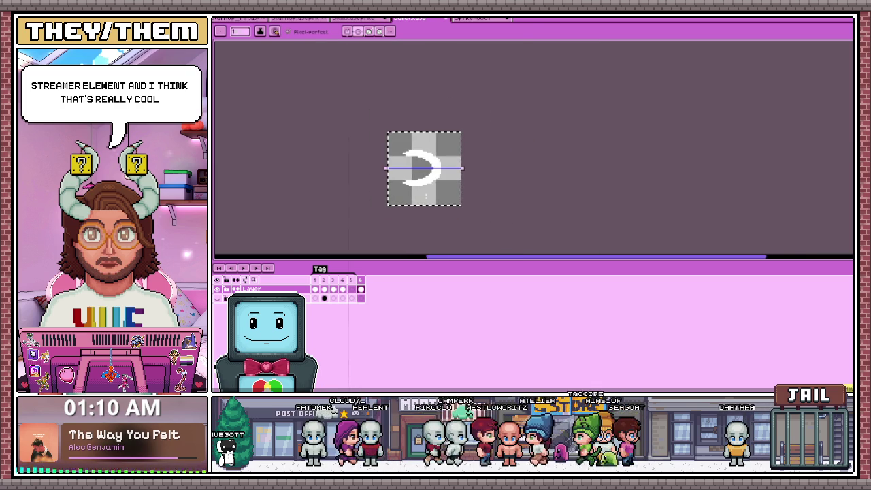
scroll(426, 196, "up", 2)
scroll(420, 191, "up", 1)
scroll(413, 184, "up", 1)
scroll(422, 176, "up", 1)
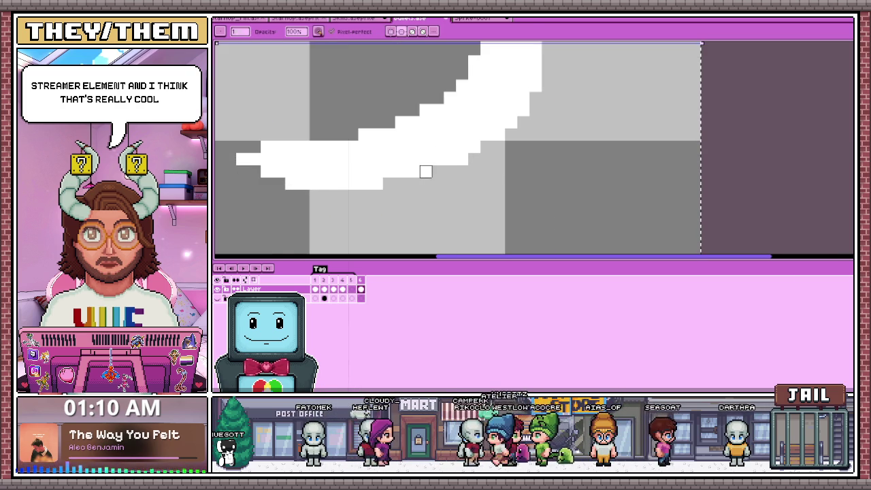
scroll(449, 183, "down", 1)
scroll(435, 197, "down", 2)
scroll(439, 157, "up", 2)
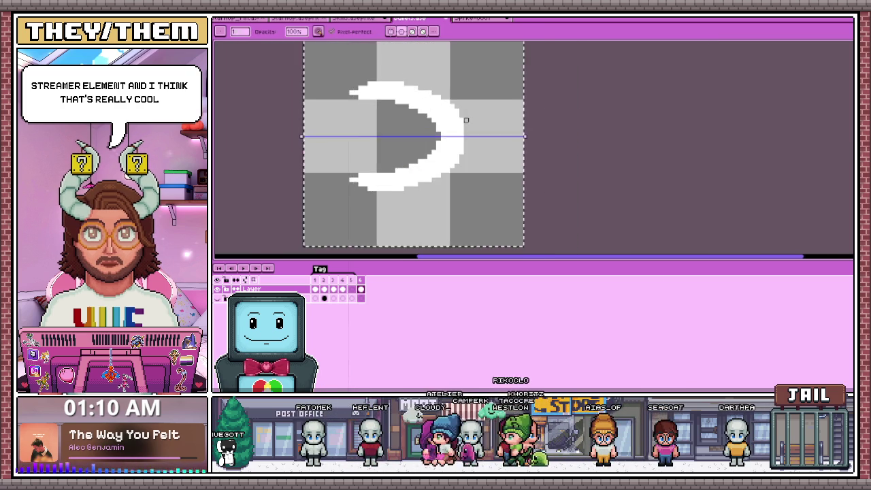
scroll(449, 123, "up", 1)
scroll(436, 102, "up", 1)
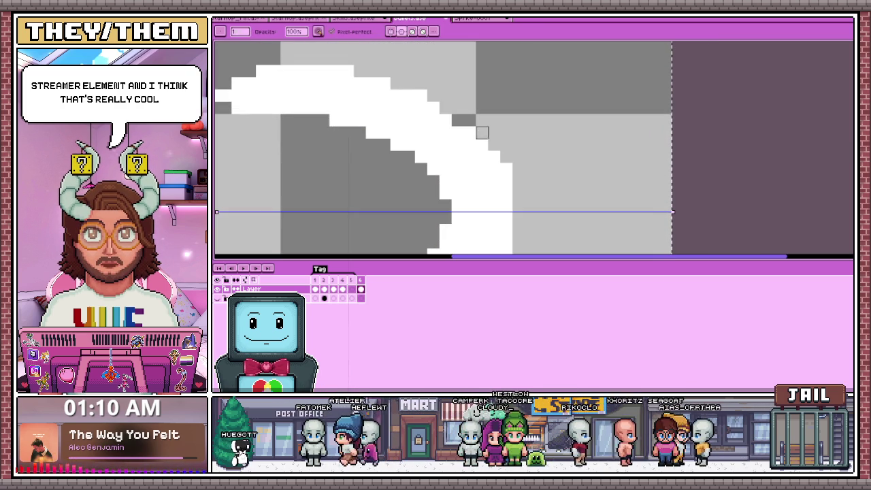
scroll(495, 169, "down", 5)
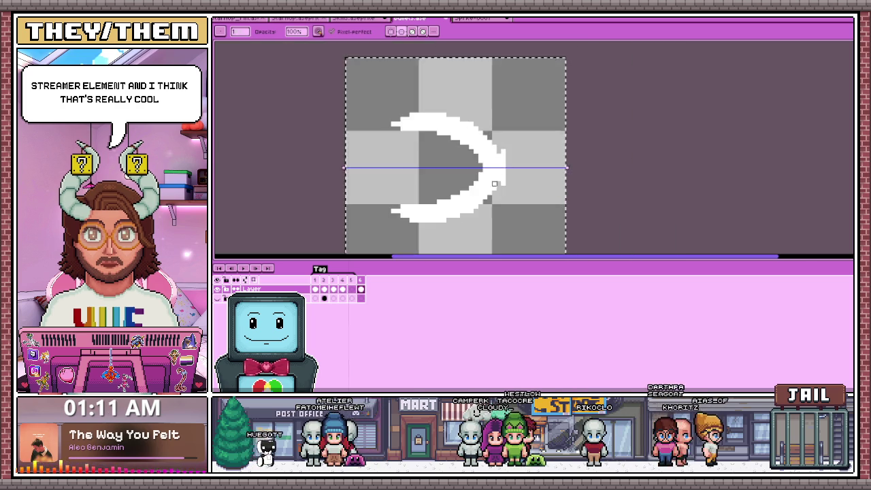
scroll(483, 174, "up", 2)
scroll(477, 176, "down", 2)
scroll(471, 179, "down", 2)
scroll(471, 178, "up", 3)
scroll(468, 176, "down", 3)
scroll(462, 171, "up", 3)
scroll(463, 171, "up", 1)
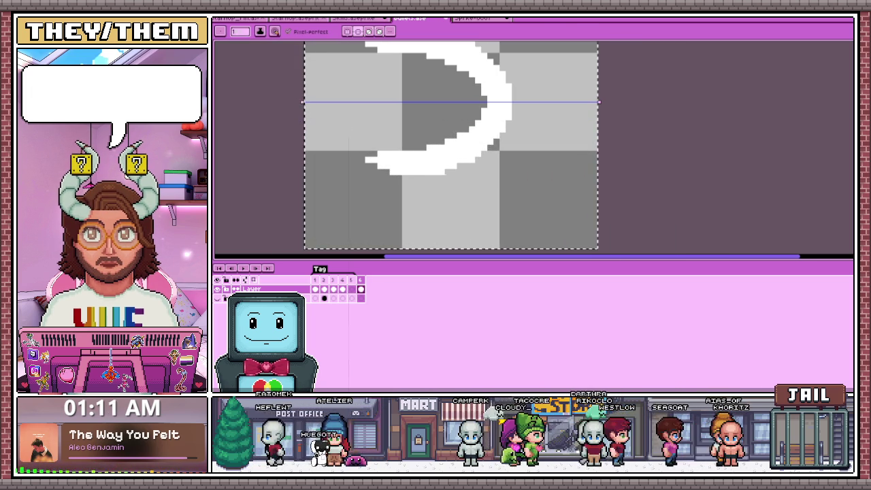
scroll(435, 150, "down", 3)
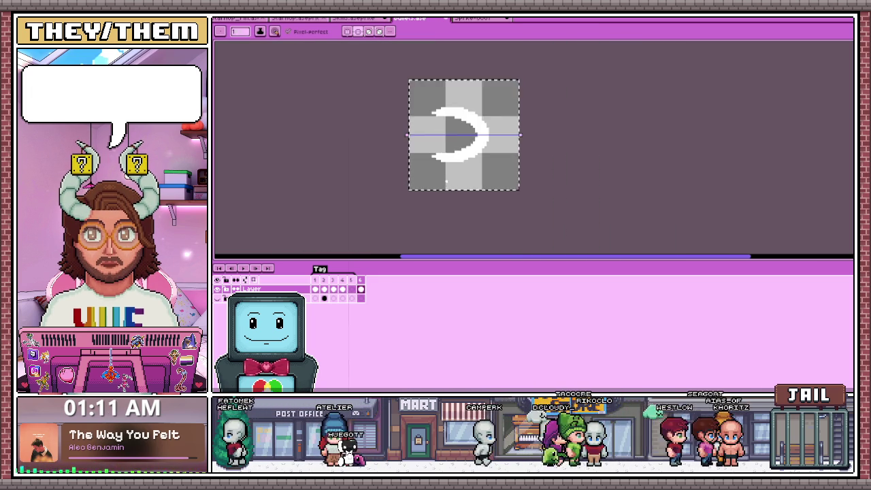
scroll(429, 146, "up", 2)
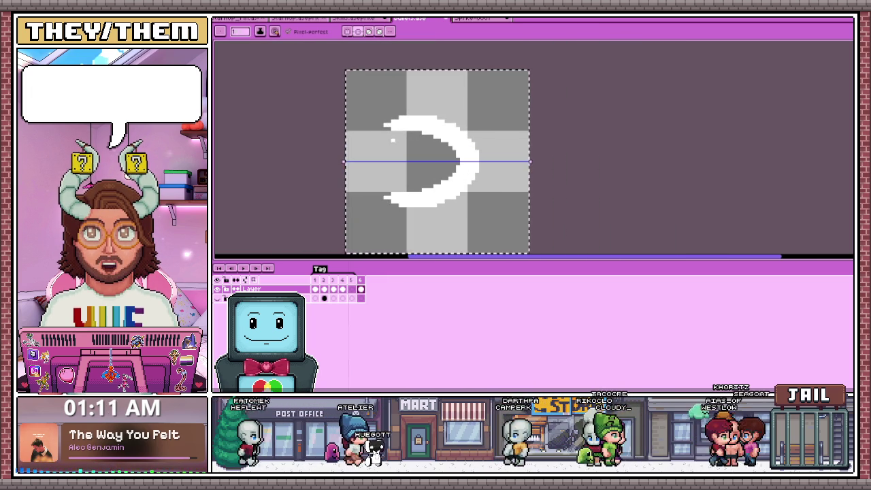
scroll(426, 183, "up", 1)
- Jump to frame 1, showing the white arrow with red glow
key("Right")
scroll(347, 172, "down", 1)
scroll(348, 172, "up", 1)
scroll(348, 172, "up", 1)
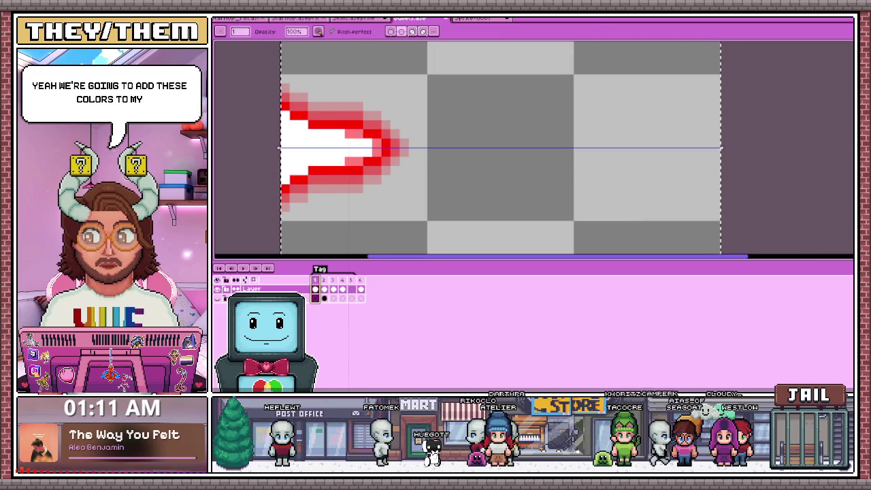
- Pick the arrow outline's red as pencil colour and move to the plain crescent frame
key("i")
key("b")
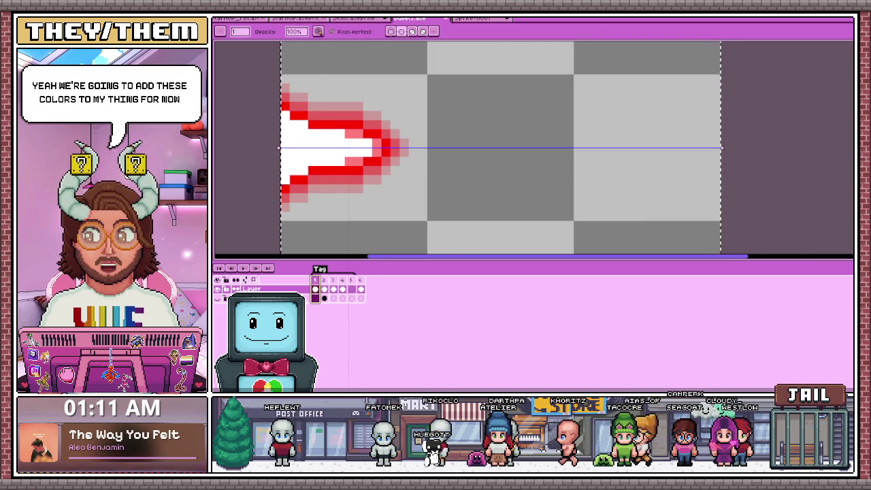
key("Return")
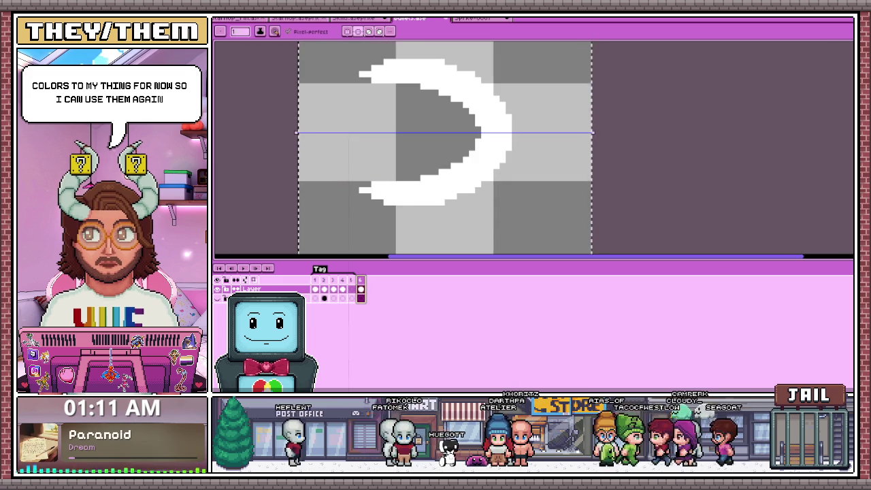
- Draw a red line along the crescent's lower inner edge, topped with one extra pixel
scroll(313, 190, "up", 2)
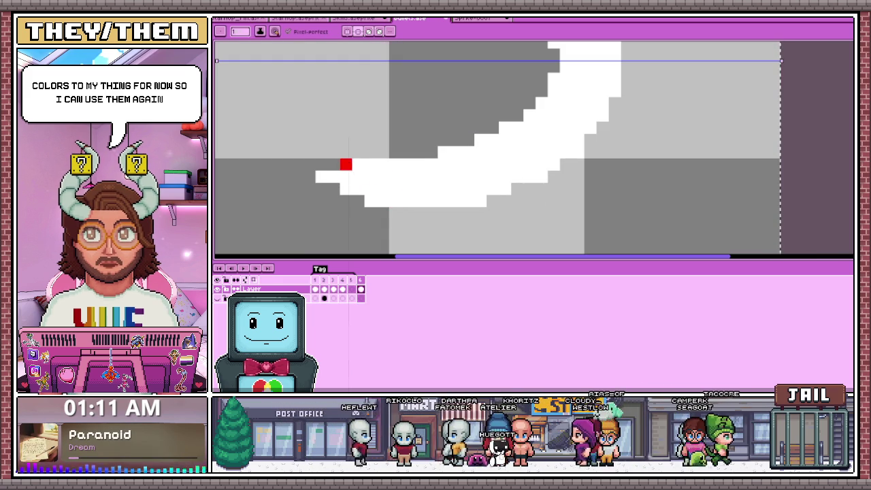
left_click_drag(437, 160, 493, 137)
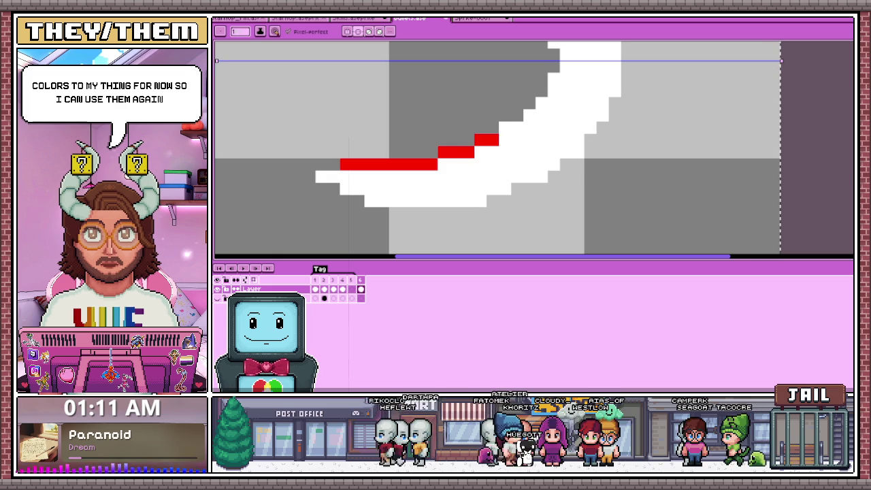
scroll(493, 136, "down", 1)
scroll(494, 136, "down", 2)
scroll(494, 136, "up", 3)
left_click(497, 134)
scroll(494, 140, "down", 3)
scroll(494, 140, "down", 1)
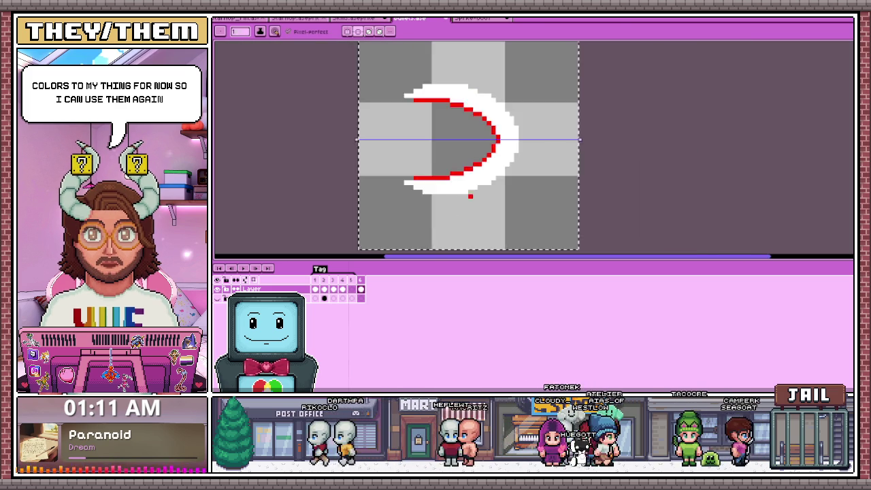
scroll(494, 143, "up", 1)
scroll(493, 144, "up", 2)
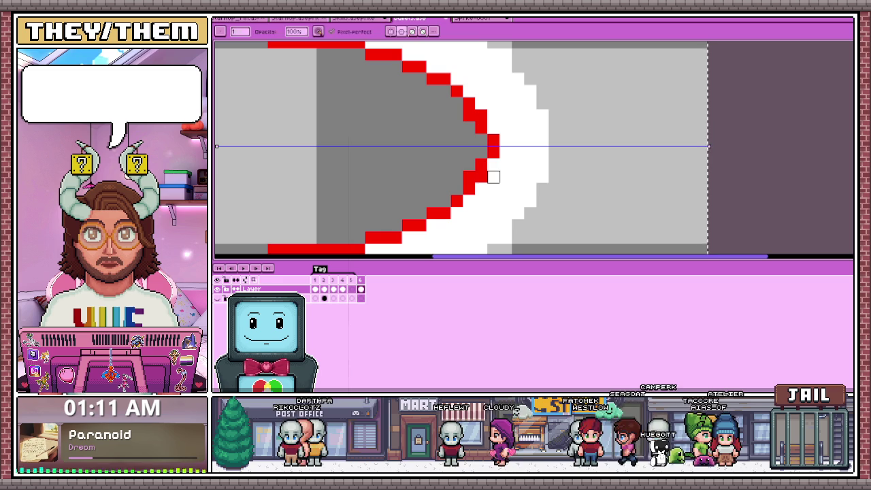
- Turn a stray red pixel white and extend the red outline at the lower-left tip
left_click(481, 165)
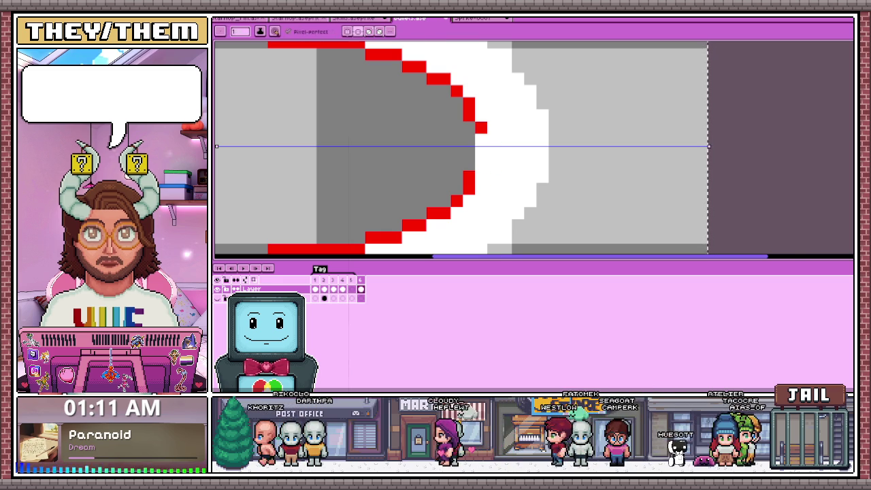
scroll(493, 139, "down", 1)
scroll(467, 193, "down", 4)
scroll(468, 193, "up", 2)
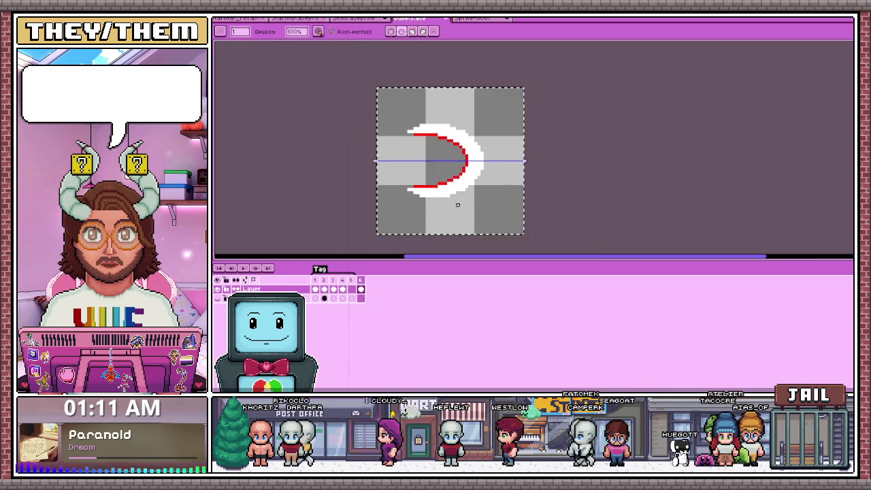
scroll(467, 194, "up", 2)
scroll(467, 193, "up", 1)
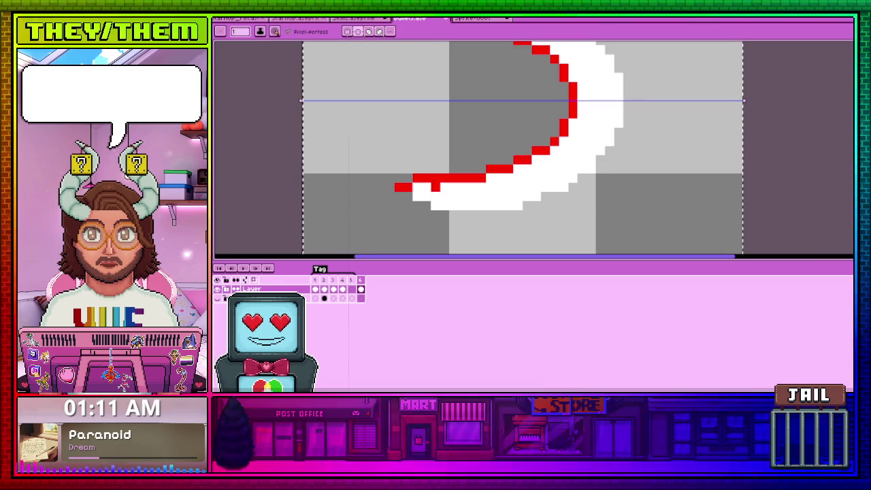
scroll(501, 192, "down", 2)
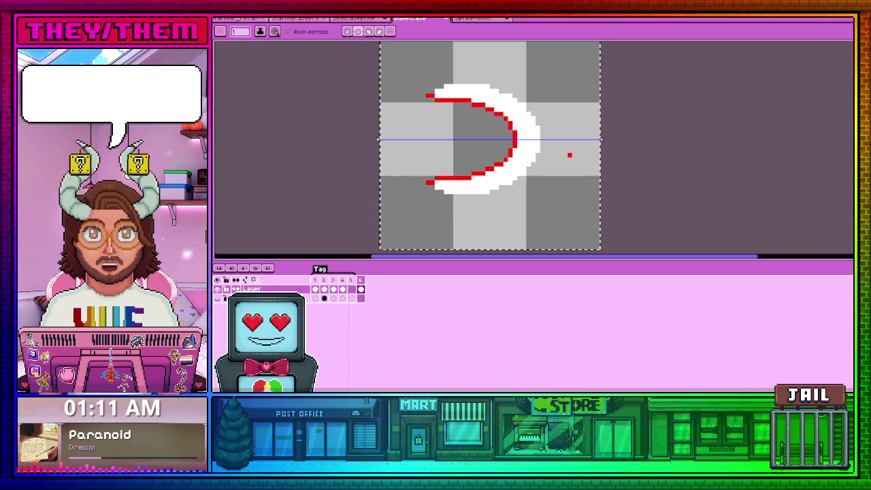
scroll(486, 150, "up", 2)
scroll(477, 160, "up", 1)
left_click_drag(391, 229, 416, 239)
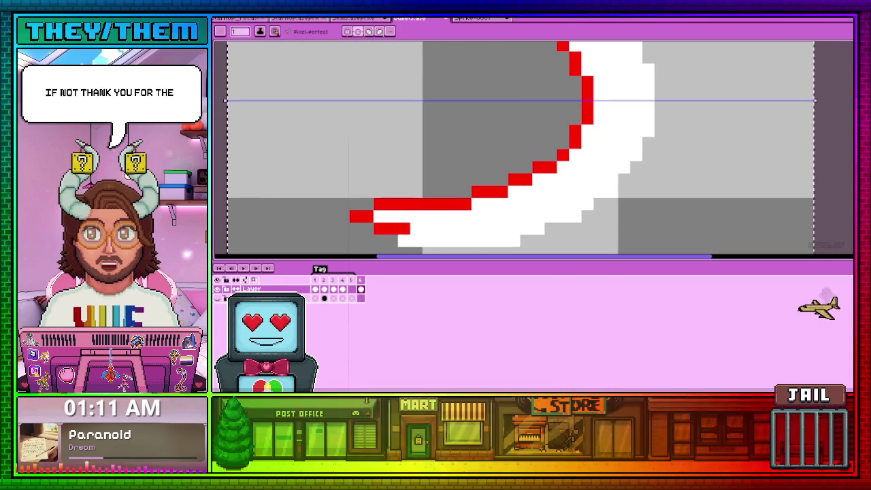
scroll(476, 160, "down", 1)
scroll(476, 160, "up", 1)
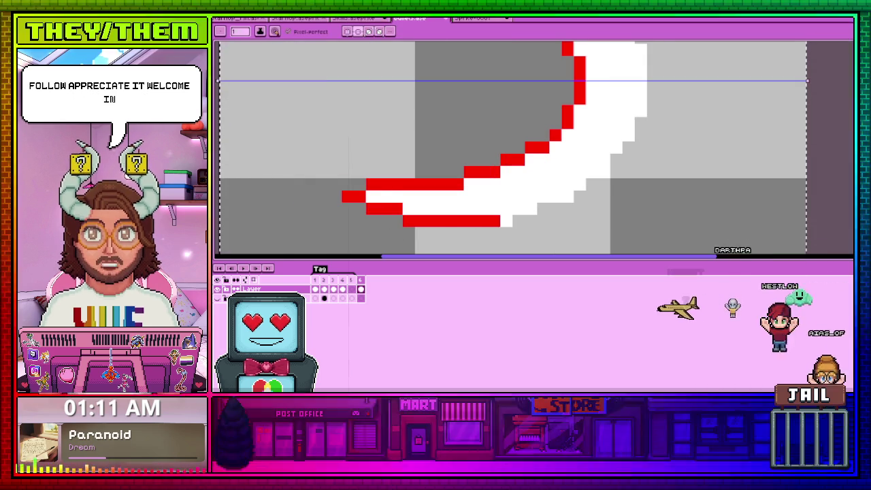
scroll(477, 163, "down", 1)
scroll(463, 190, "up", 2)
- Draw red pixels diagonally along the lower outer edge, undoing one misplaced pixel
left_click(495, 198)
scroll(476, 163, "down", 1)
key("ctrl+z")
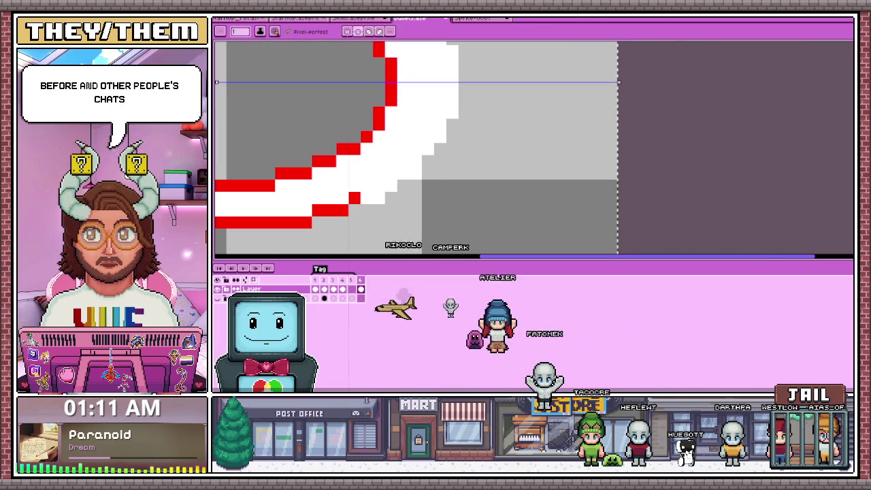
left_click_drag(361, 197, 416, 162)
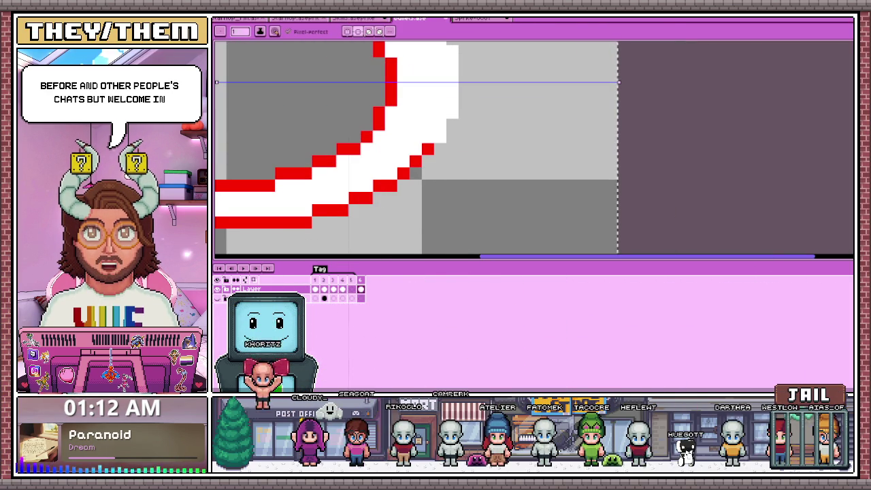
scroll(422, 150, "down", 1)
scroll(422, 150, "up", 1)
- Continue the red outline up the crescent's outer curve
left_click_drag(426, 163, 439, 146)
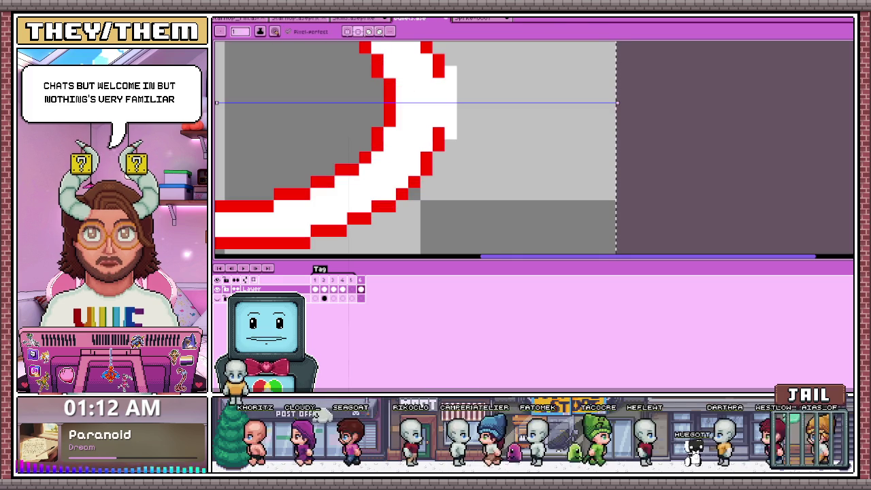
scroll(432, 200, "down", 1)
scroll(433, 200, "up", 1)
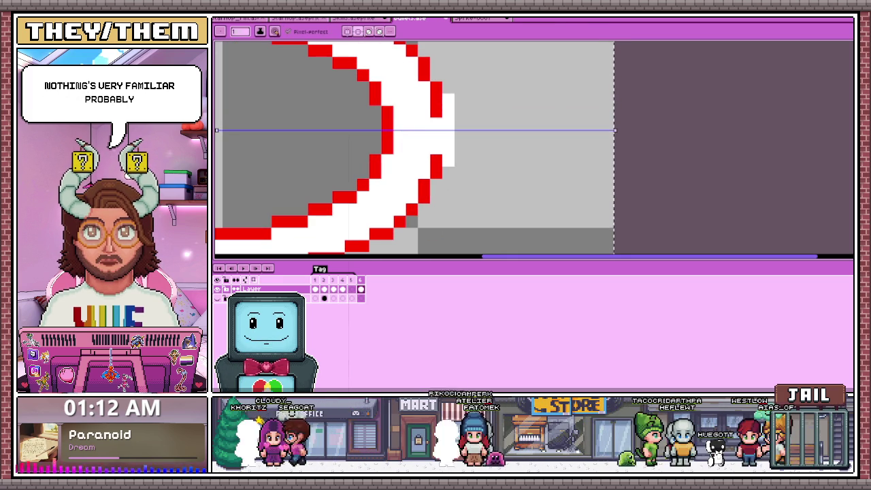
scroll(442, 170, "down", 1)
scroll(446, 175, "up", 1)
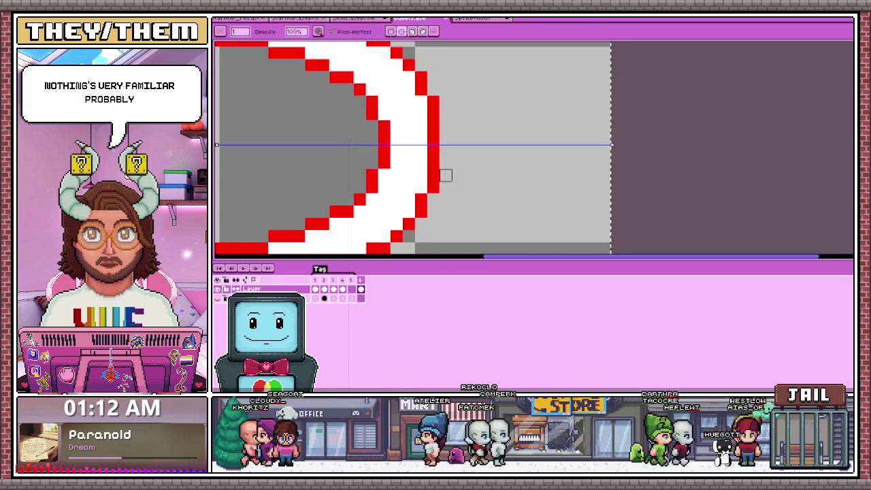
scroll(445, 175, "down", 2)
key("e")
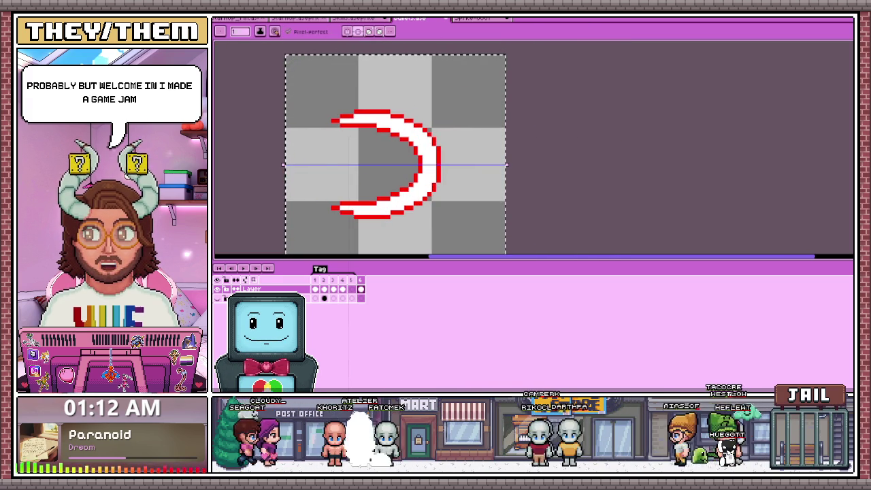
scroll(330, 201, "up", 3)
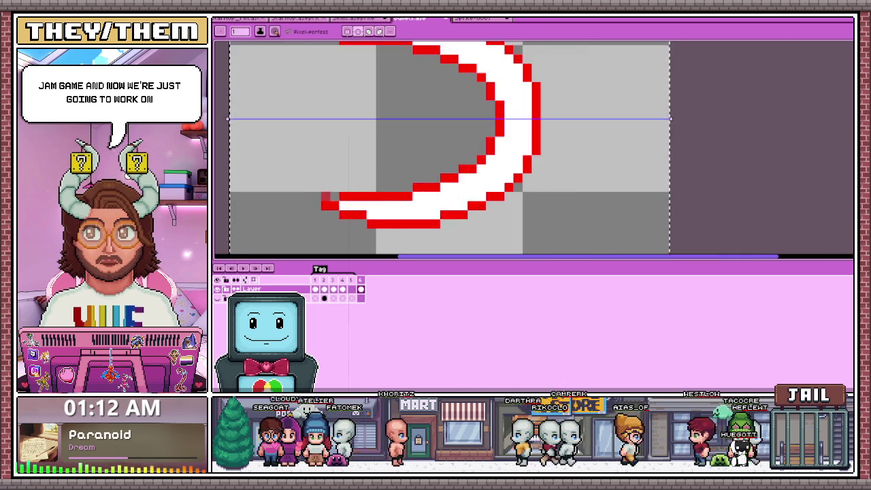
scroll(328, 198, "up", 1)
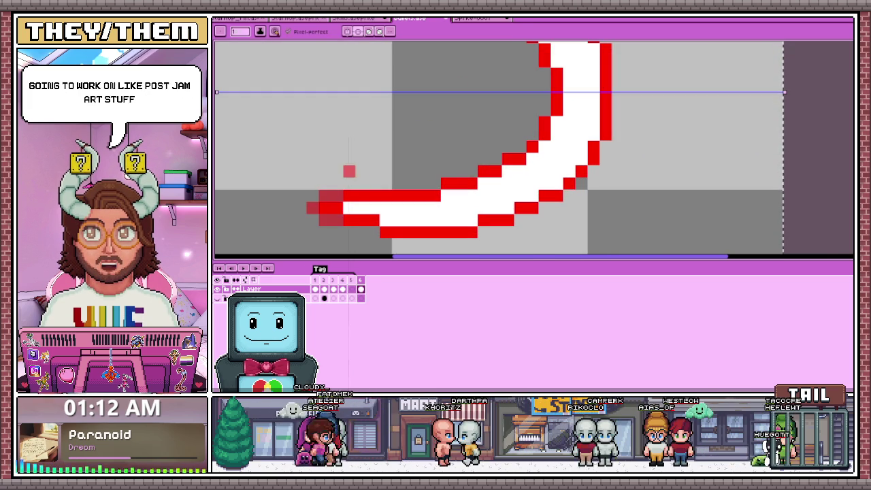
scroll(330, 204, "down", 1)
scroll(331, 204, "down", 1)
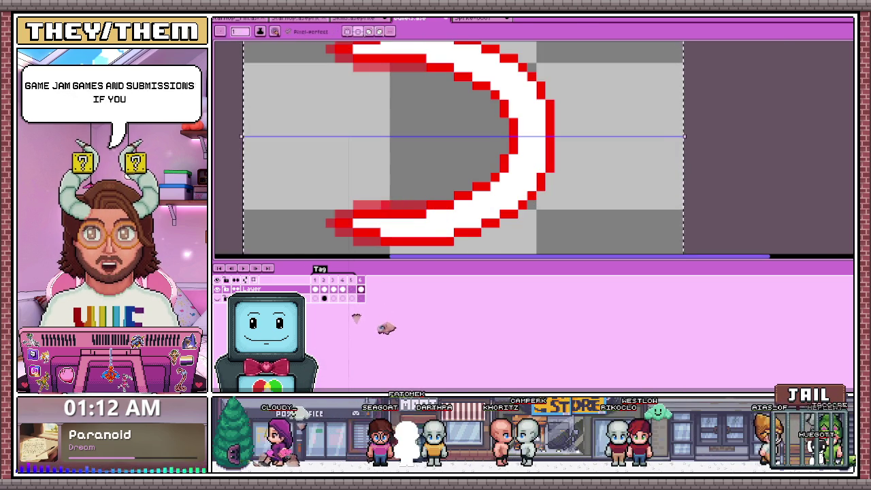
scroll(392, 210, "up", 2)
scroll(402, 204, "down", 1)
scroll(412, 197, "up", 1)
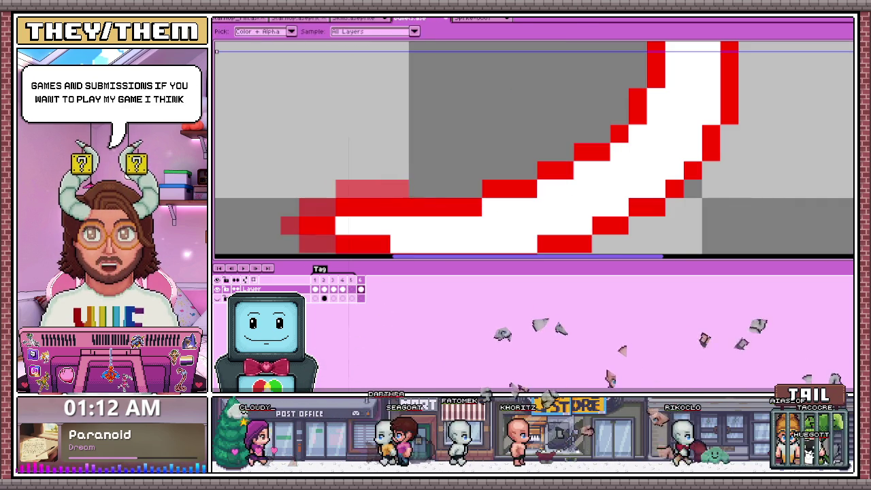
key("e")
left_click_drag(417, 188, 455, 189)
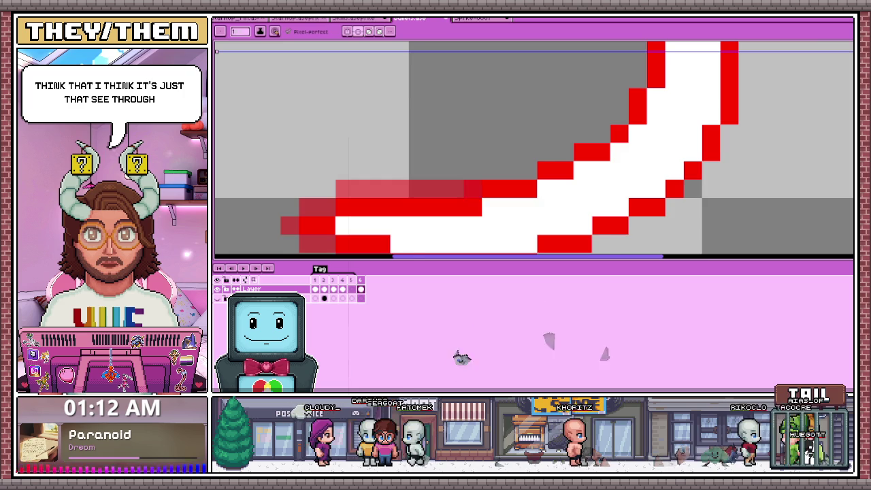
scroll(473, 189, "down", 2)
scroll(391, 189, "up", 1)
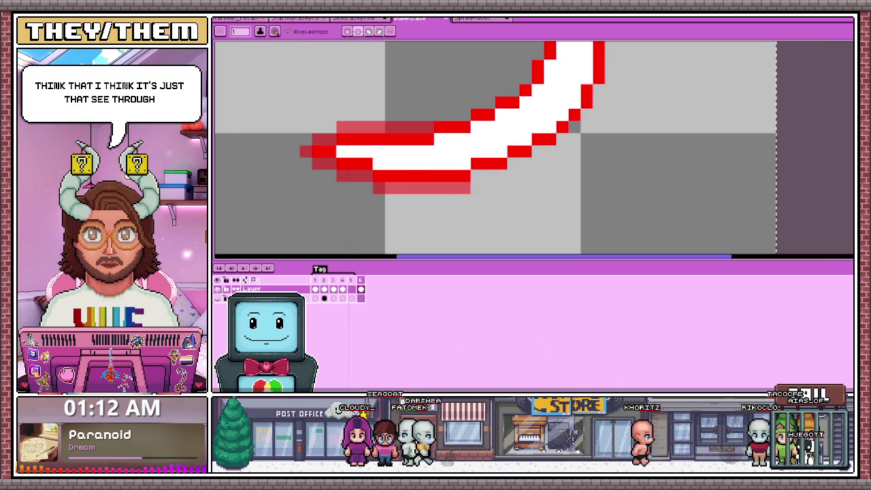
scroll(510, 152, "down", 1)
scroll(509, 152, "up", 1)
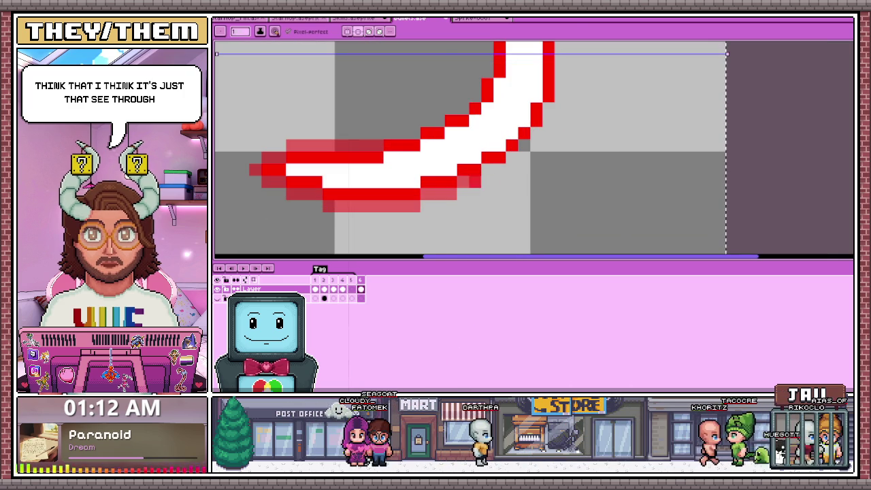
scroll(472, 149, "down", 1)
scroll(472, 149, "up", 1)
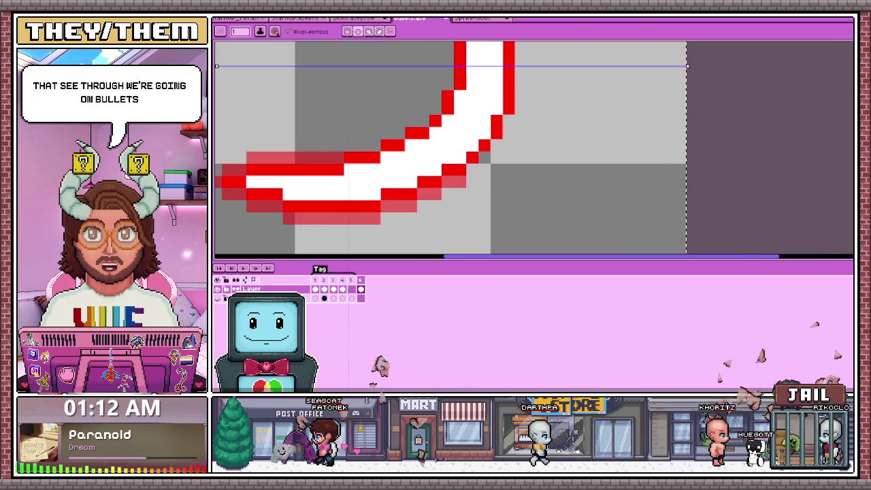
scroll(482, 158, "down", 3)
scroll(483, 158, "up", 1)
scroll(483, 158, "up", 1)
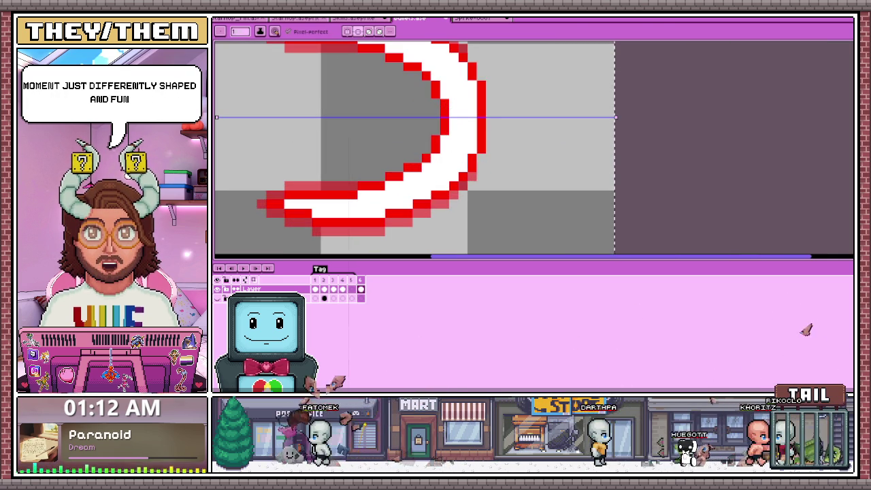
scroll(476, 157, "down", 2)
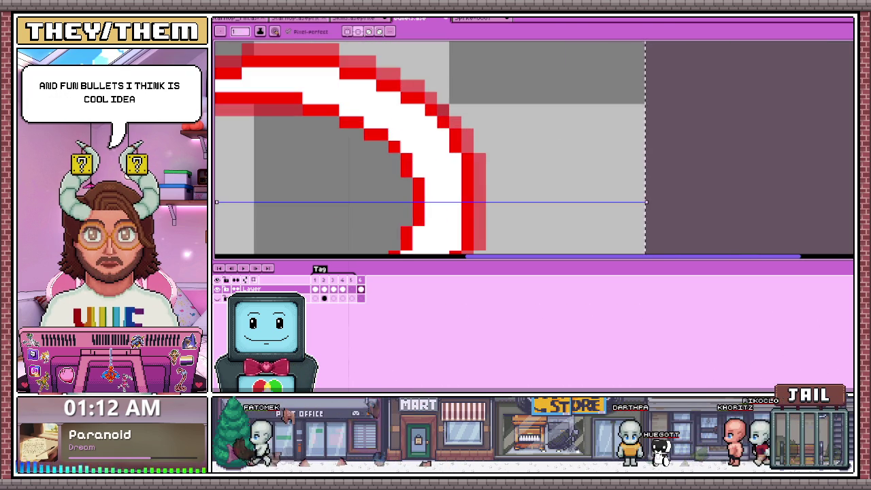
scroll(428, 149, "down", 2)
scroll(429, 149, "up", 2)
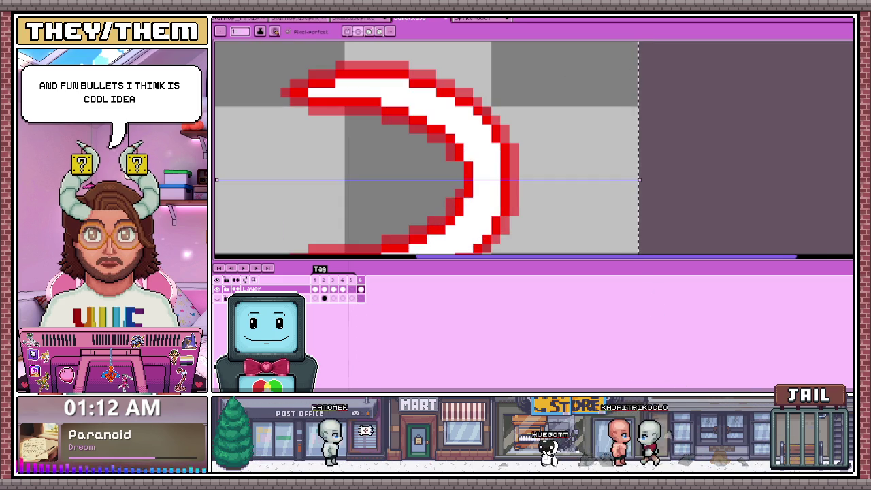
scroll(458, 167, "down", 4)
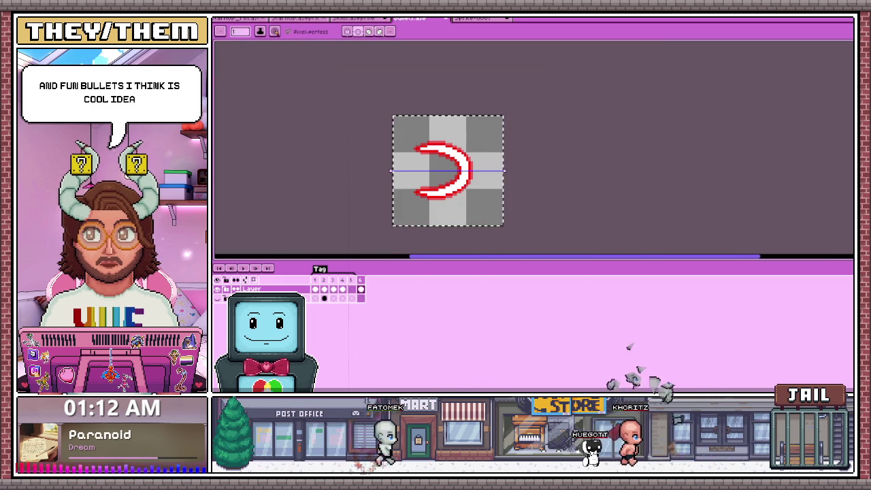
scroll(416, 194, "up", 1)
scroll(416, 194, "up", 2)
scroll(417, 194, "up", 2)
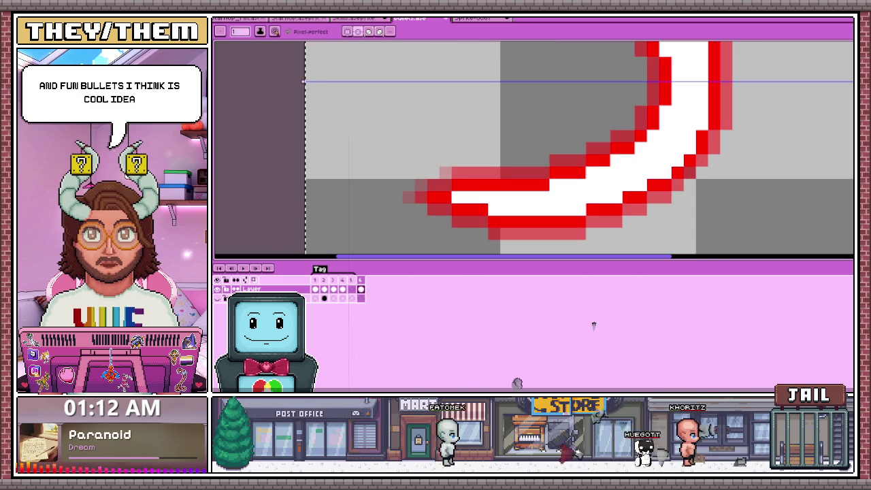
scroll(416, 170, "down", 1)
scroll(417, 170, "down", 2)
scroll(417, 170, "up", 3)
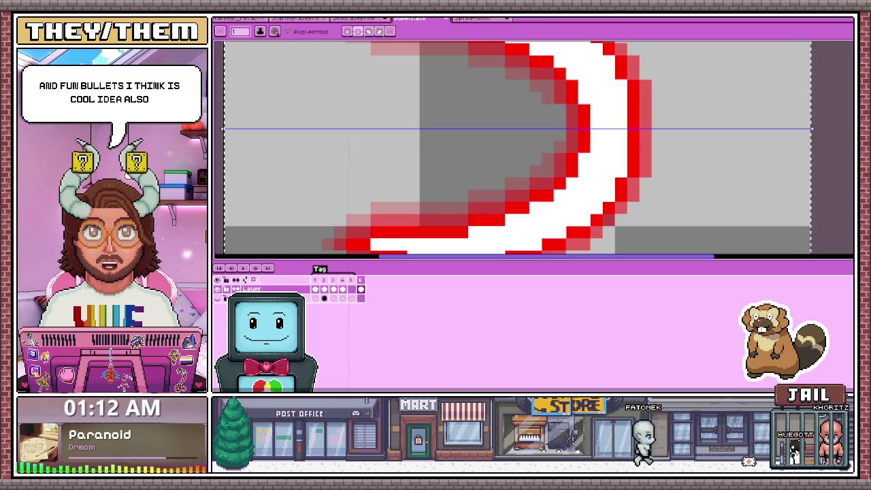
scroll(529, 139, "down", 2)
scroll(528, 139, "down", 1)
scroll(494, 183, "up", 1)
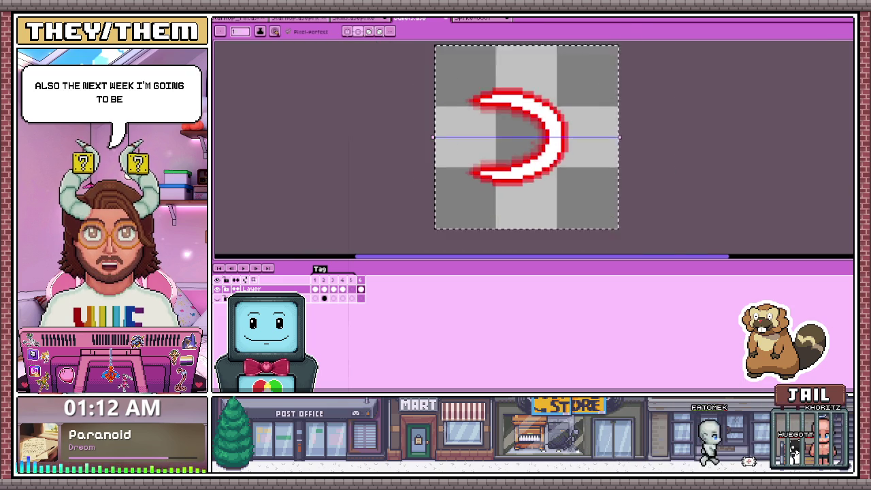
scroll(494, 182, "up", 2)
scroll(493, 182, "up", 2)
scroll(494, 183, "up", 1)
scroll(529, 150, "down", 1)
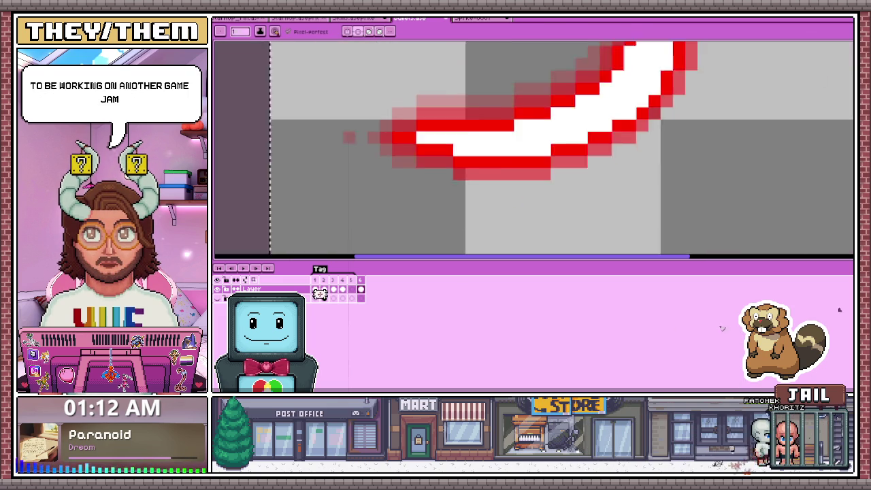
scroll(528, 149, "down", 1)
scroll(529, 150, "up", 1)
scroll(529, 149, "up", 1)
mouse_move(414, 204)
left_mouse_down()
mouse_move(561, 204)
mouse_move(512, 229)
left_mouse_up()
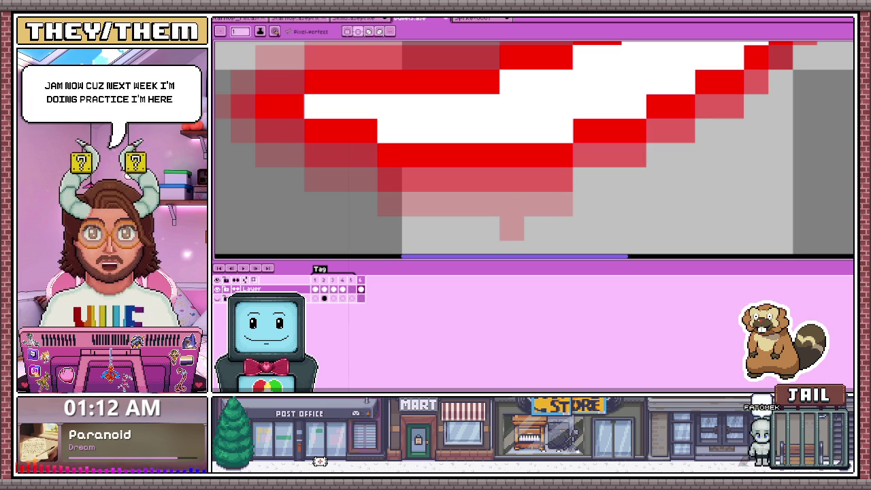
scroll(535, 149, "down", 2)
scroll(535, 148, "down", 2)
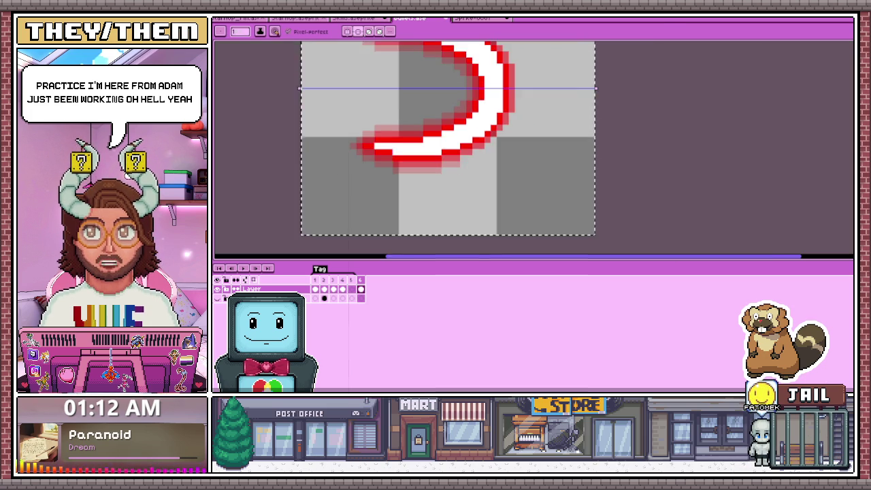
scroll(535, 148, "up", 3)
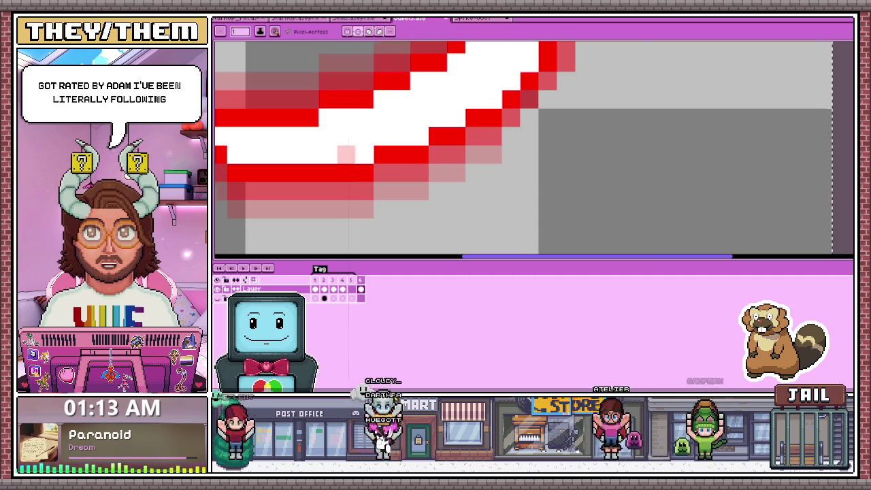
scroll(318, 149, "down", 1)
scroll(318, 150, "down", 2)
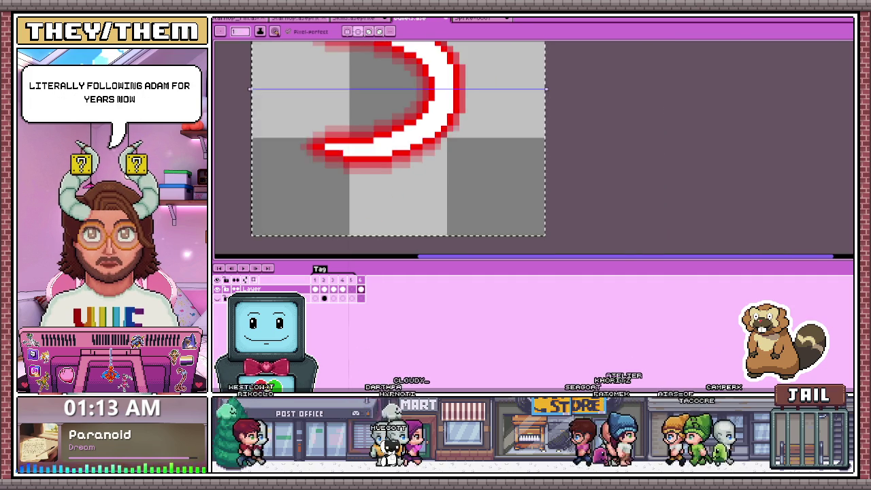
scroll(318, 150, "up", 3)
scroll(382, 136, "down", 3)
scroll(381, 136, "up", 2)
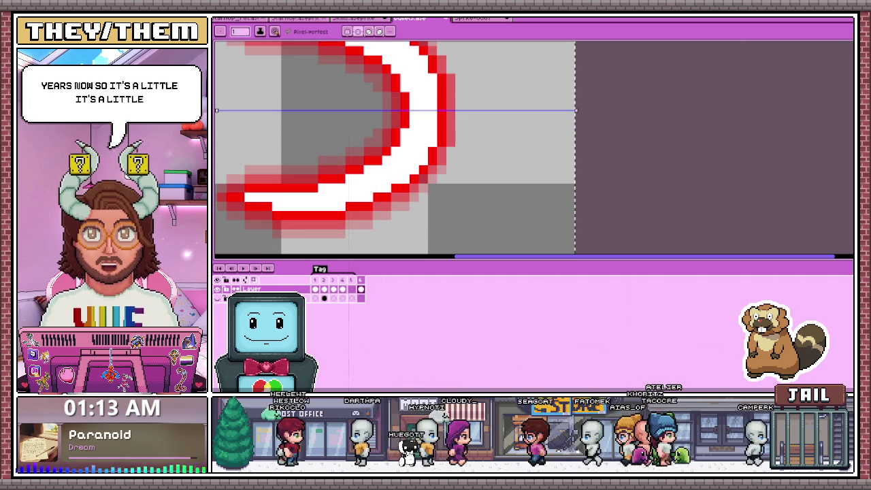
scroll(367, 132, "down", 3)
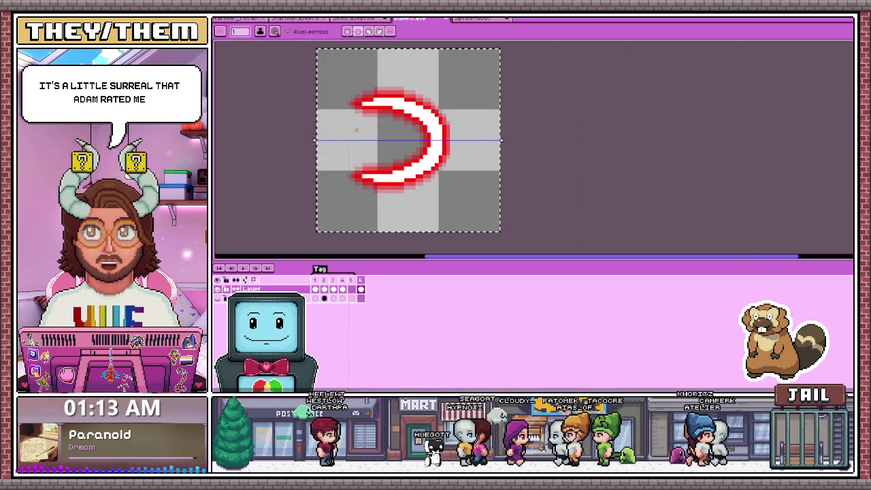
- View the crescent's first animation frame and dismiss the colour settings popup
scroll(366, 132, "up", 1)
scroll(366, 132, "down", 1)
scroll(346, 139, "up", 2)
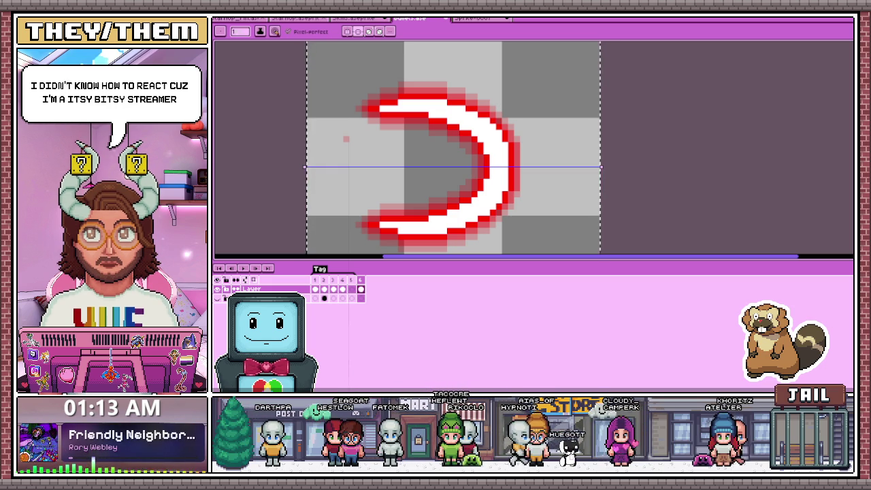
scroll(346, 139, "up", 2)
scroll(351, 146, "down", 1)
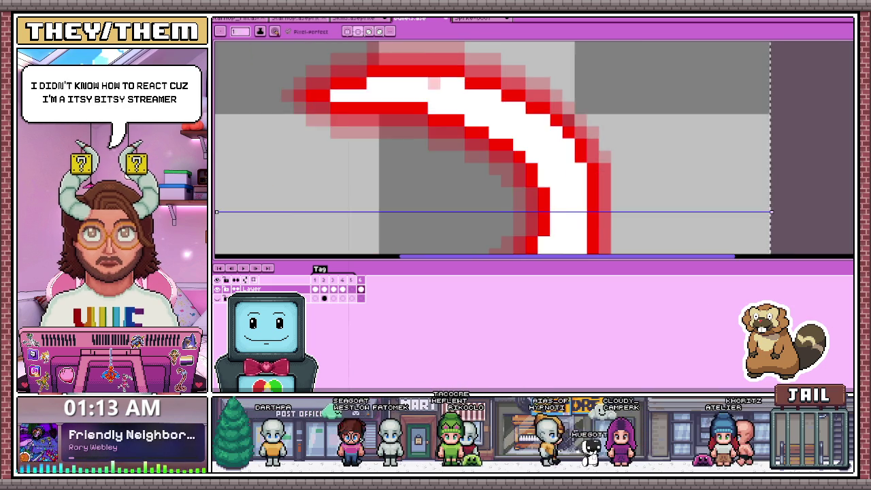
scroll(360, 159, "down", 1)
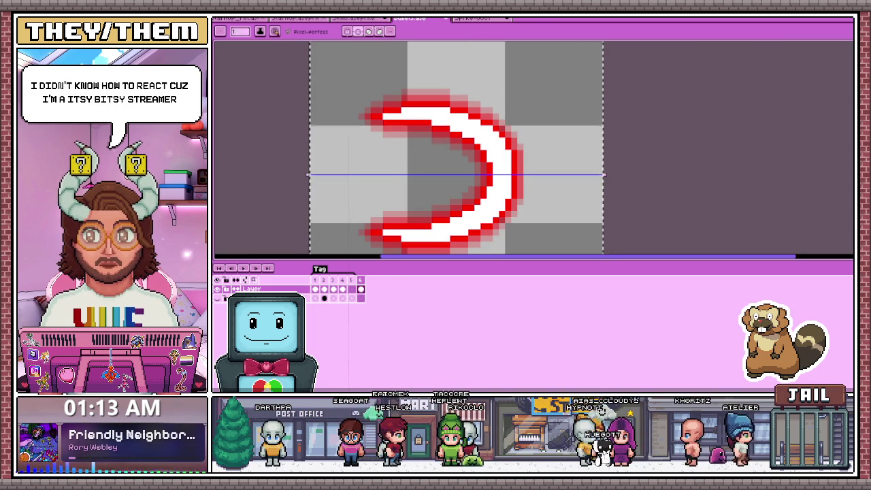
key("Right")
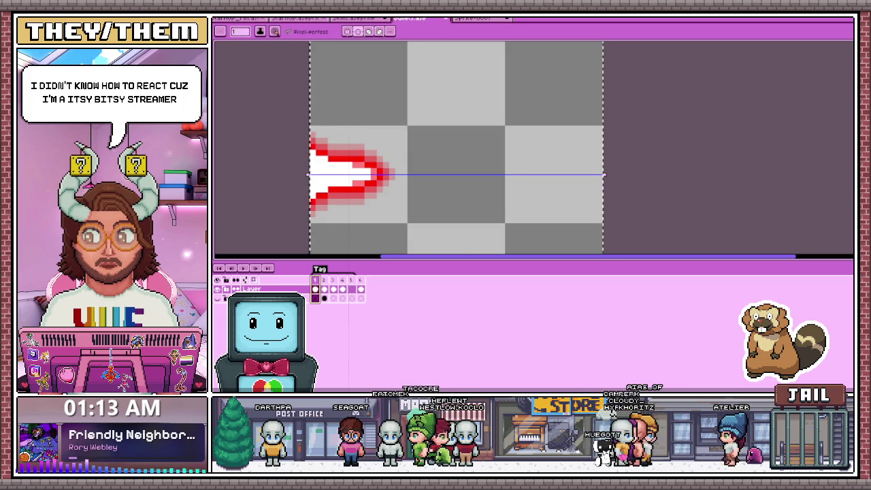
key("Escape")
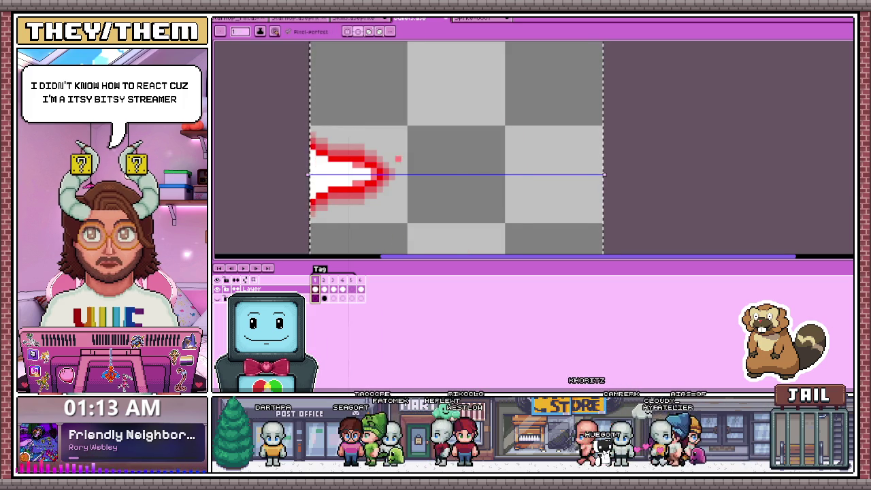
scroll(360, 172, "down", 1)
- Return to the last frame, then switch to the Instagram profile's post grid
key("Left")
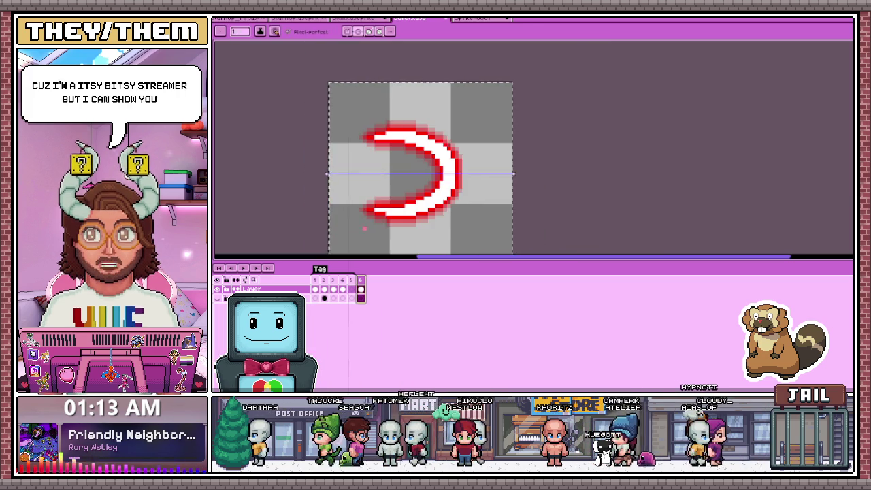
scroll(385, 212, "up", 1)
scroll(385, 212, "up", 1)
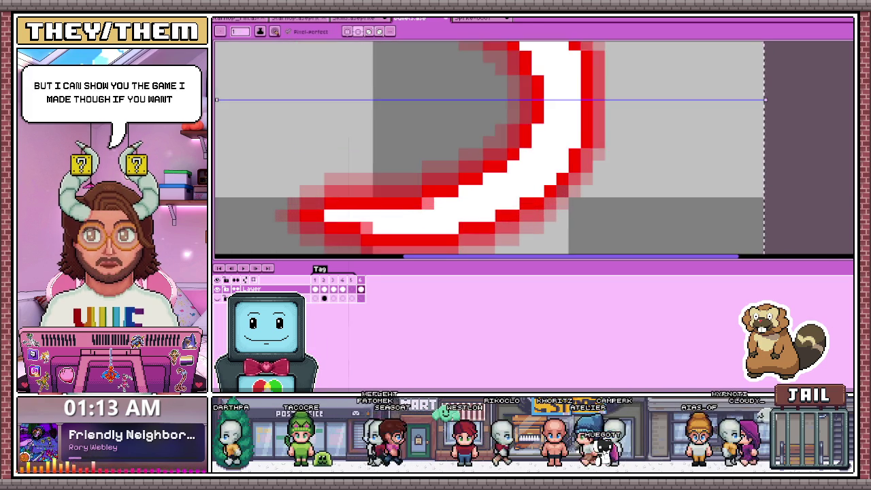
scroll(508, 150, "down", 1)
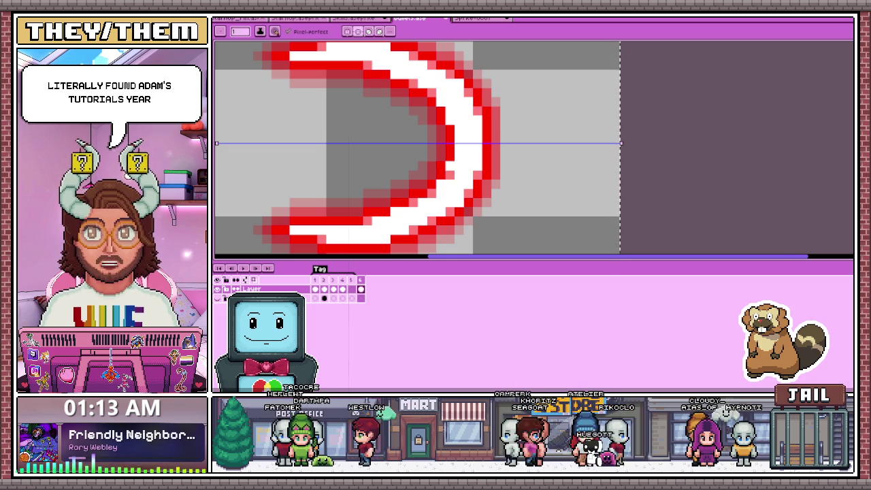
scroll(452, 157, "down", 1)
scroll(423, 130, "down", 1)
scroll(405, 113, "up", 2)
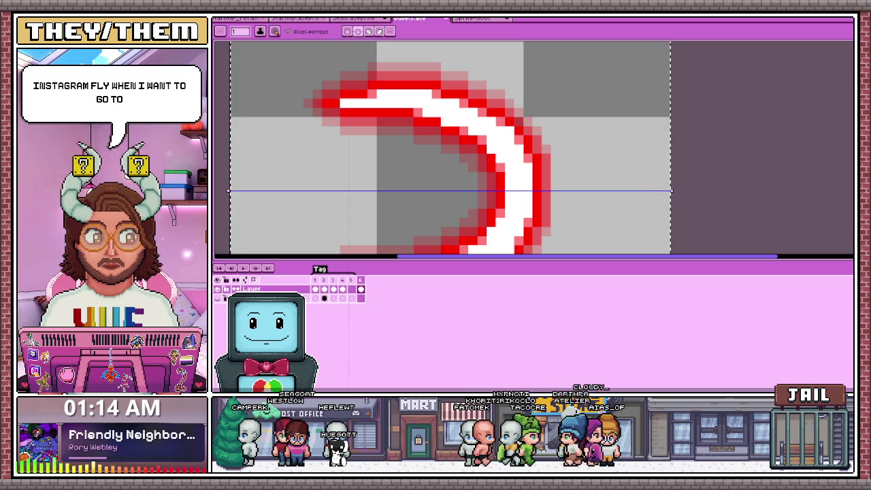
key("alt+Tab")
scroll(474, 231, "down", 2)
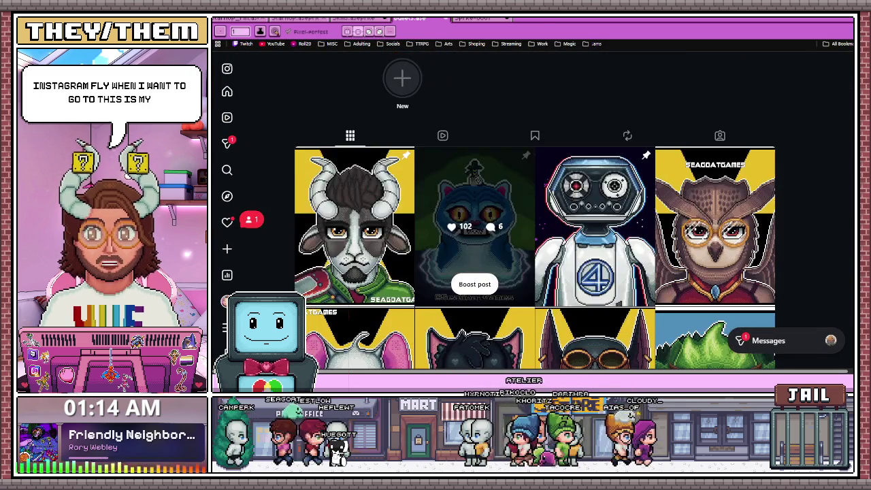
- Open the goat character post and page through the robot, mutant, cat and bat posts and back
left_click(354, 225)
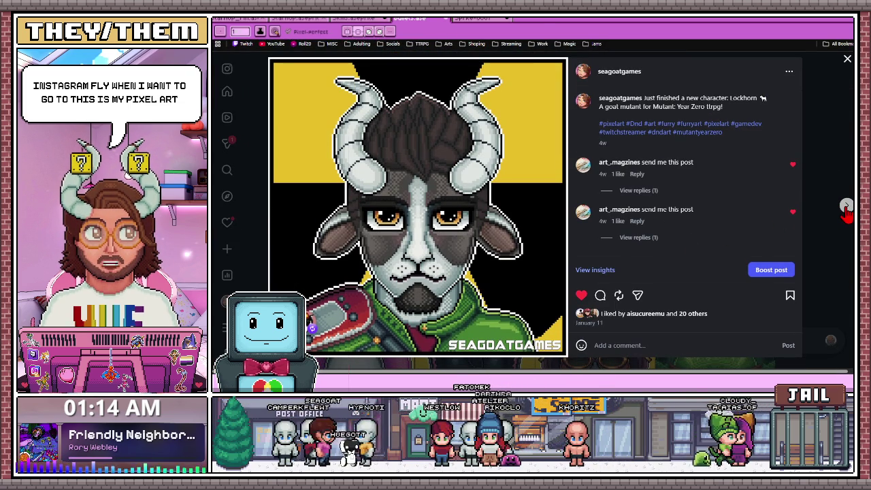
left_click(847, 206)
left_click(846, 207)
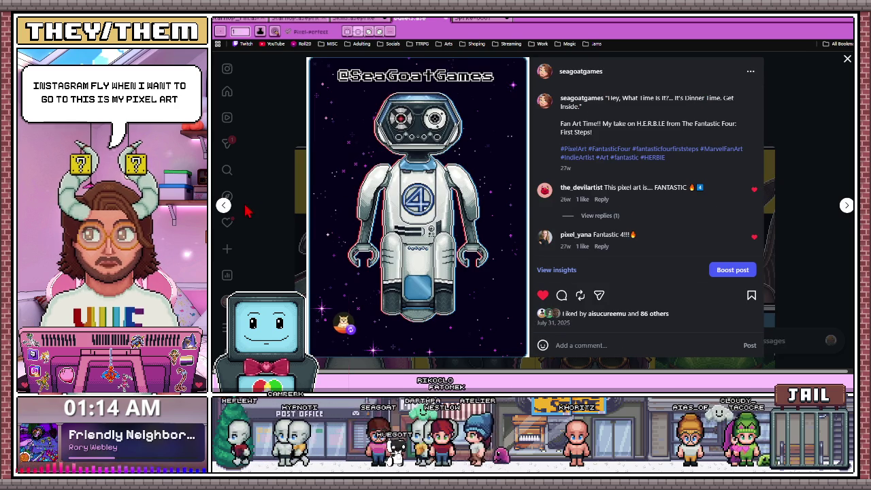
key("Left")
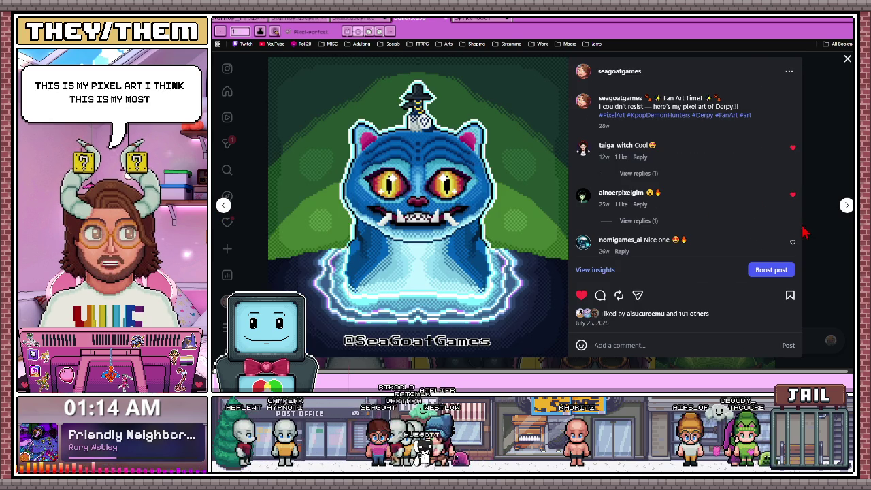
left_click(846, 206)
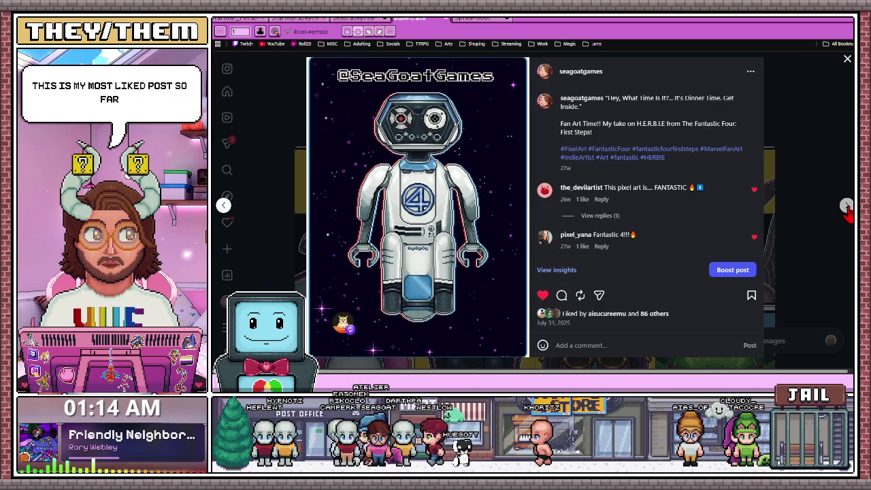
left_click(846, 207)
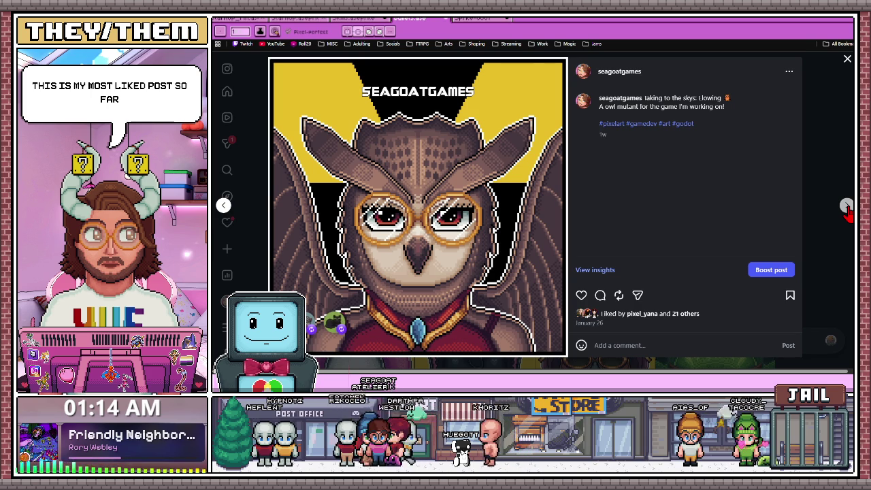
left_click(846, 207)
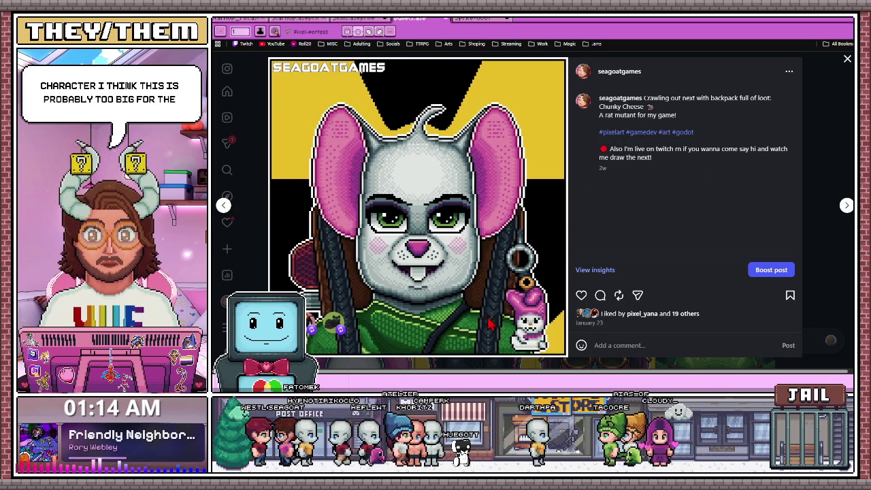
left_click(847, 205)
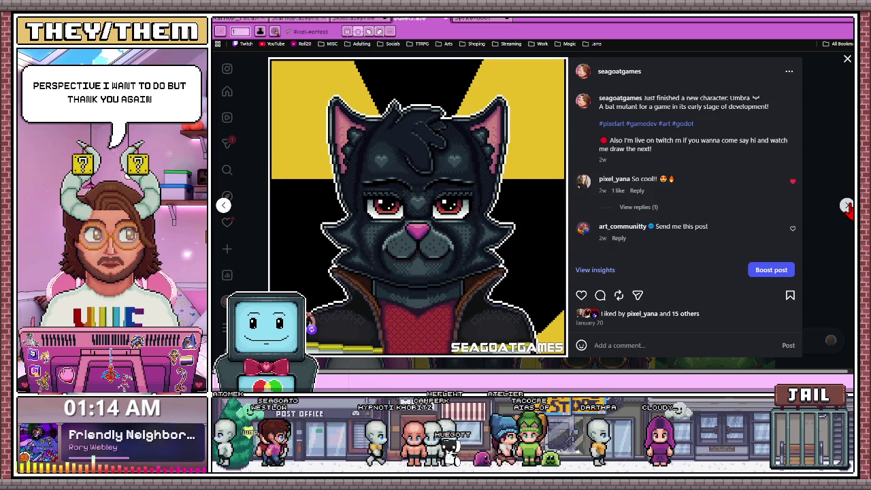
left_click(847, 206)
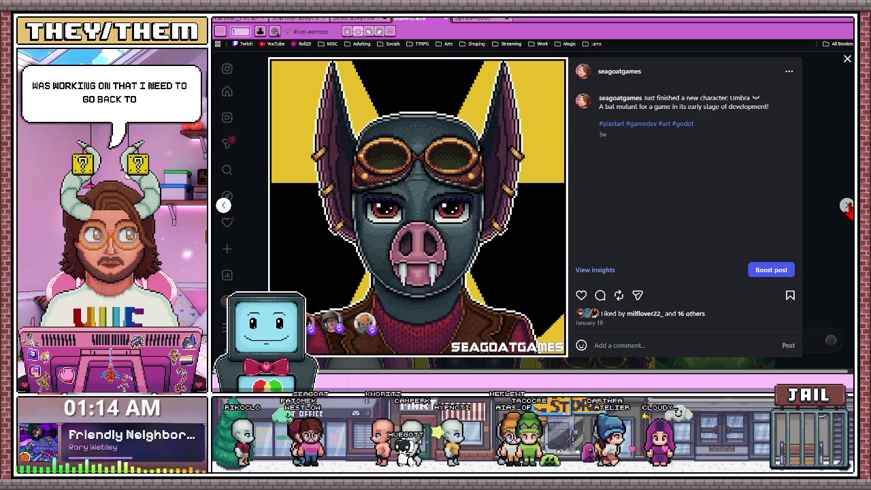
left_click(847, 207)
left_click(224, 205)
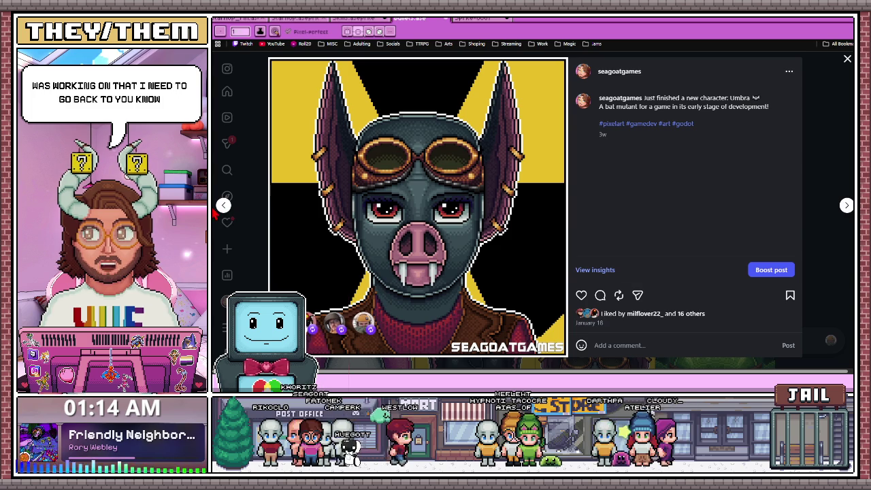
left_click(224, 206)
left_click(223, 206)
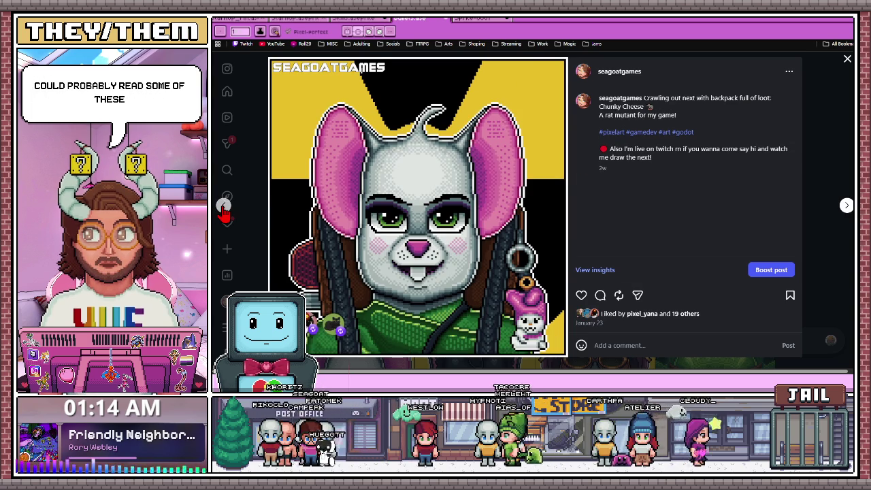
left_click(224, 206)
left_click(223, 206)
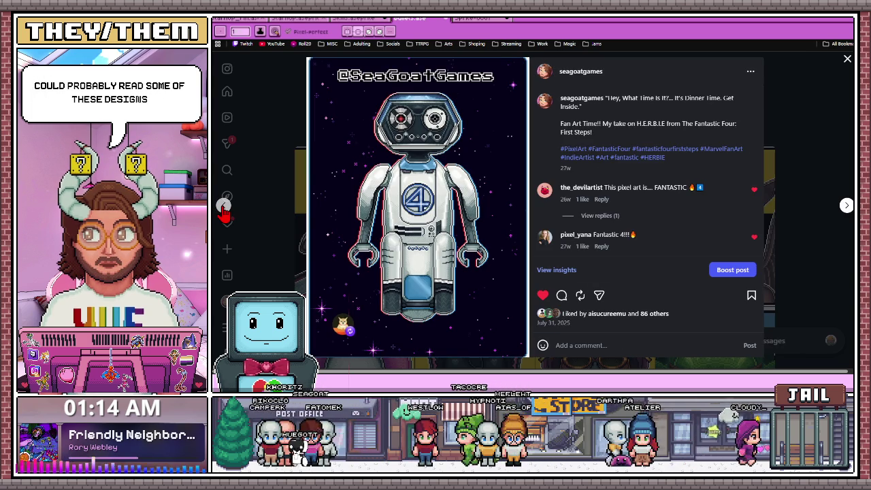
- Page forward past the holiday, skunk, mushroom and Seraph posts to Melomi's isometric sprite, then close it
left_click(845, 206)
left_click(845, 206)
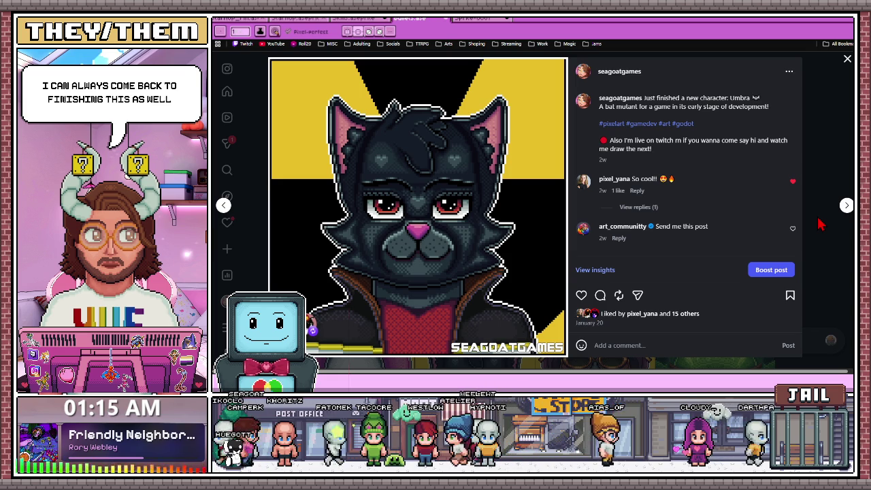
left_click(847, 206)
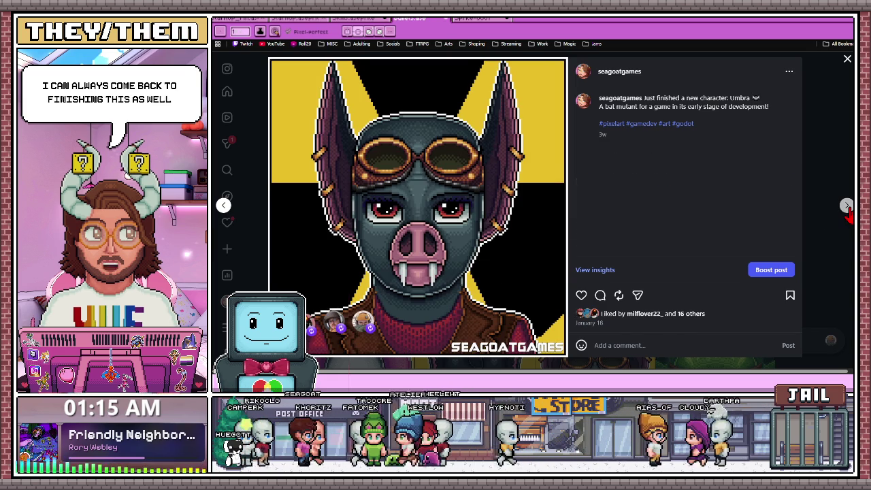
left_click(847, 206)
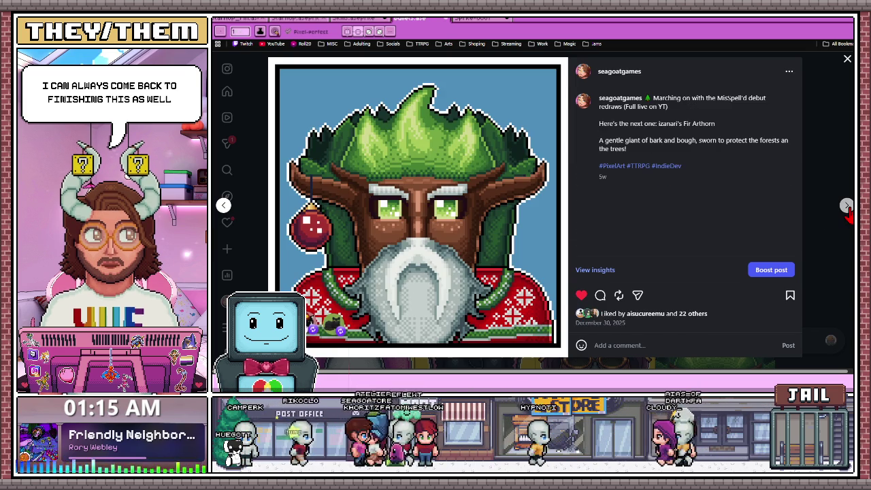
left_click(847, 206)
left_click(847, 206)
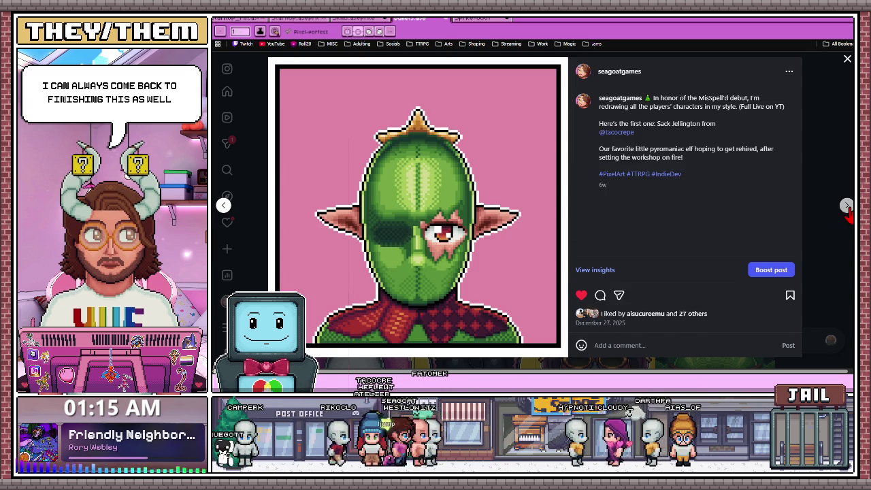
left_click(847, 207)
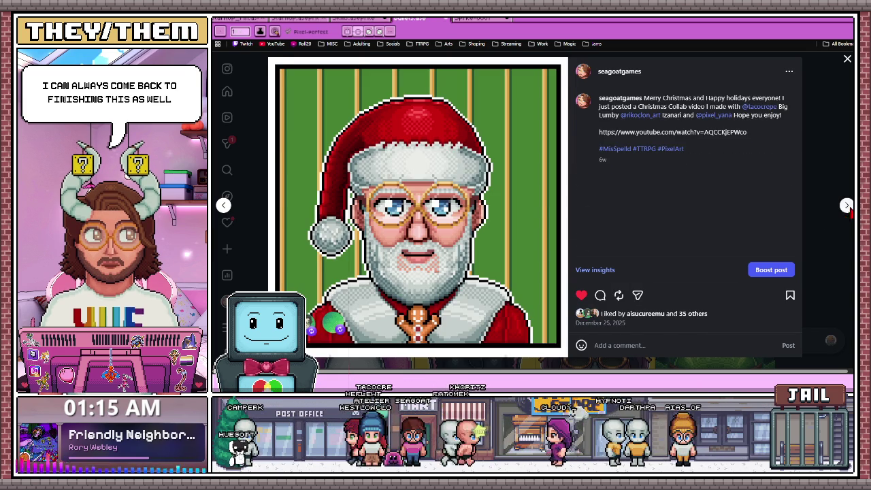
left_click(847, 206)
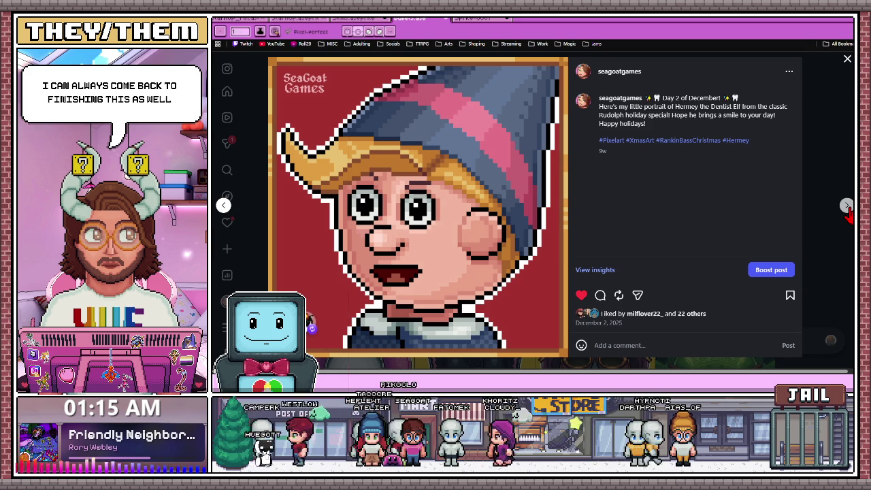
left_click(847, 207)
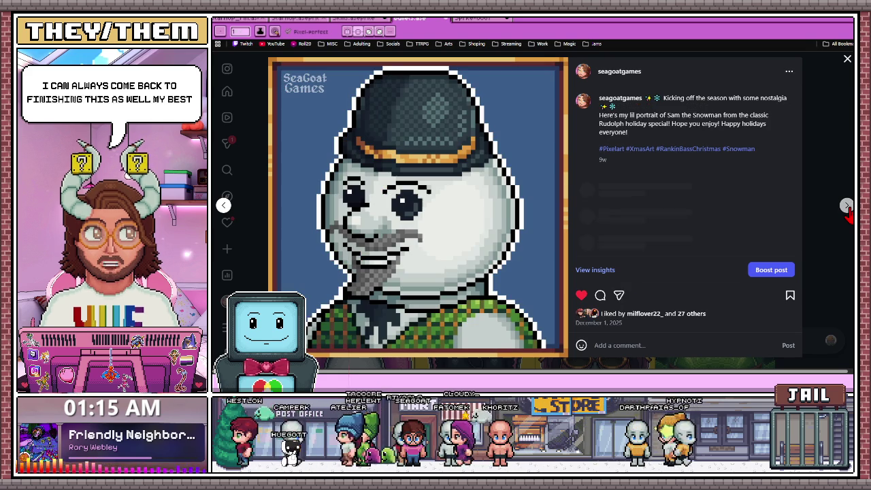
left_click(847, 206)
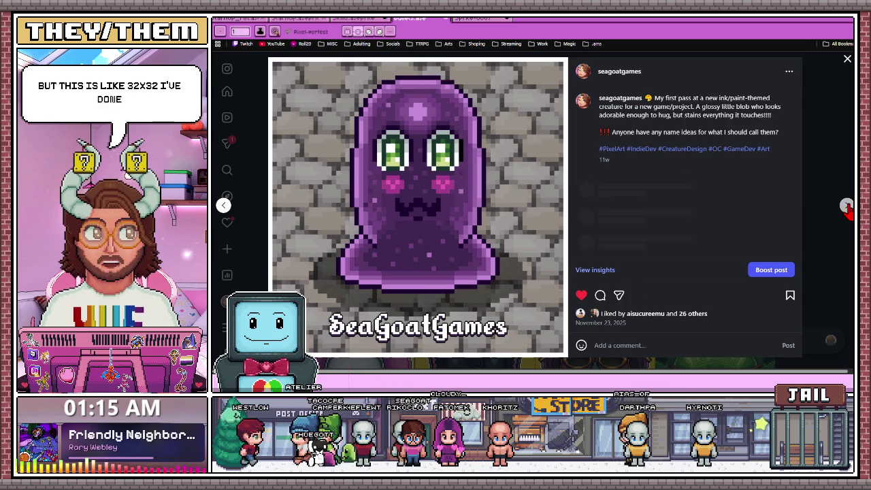
left_click(847, 206)
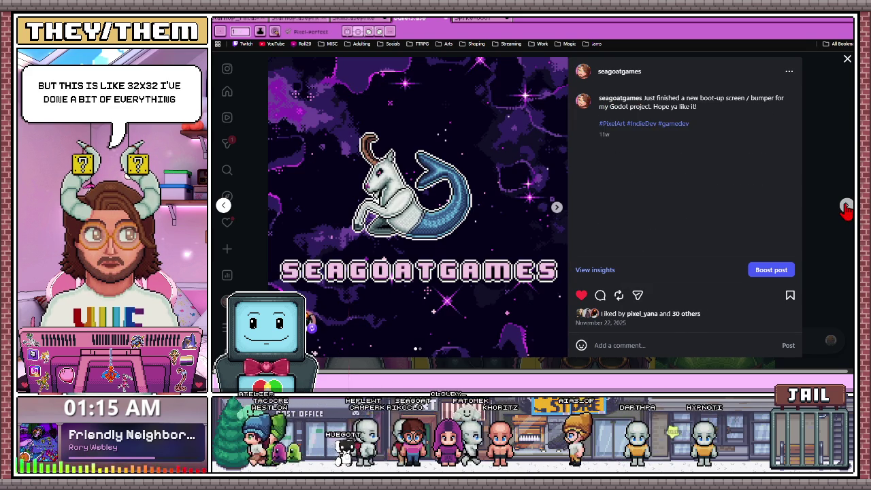
left_click(846, 207)
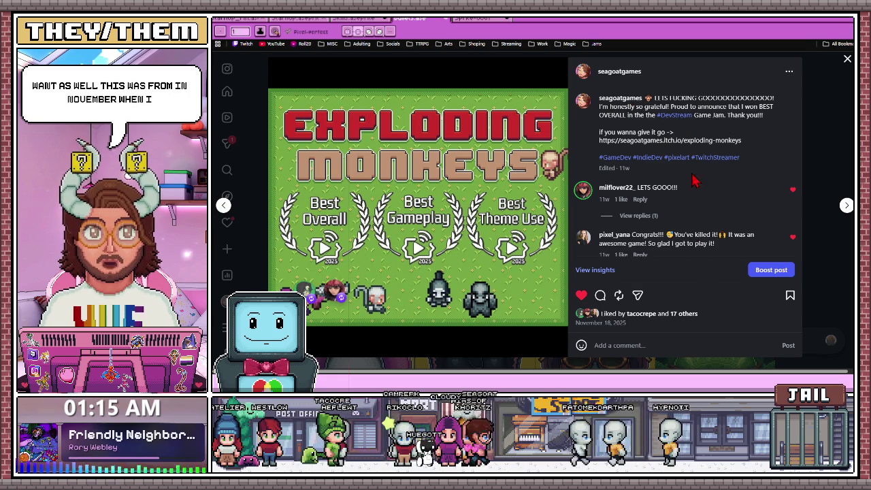
left_click(847, 207)
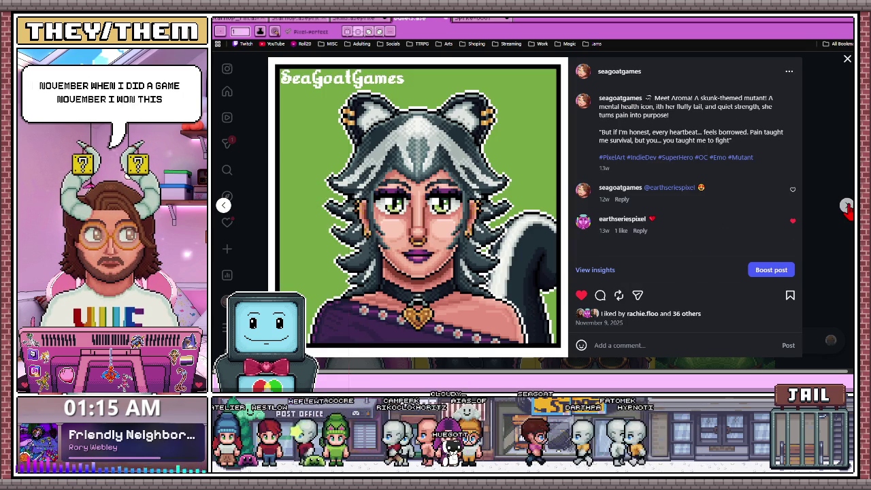
left_click(847, 207)
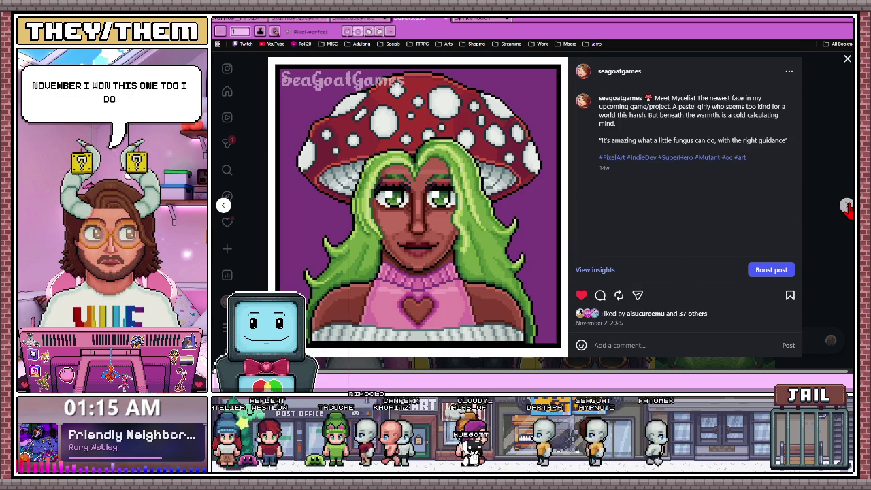
left_click(846, 207)
left_click(847, 207)
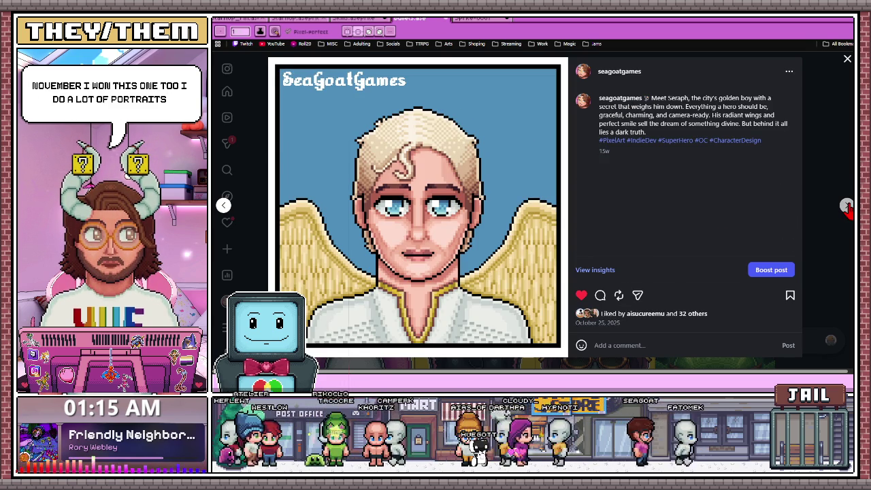
left_click(846, 207)
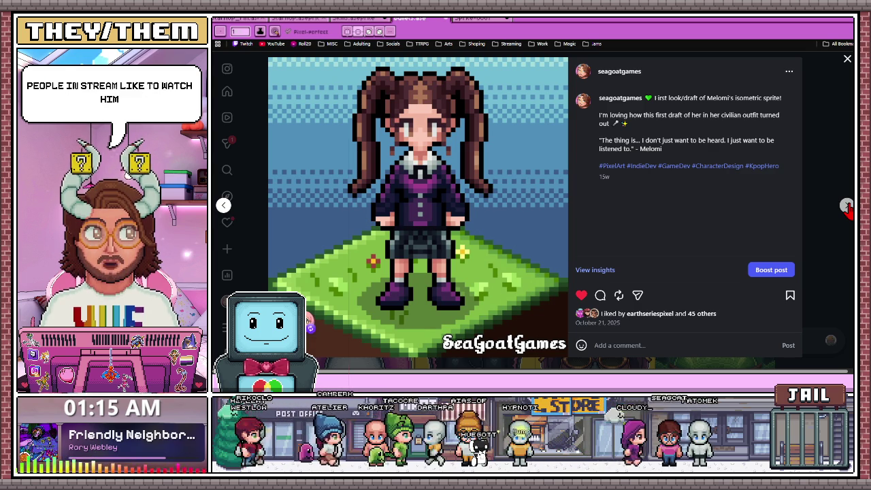
left_click(221, 212)
- Scroll the grid, view Melomi's isometric sprite post and pink portrait, then close it
scroll(443, 260, "down", 2)
scroll(443, 259, "down", 2)
scroll(443, 259, "down", 5)
scroll(463, 268, "down", 5)
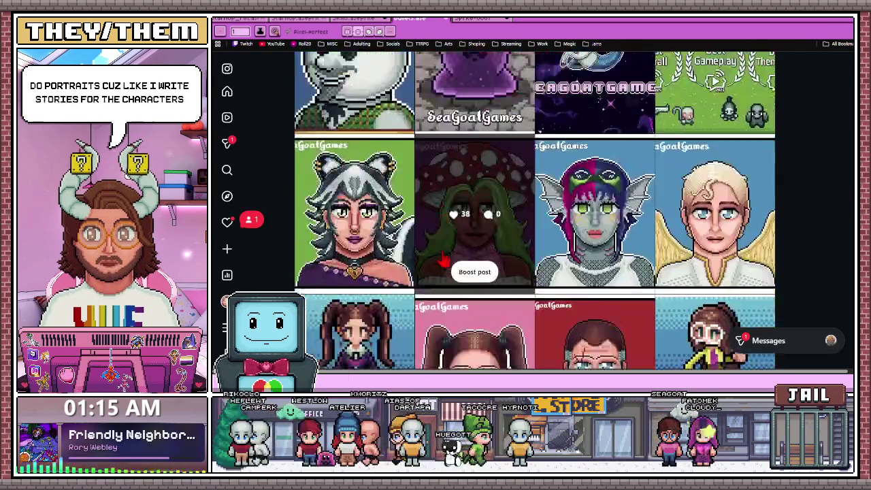
scroll(409, 245, "down", 2)
scroll(361, 224, "up", 1)
scroll(470, 259, "down", 2)
scroll(470, 258, "down", 2)
scroll(613, 204, "up", 3)
scroll(648, 183, "up", 1)
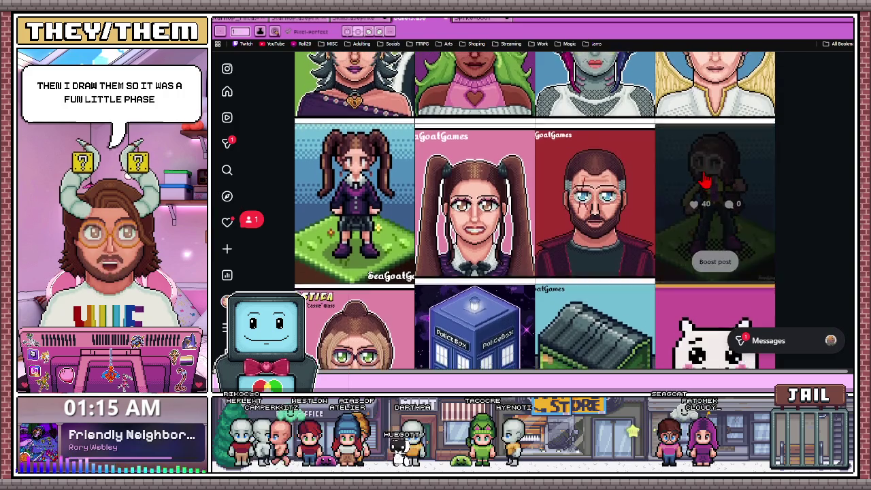
left_click(377, 198)
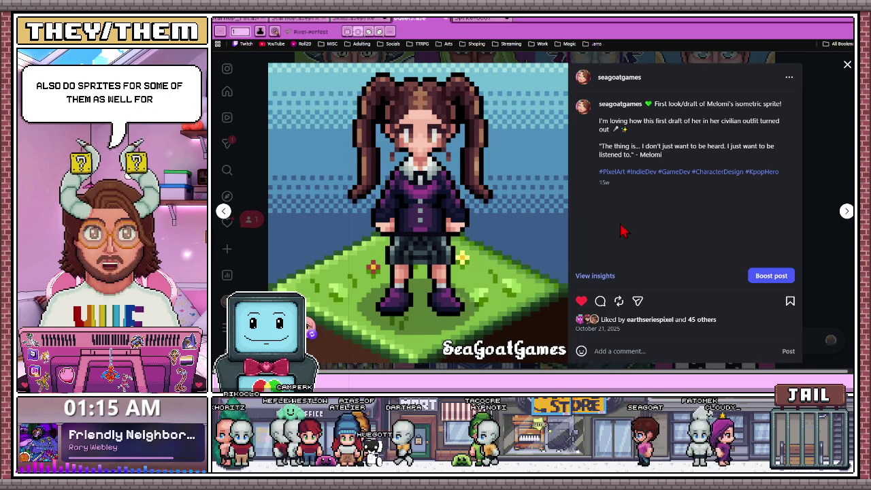
left_click(846, 211)
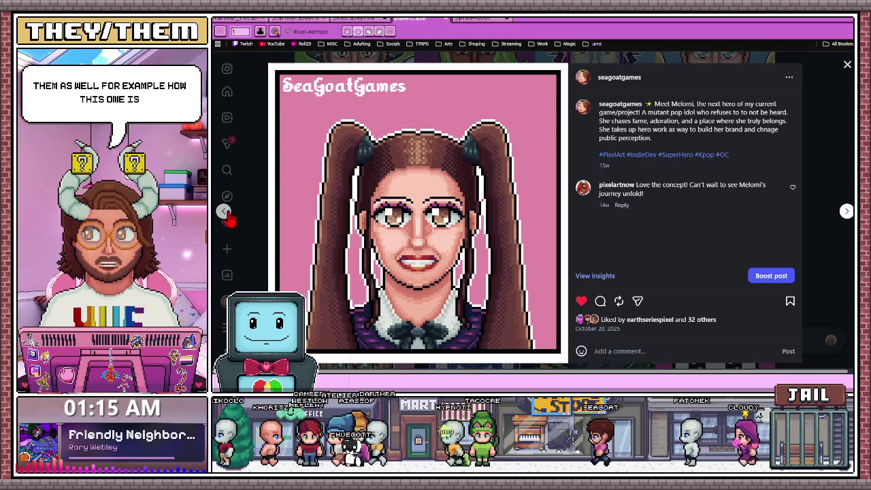
left_click(224, 211)
left_click(843, 228)
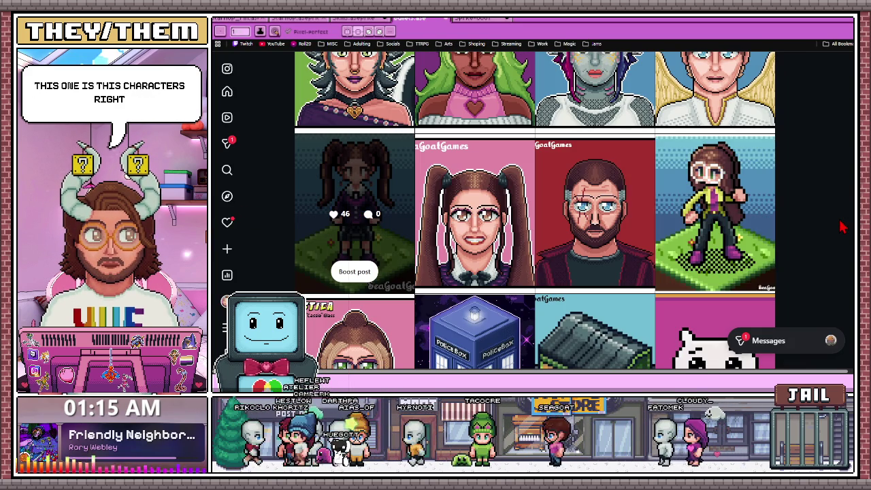
- View Cassie's isometric sprite and Elastica Cassie portrait posts, then close and scroll further down
left_click(715, 224)
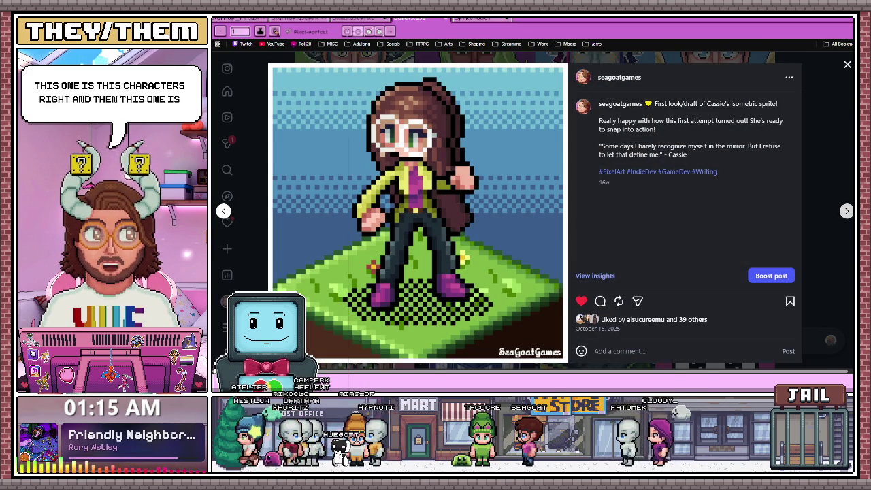
left_click(846, 211)
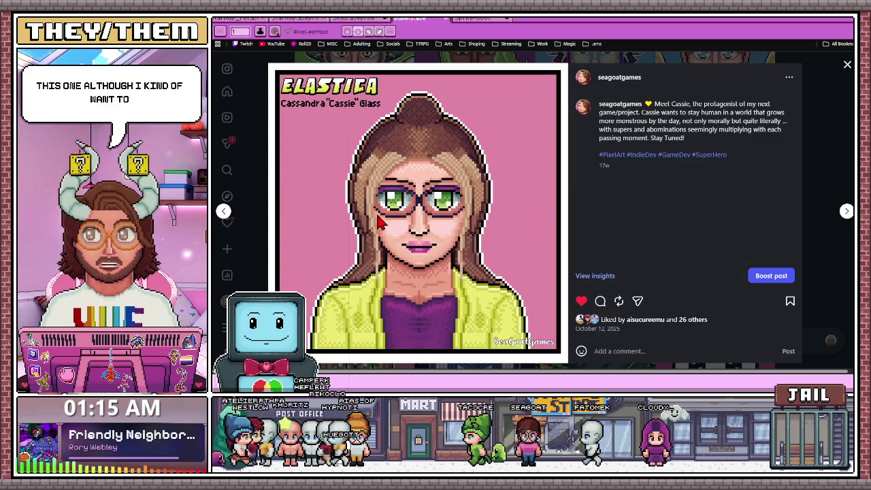
left_click(848, 80)
scroll(647, 218, "down", 2)
scroll(622, 175, "down", 3)
- Page from the TARDIS post through the Rogue, Tendi, one-bit cat and study posts to the Cell post
left_click(467, 171)
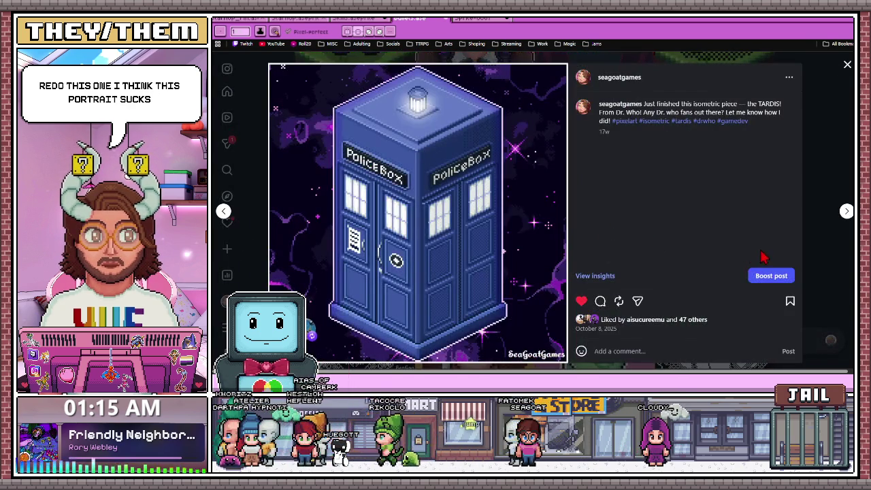
left_click(846, 212)
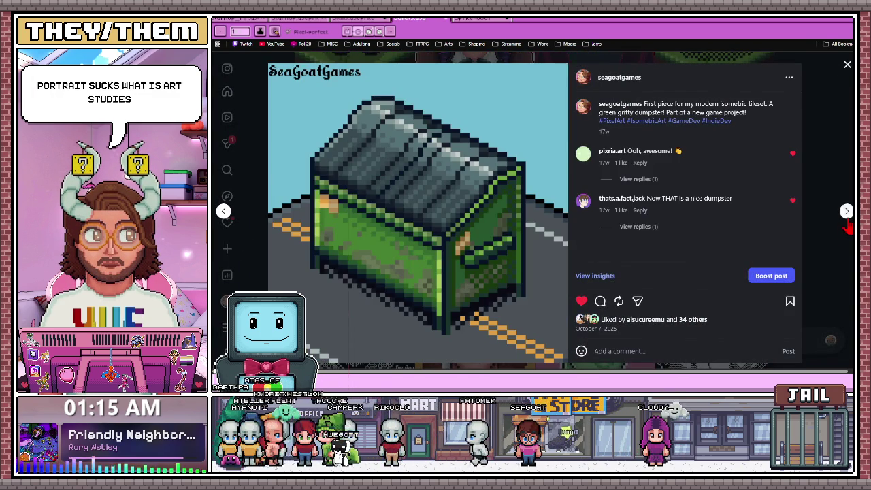
left_click(846, 211)
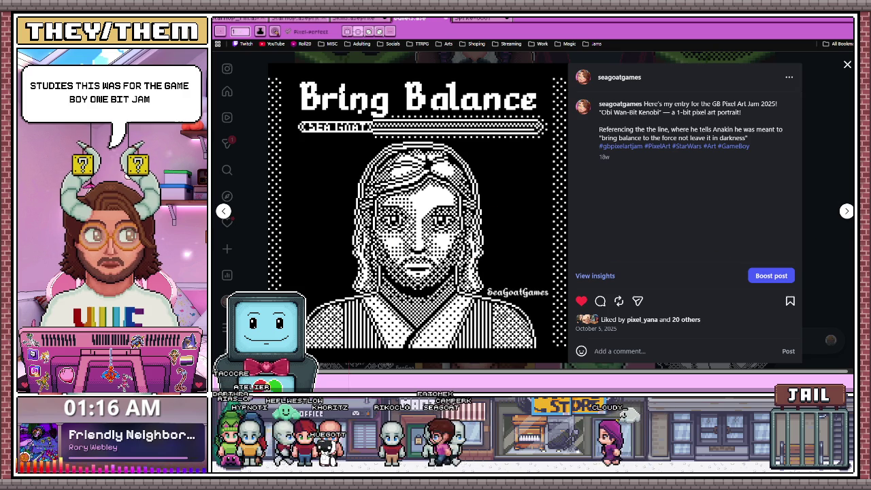
left_click(846, 214)
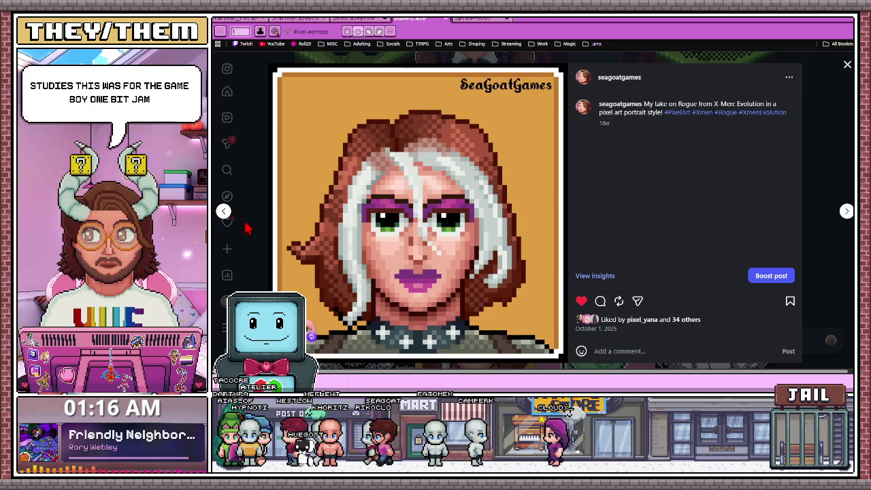
left_click(224, 211)
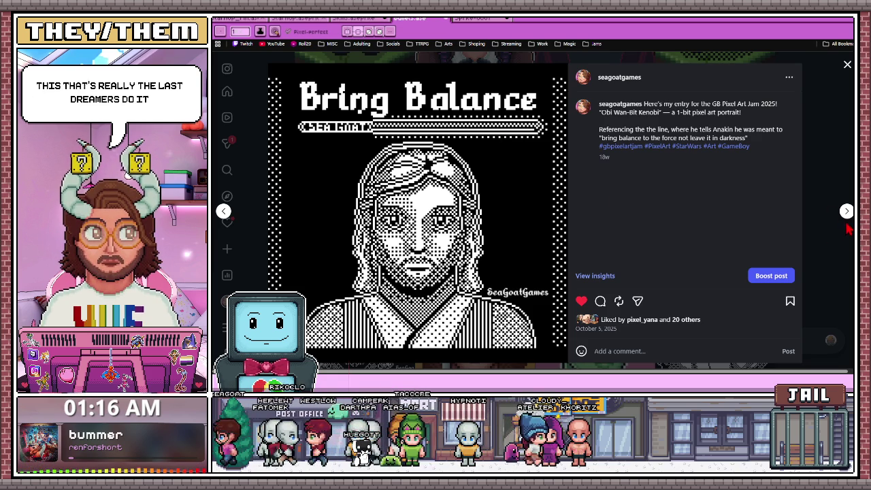
left_click(846, 213)
left_click(846, 213)
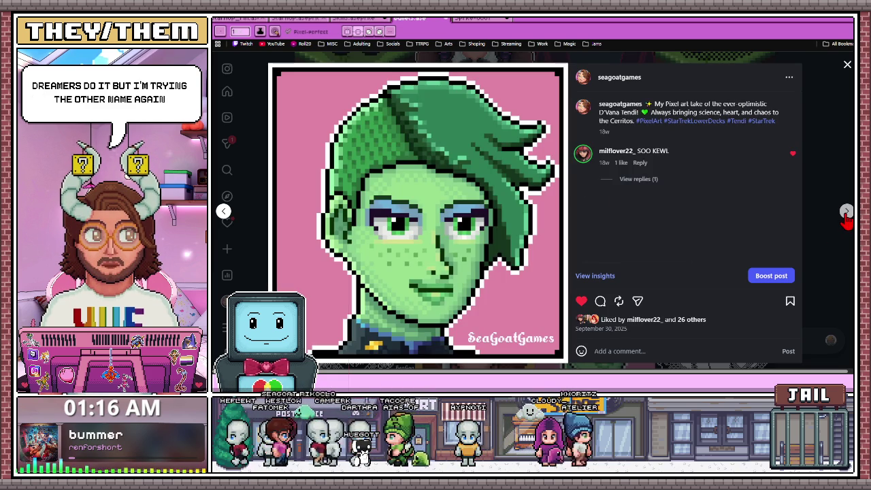
left_click(846, 213)
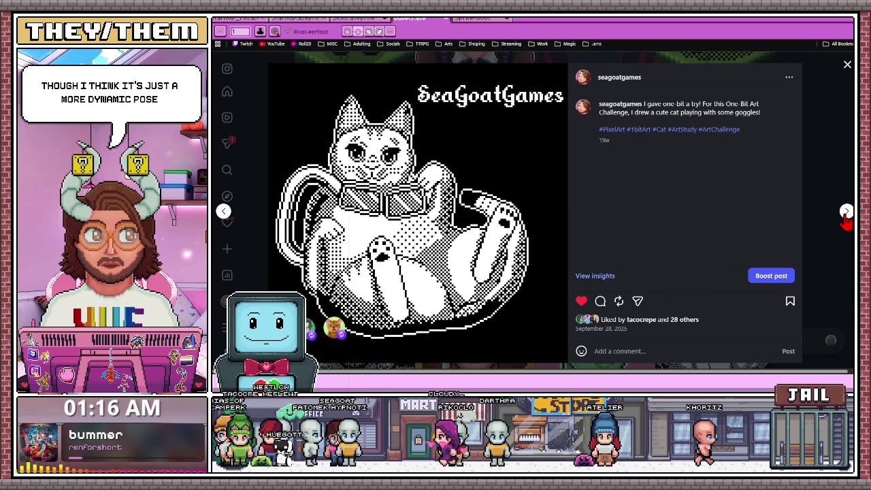
left_click(846, 213)
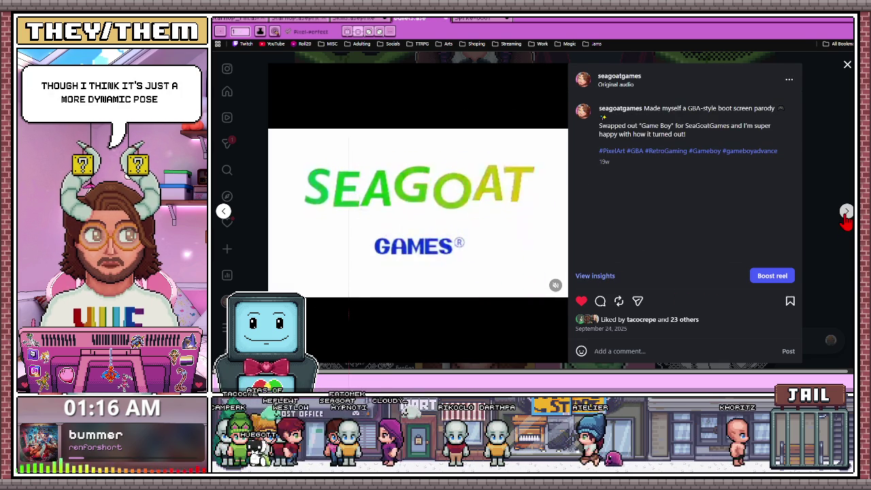
left_click(846, 215)
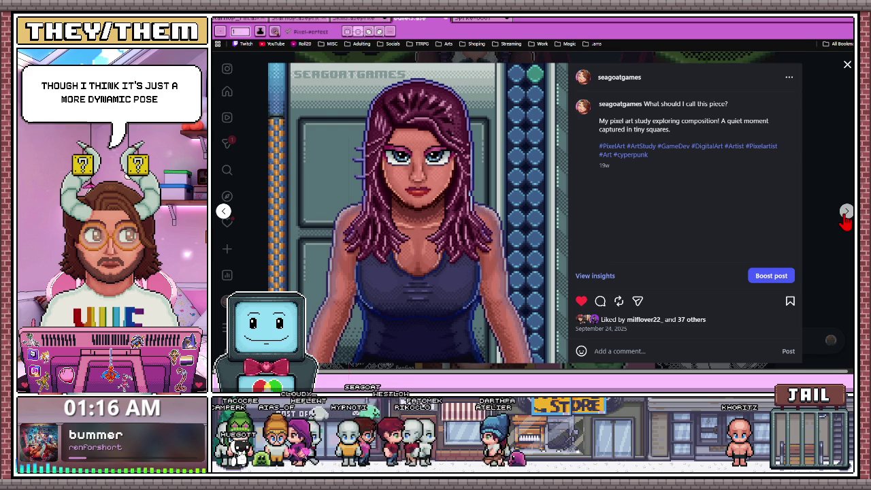
left_click(845, 213)
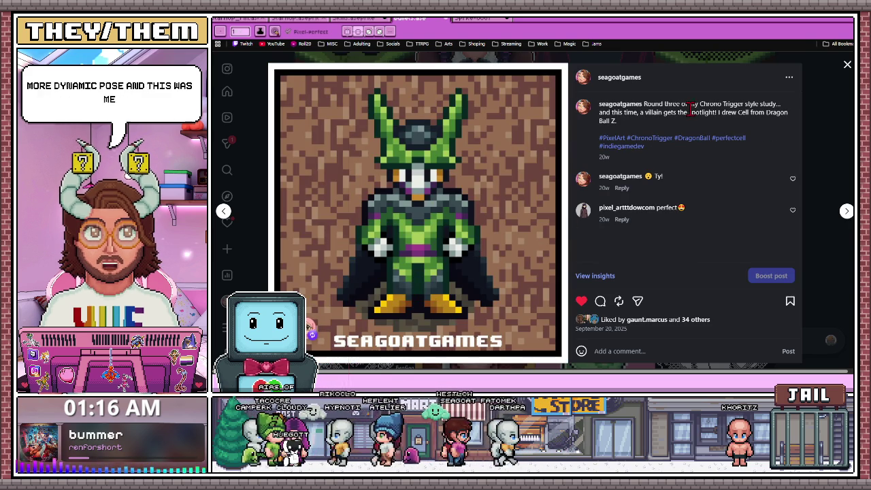
- Highlight 'Chrono Trigger style' in the caption, then page through Anya, Bulma and Goku to Bread Tower and close it
left_click_drag(700, 104, 759, 103)
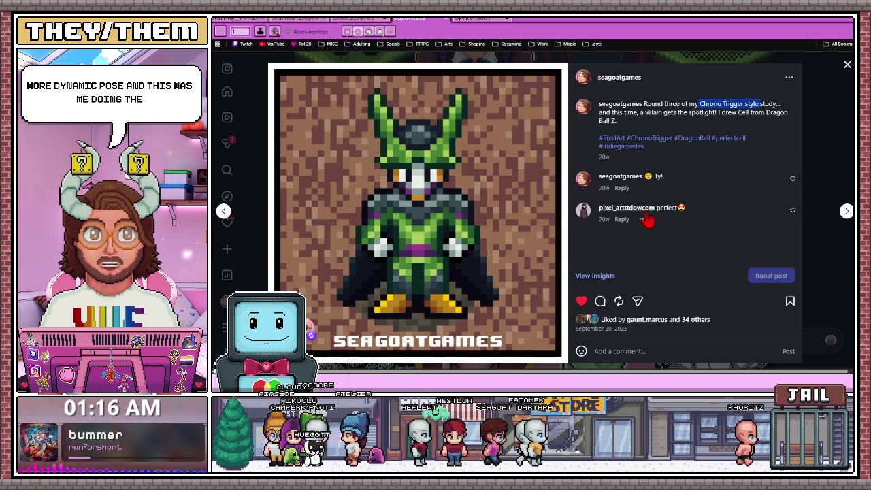
left_click(846, 213)
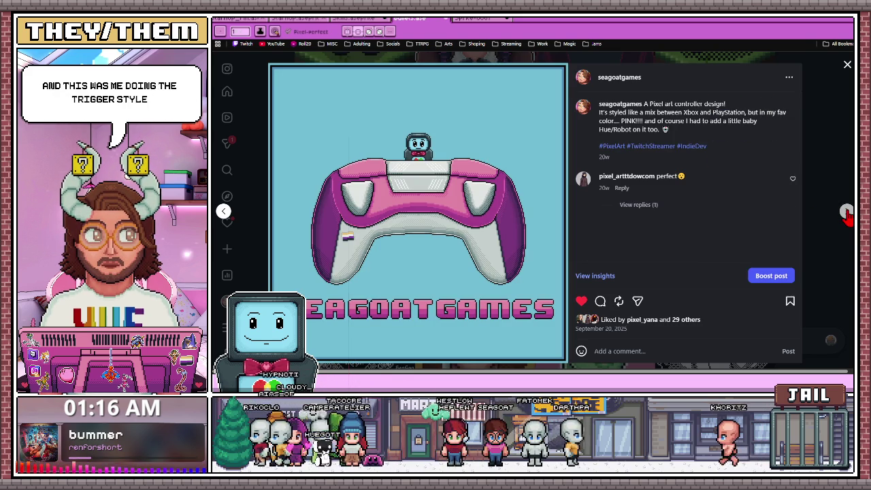
left_click(846, 213)
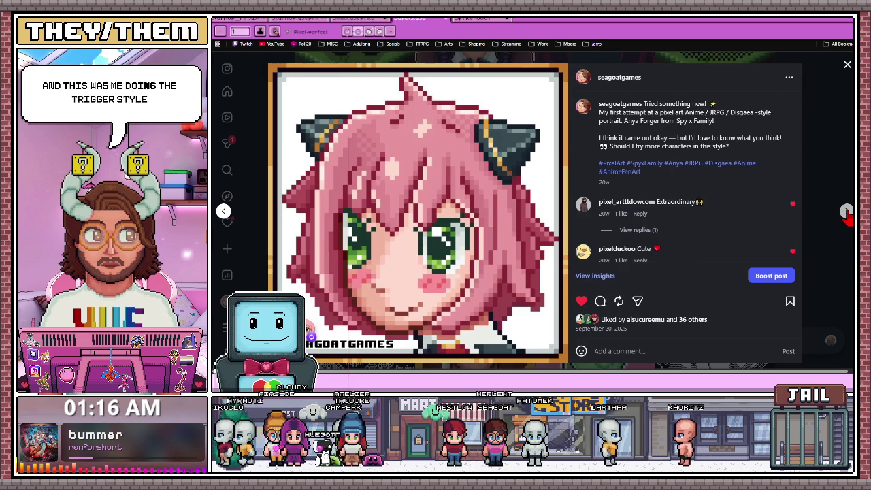
left_click(846, 212)
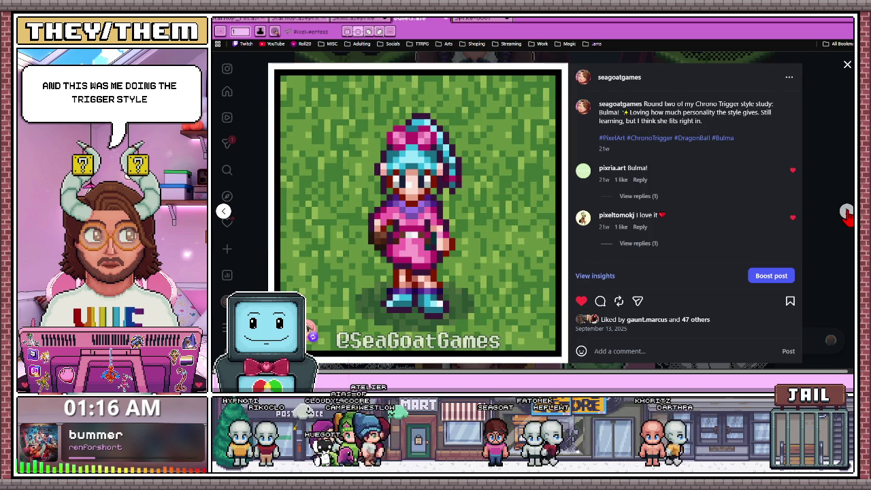
left_click(846, 213)
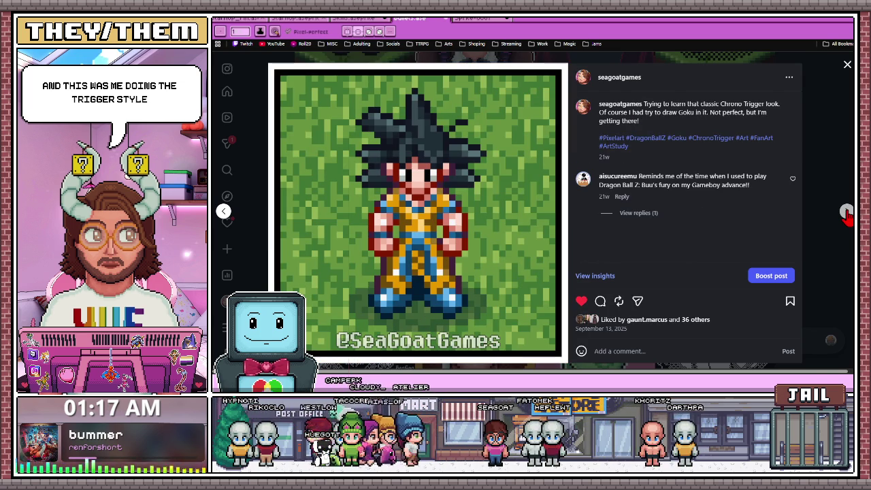
left_click(847, 212)
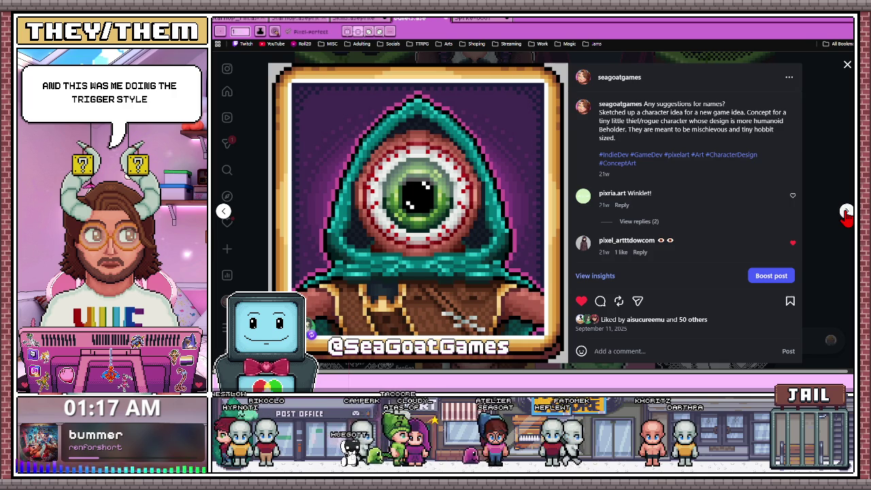
left_click(847, 212)
left_click(846, 212)
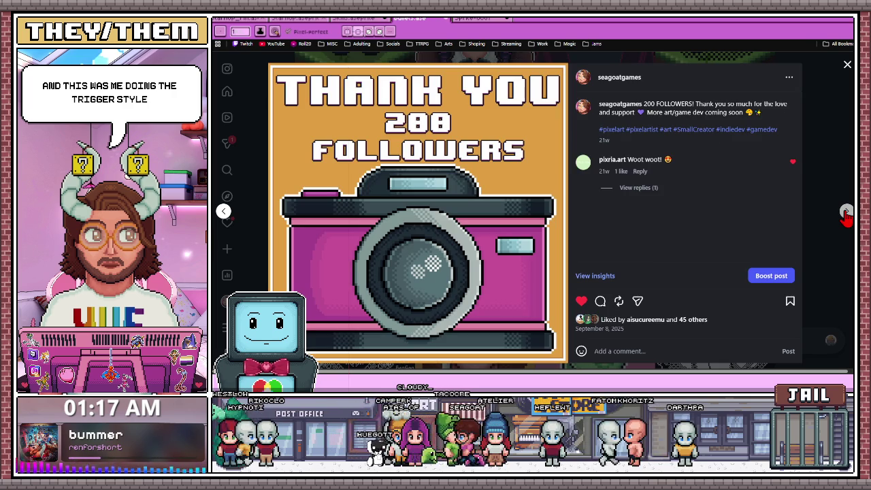
left_click(846, 212)
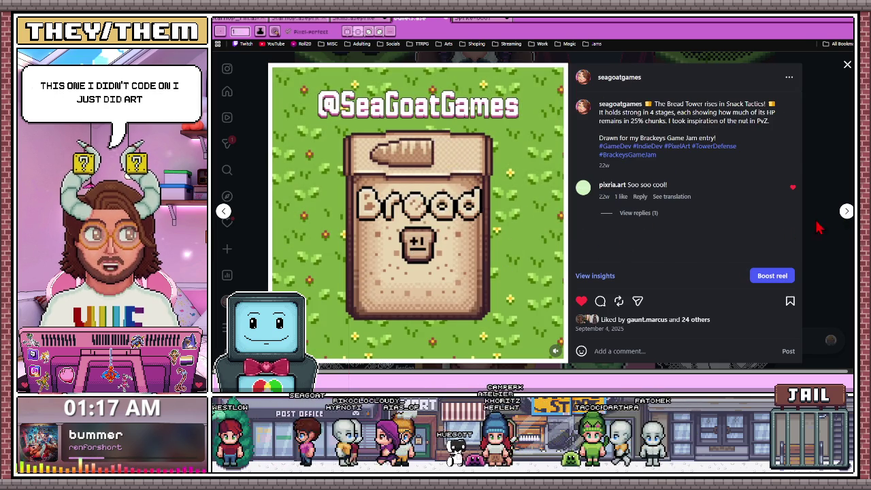
key("Escape")
- Browse the spider, Milk Tower, cookie base tower and Guess the Character posts, then close the viewer
scroll(550, 309, "up", 5)
scroll(550, 310, "down", 2)
scroll(550, 309, "down", 3)
scroll(550, 310, "down", 1)
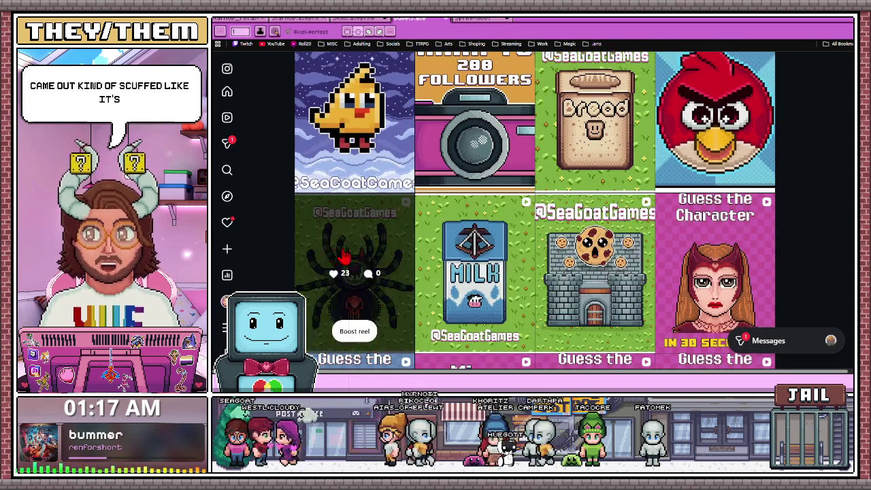
left_click(329, 252)
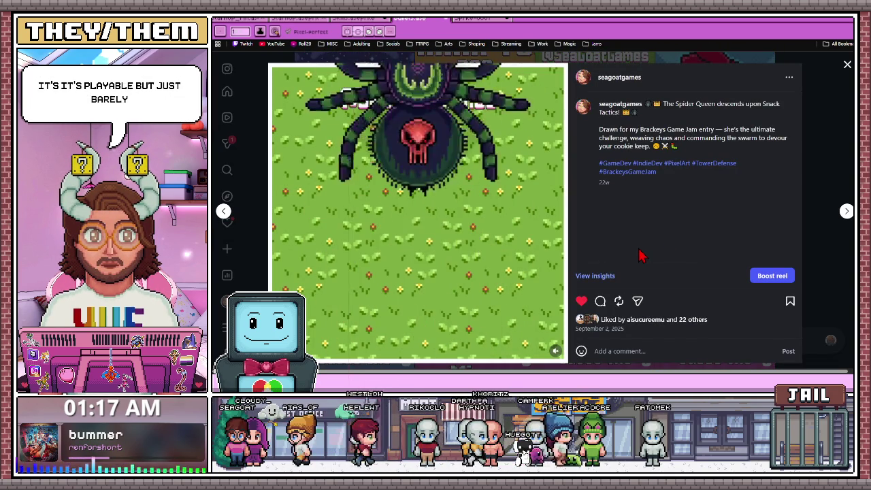
left_click(847, 212)
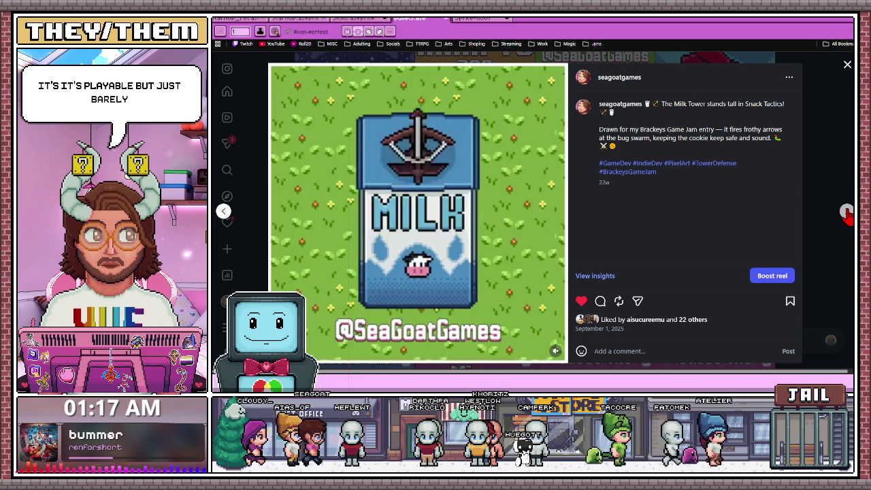
left_click(847, 211)
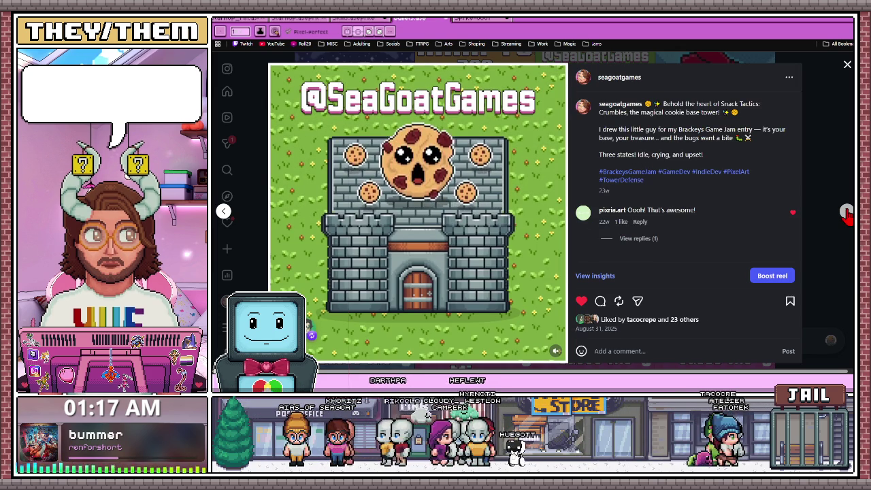
left_click(846, 211)
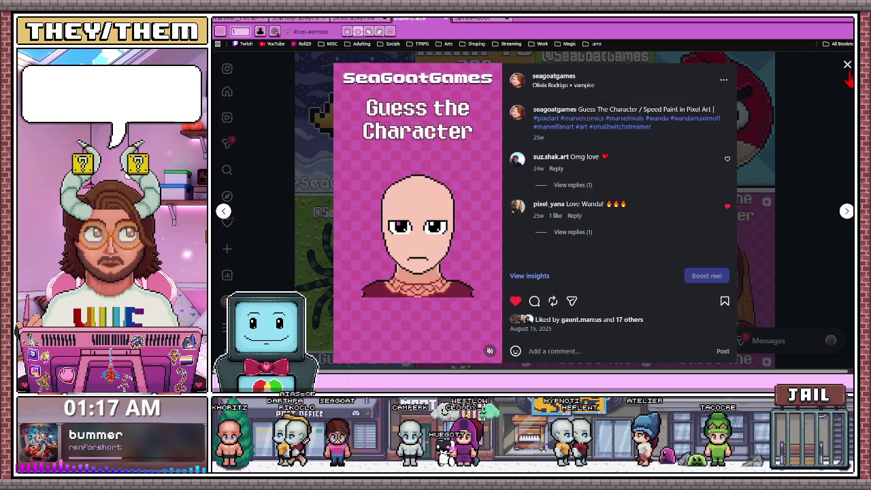
left_click(847, 65)
- Scroll further down the grid and briefly view the pastel alien character post
scroll(613, 283, "down", 5)
scroll(613, 283, "down", 1)
scroll(599, 259, "down", 3)
scroll(592, 218, "down", 3)
scroll(582, 177, "down", 2)
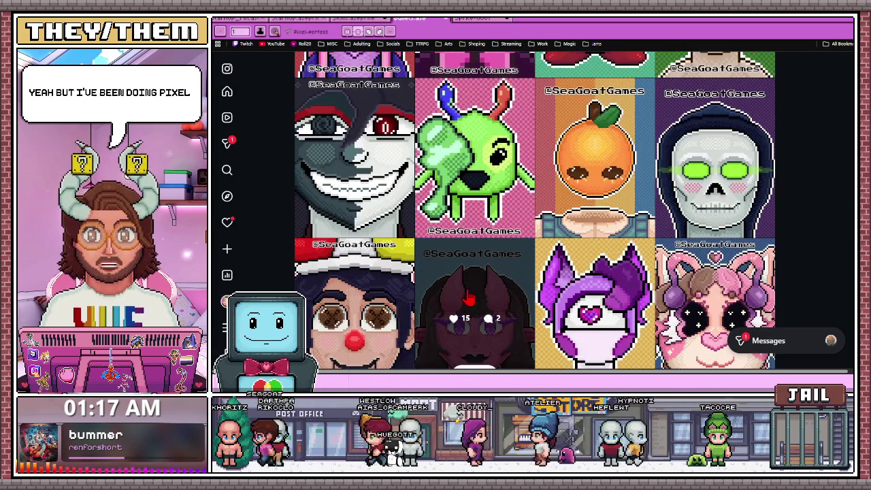
scroll(613, 171, "down", 2)
left_click(695, 158)
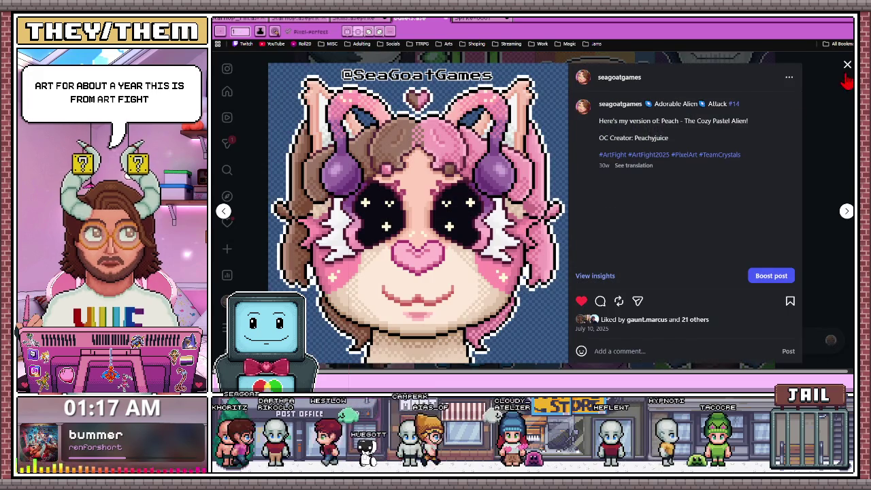
left_click(847, 65)
- Scroll to the oldest post at the bottom of the grid and return to Aseprite
scroll(526, 332, "down", 3)
scroll(526, 331, "down", 3)
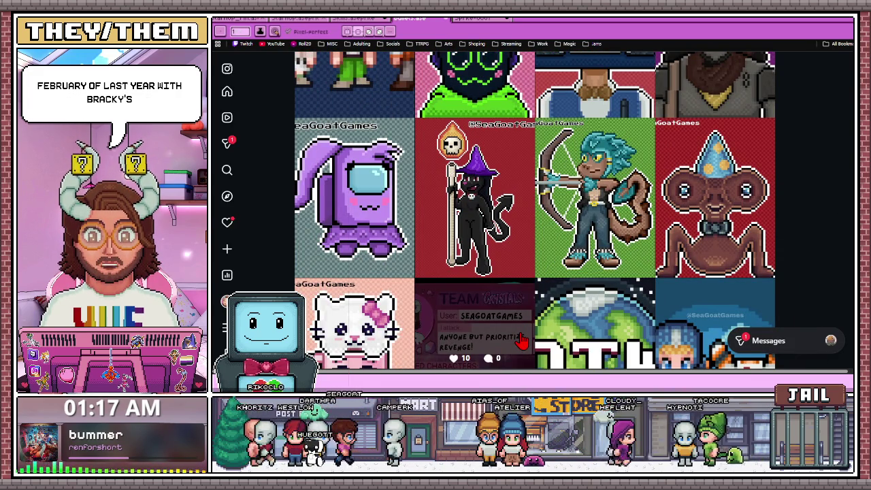
scroll(513, 296, "down", 2)
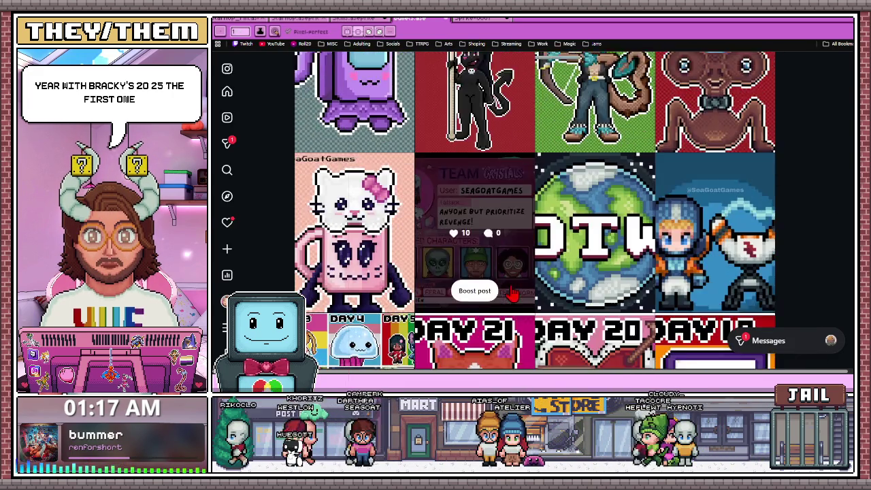
scroll(516, 320, "down", 3)
scroll(515, 304, "down", 2)
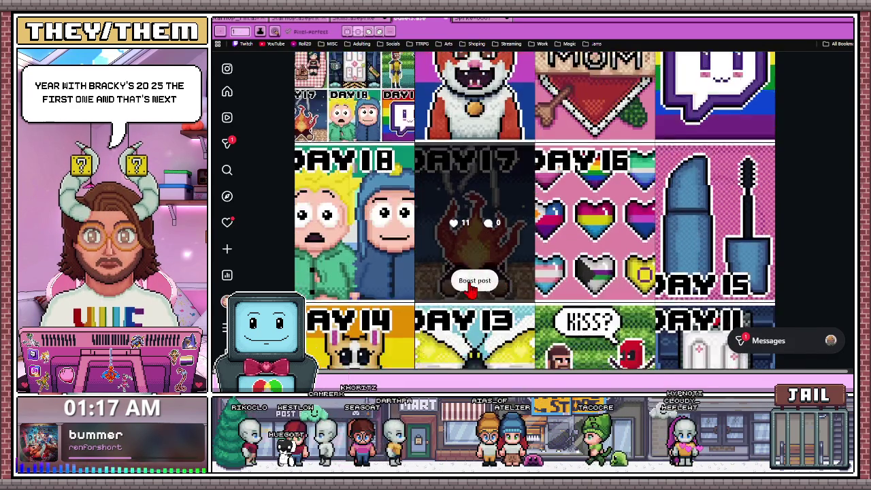
scroll(477, 273, "down", 4)
scroll(476, 245, "down", 3)
scroll(544, 252, "down", 3)
scroll(496, 267, "down", 4)
scroll(494, 272, "down", 4)
scroll(494, 268, "down", 3)
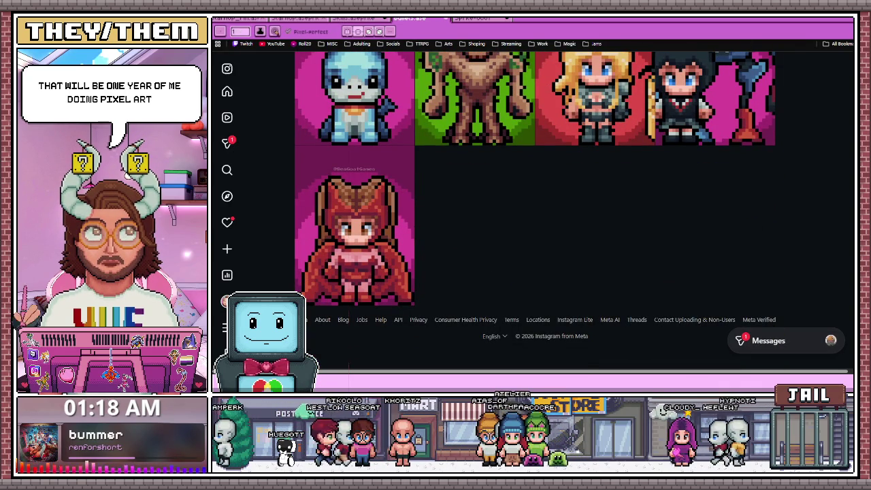
key("alt+Tab")
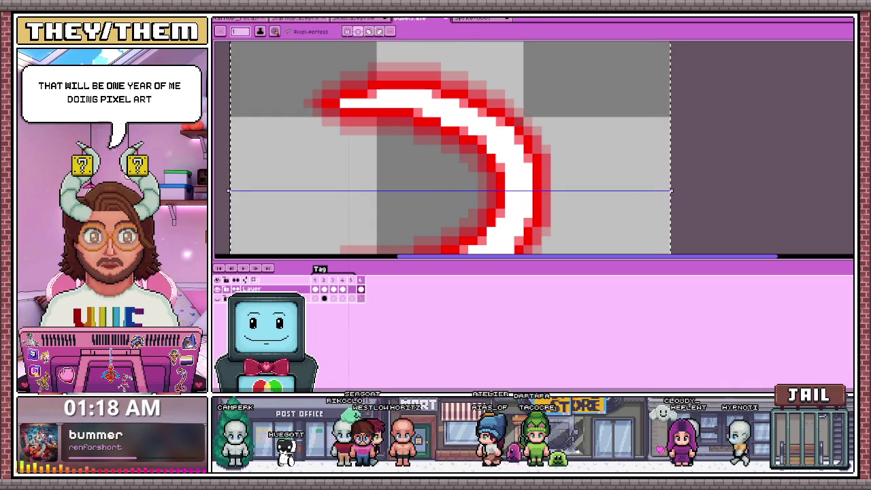
- Zoom out, give the canvas more room above the timeline, and add a new blank frame
key("minus")
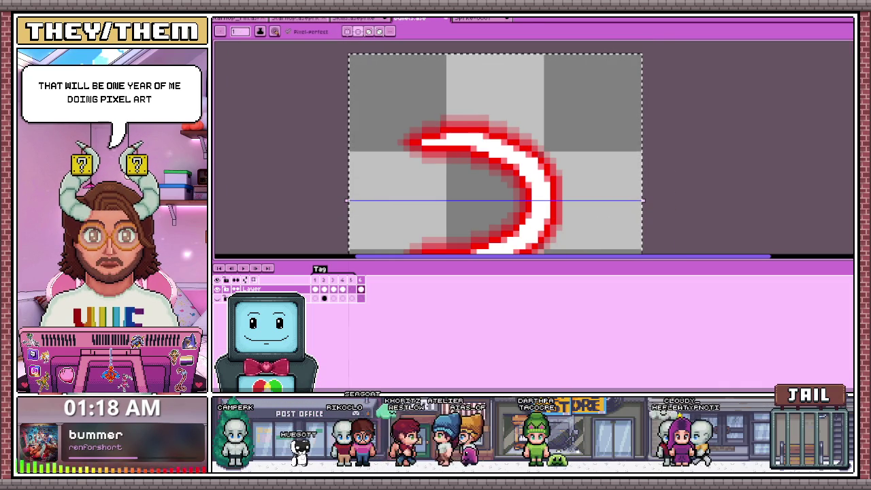
left_click_drag(544, 260, 545, 346)
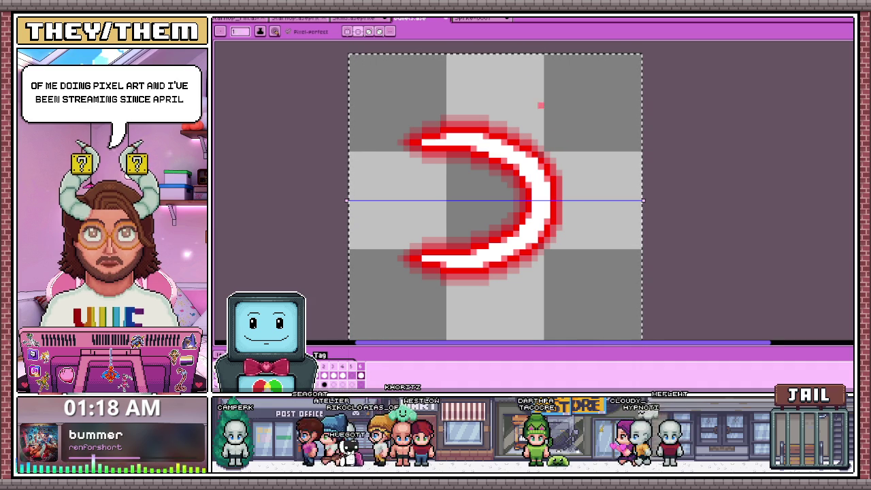
key("minus")
key("minus")
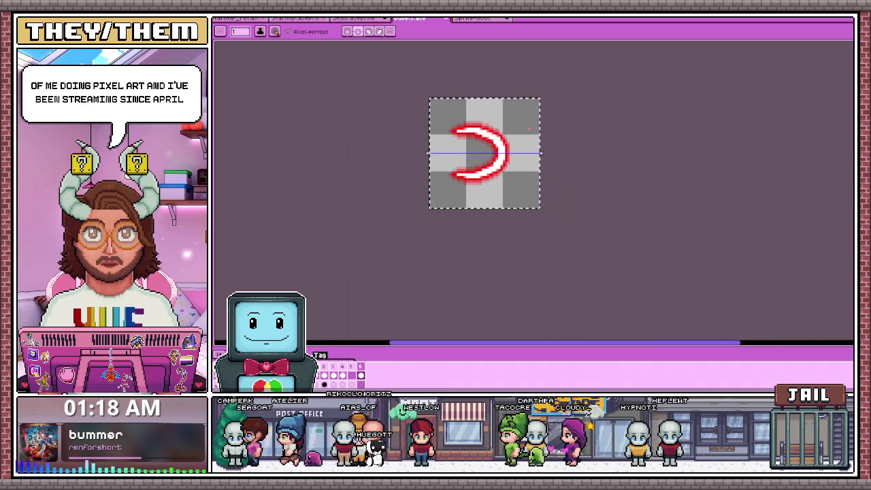
scroll(531, 128, "up", 2)
key("m")
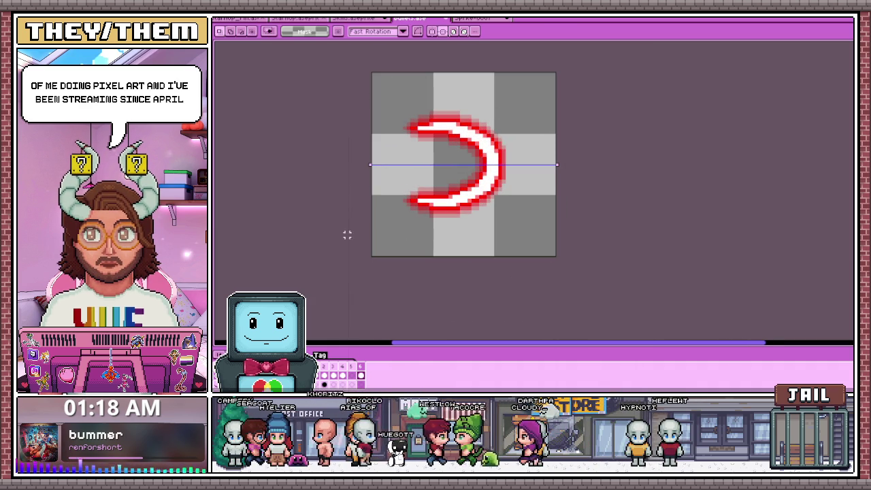
key("i")
key("Delete")
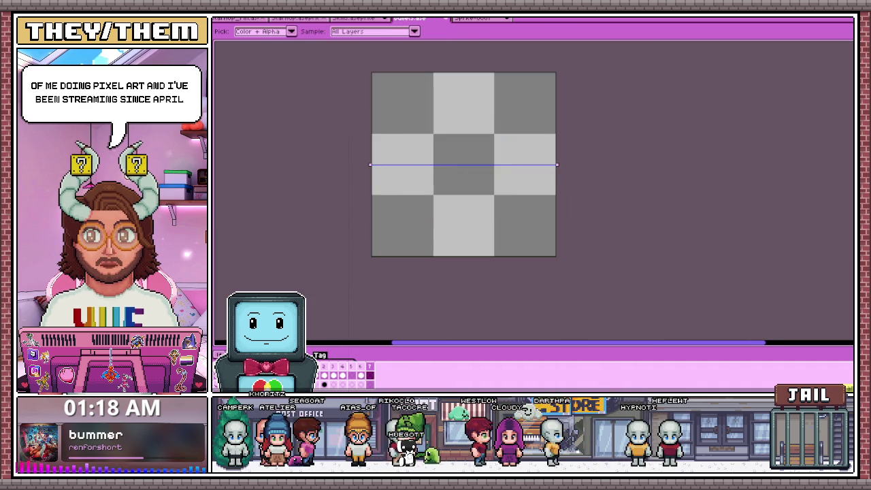
key("m")
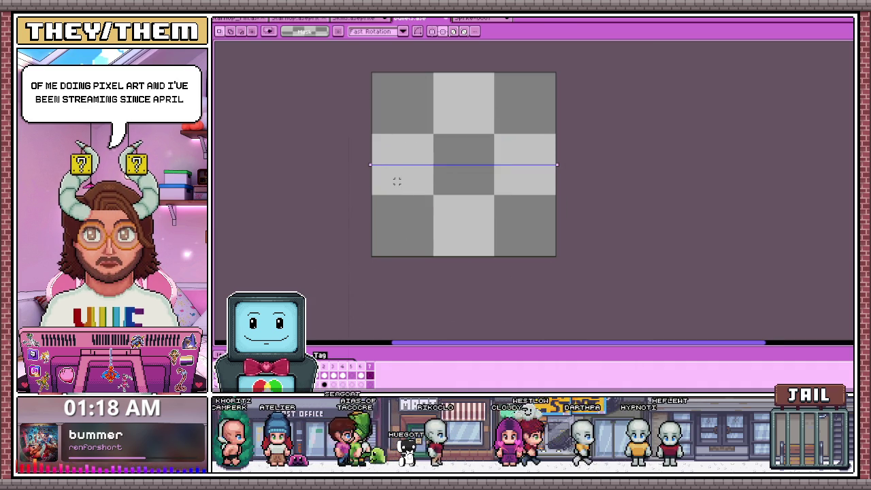
- Paste the crescent onto the new frame, nudge it right, and deselect
key("ctrl+z")
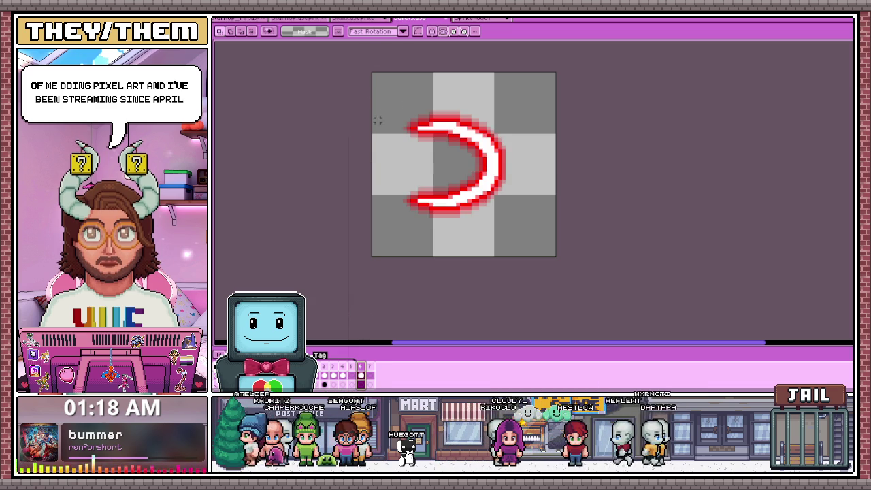
key("ctrl+a")
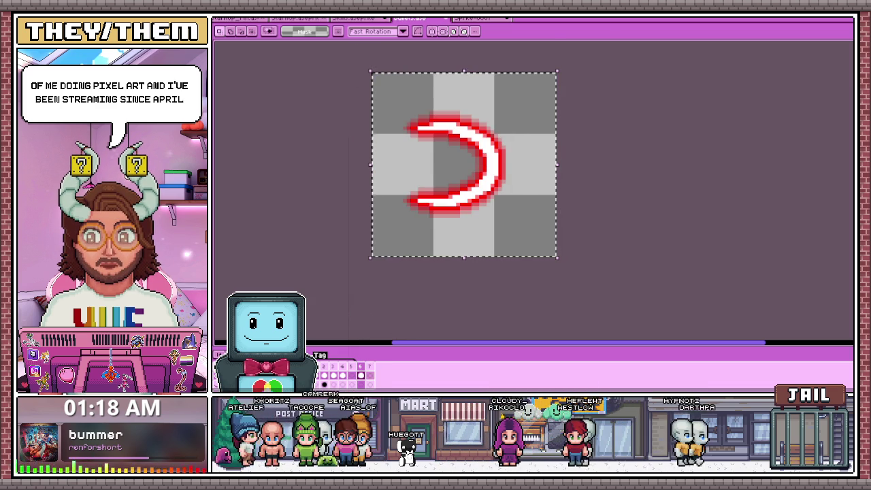
key("plus")
key("Right")
key("Right")
key("Right")
key("Right")
key("Right")
scroll(453, 307, "down", 1)
scroll(453, 307, "down", 1)
key("ctrl+d")
scroll(465, 263, "up", 1)
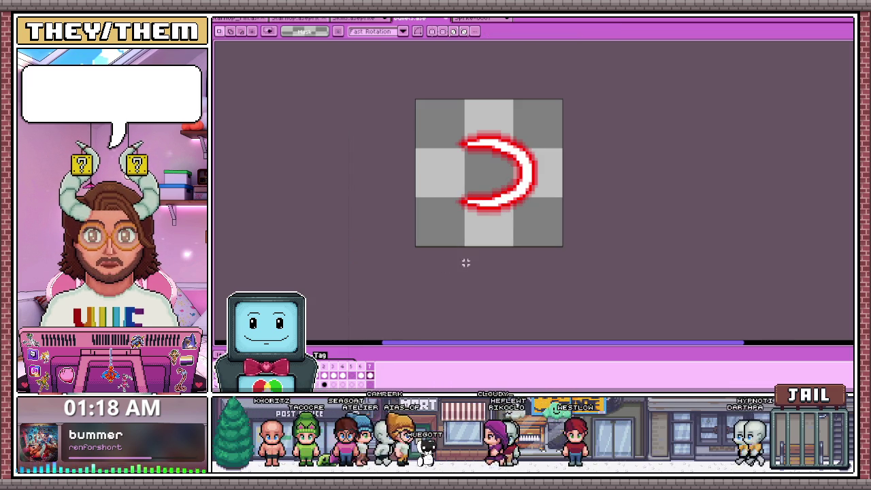
- Add another frame with the crescent pasted further right, then step through frames to compare
key("ctrl+x")
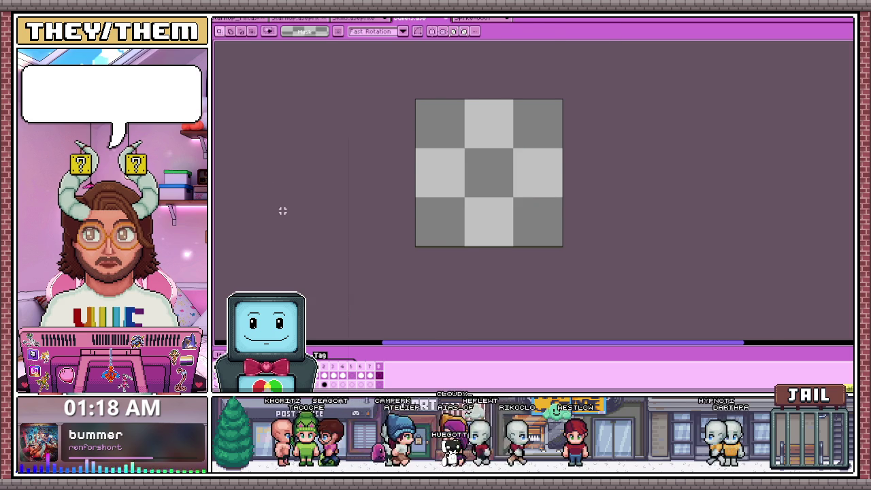
key("ctrl+v")
key("plus")
key("Right")
key("Right")
key("Right")
key("Right")
key("Right")
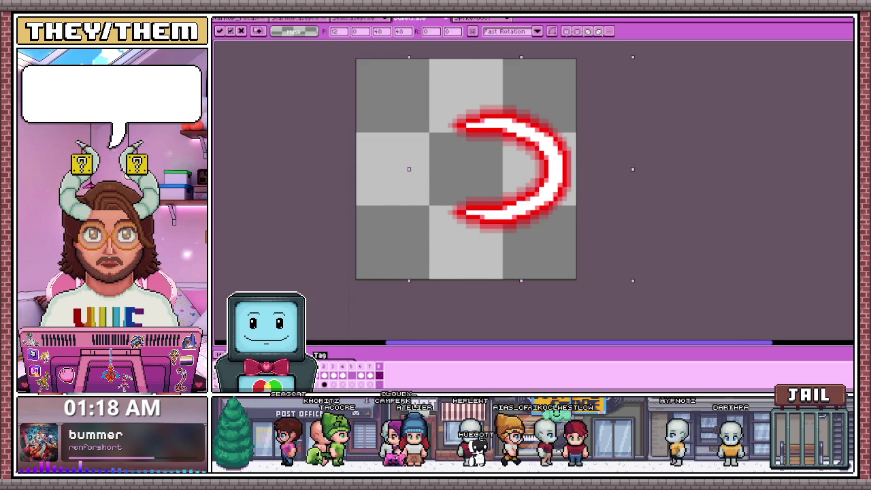
key("ctrl+d")
key("Left")
key("Left")
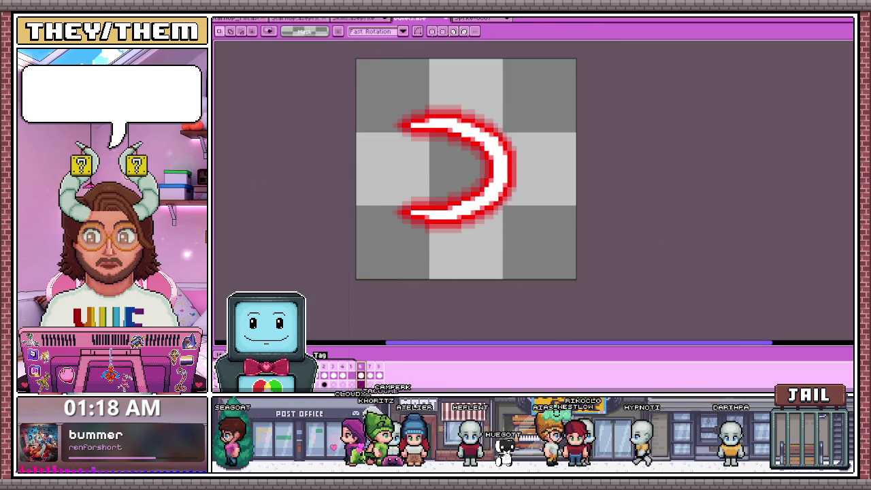
key("Right")
key("Right")
- Tag the selected bullet frames as one animation and play it to preview the motion
right_click(382, 373)
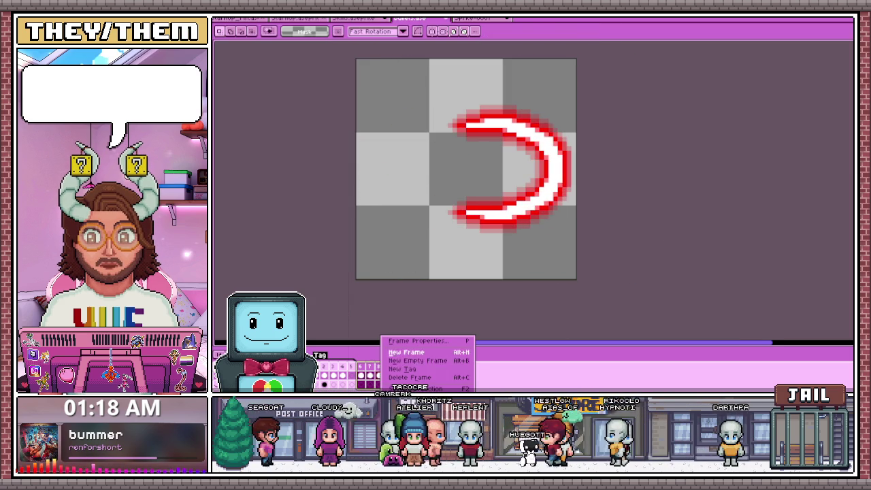
left_click(403, 369)
left_click(512, 249)
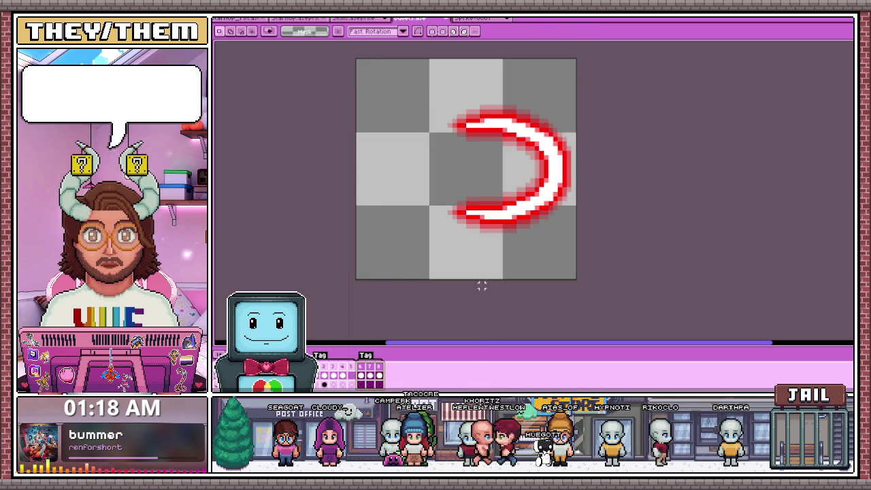
key("Return")
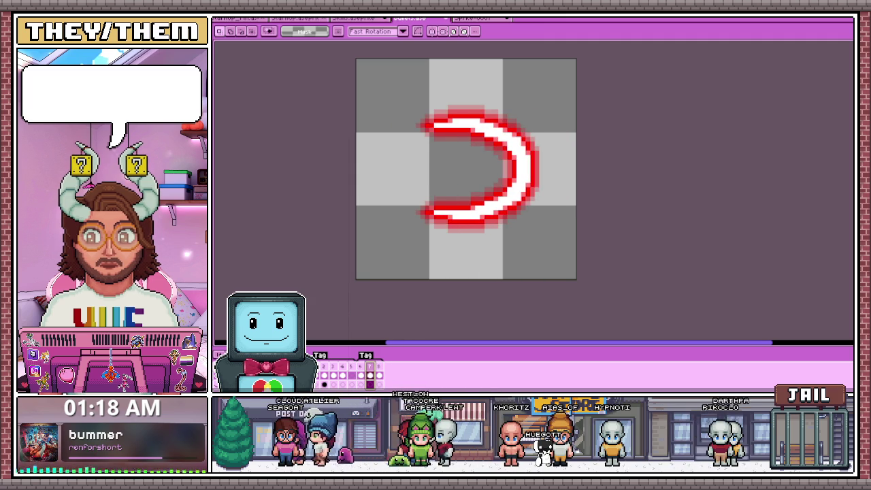
- Select the crescent on the current frame, move it 12 pixels left, and deselect
left_click_drag(362, 82, 619, 266)
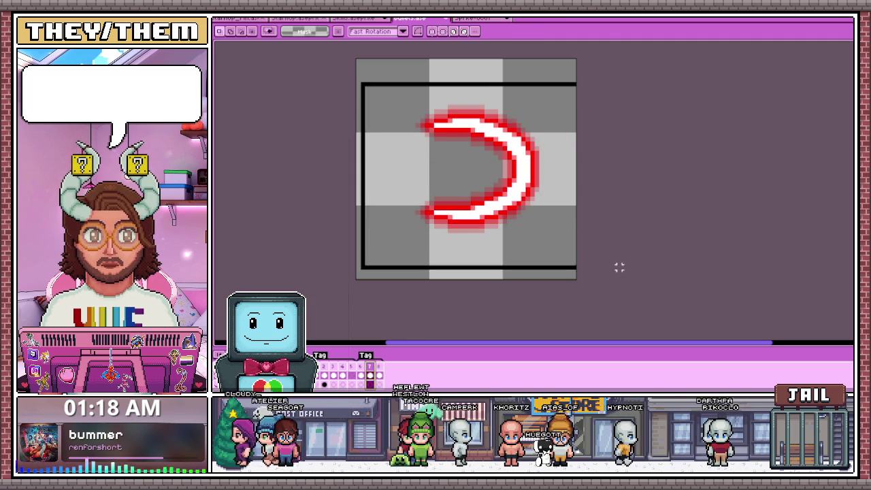
key("Left")
key("Left")
key("Left")
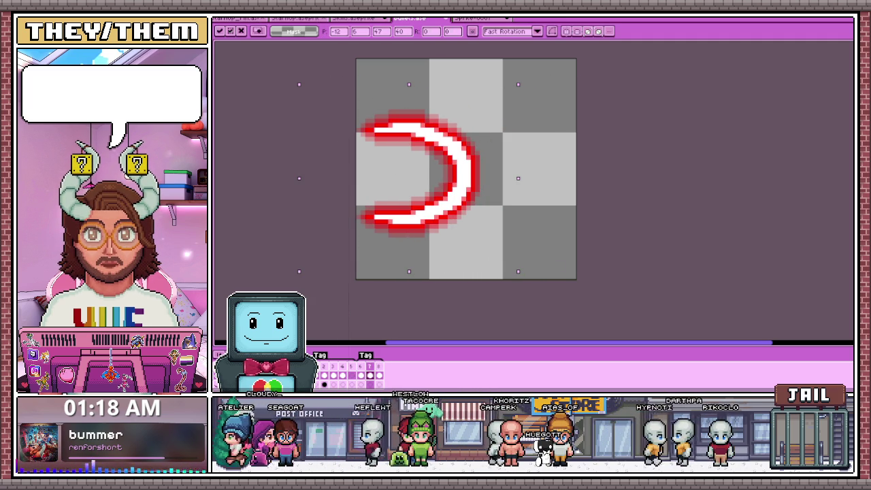
key("ctrl+d")
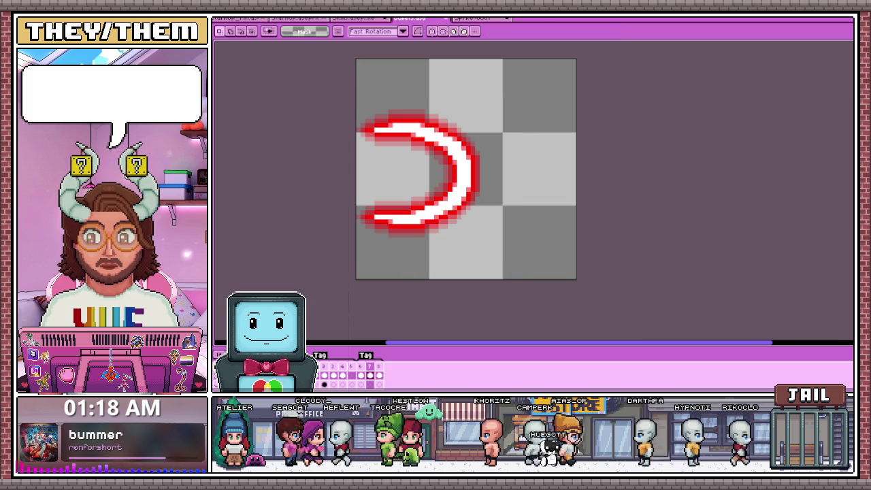
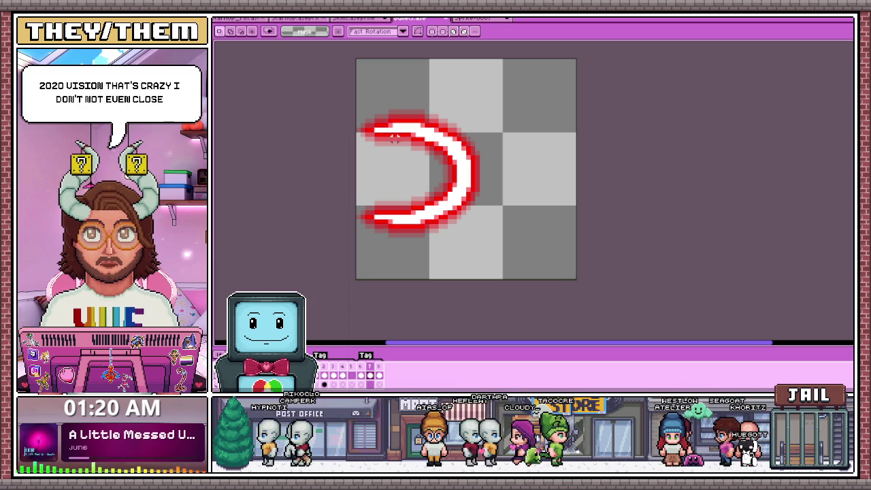
- Nudge the red-and-white crescent slightly right in its frame and step to the next frame
scroll(390, 149, "up", 1)
scroll(382, 197, "down", 1)
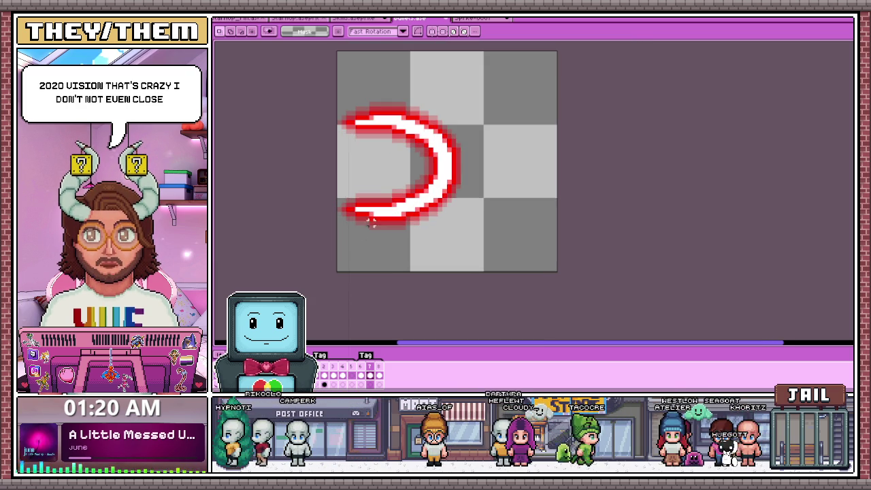
left_click_drag(361, 204, 398, 198)
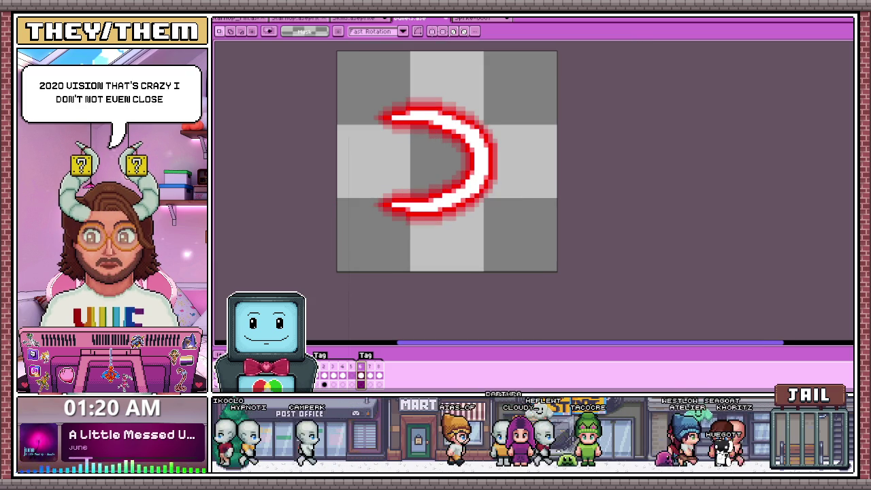
key("Right")
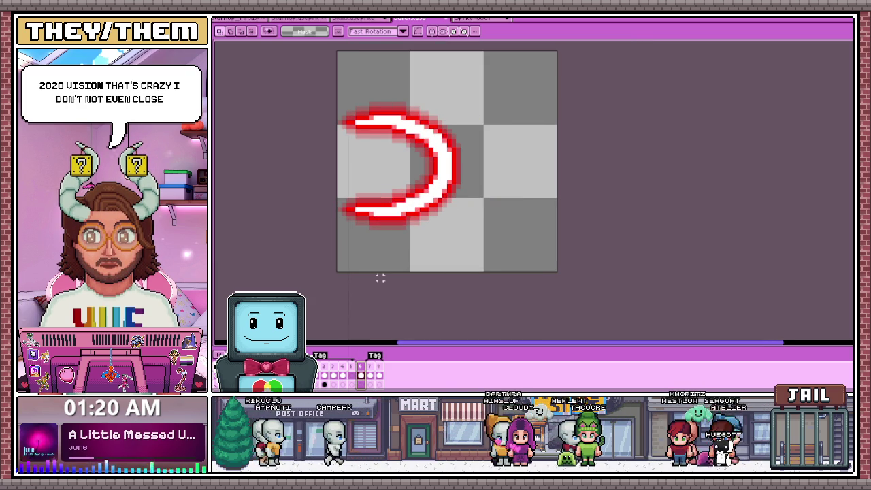
scroll(361, 328, "down", 1)
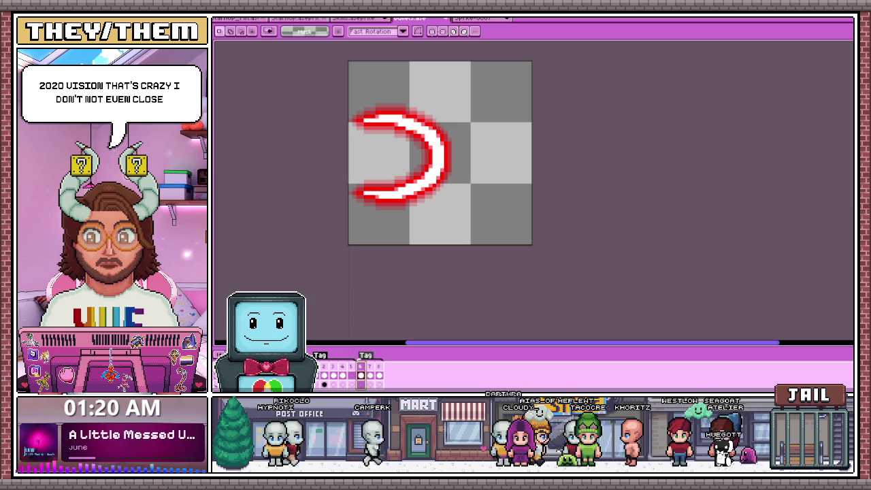
scroll(362, 296, "up", 2)
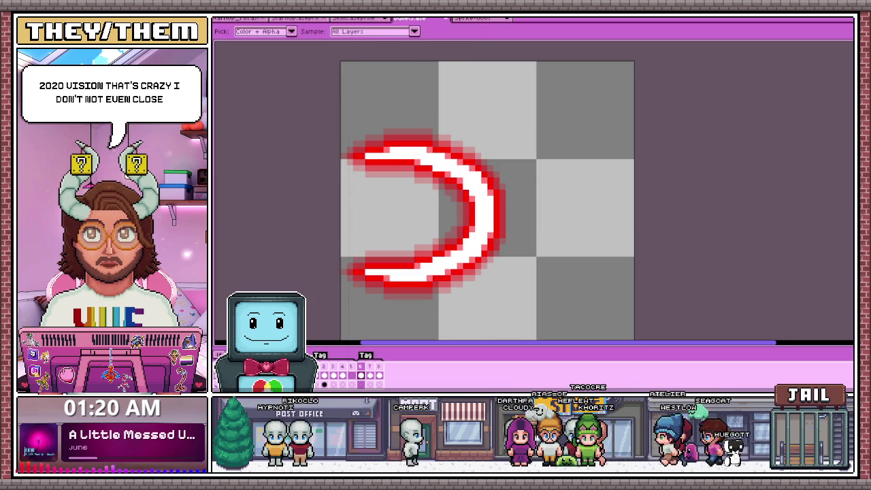
key("b")
scroll(339, 117, "up", 1)
scroll(395, 101, "down", 3)
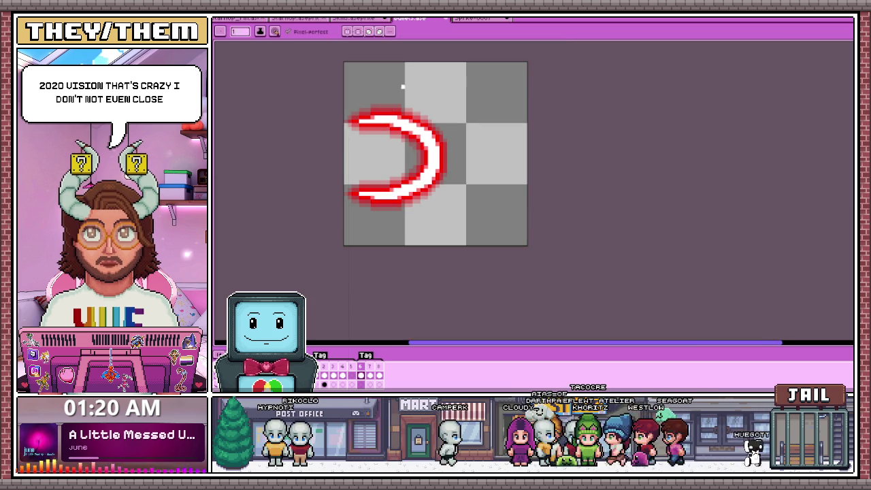
scroll(357, 106, "up", 4)
left_click_drag(330, 96, 364, 129)
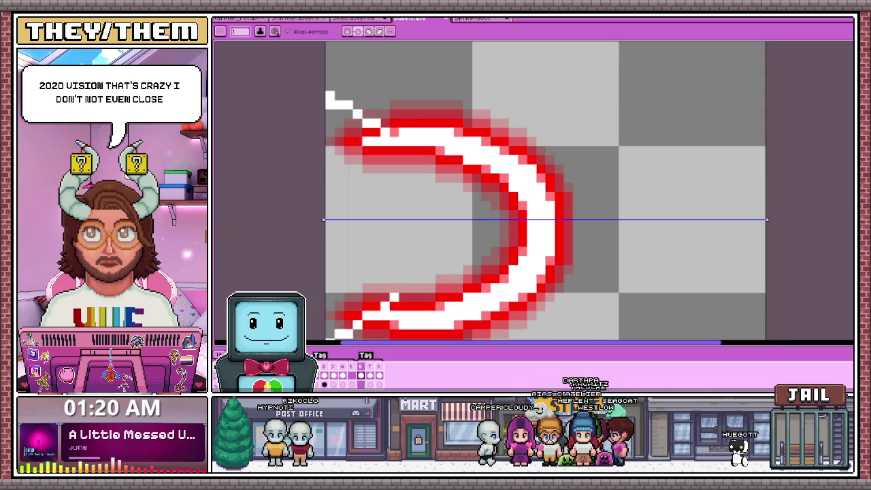
scroll(401, 89, "down", 2)
scroll(402, 88, "up", 1)
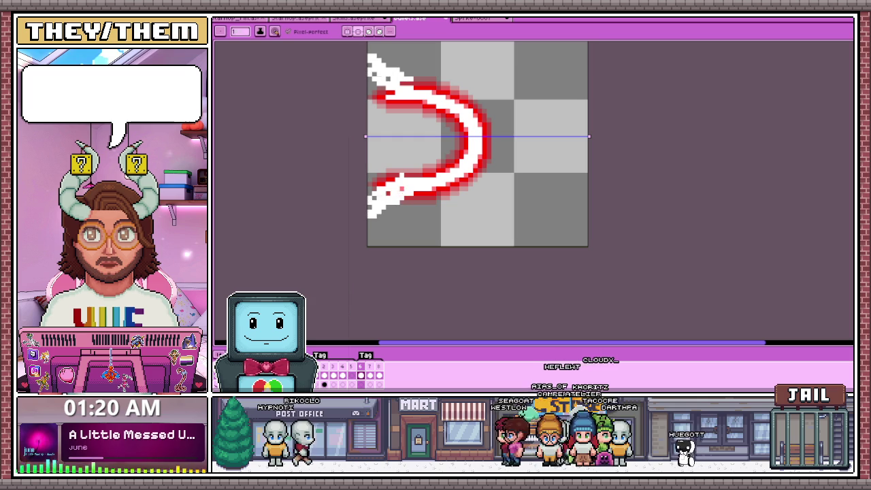
scroll(375, 178, "down", 1)
scroll(376, 178, "up", 1)
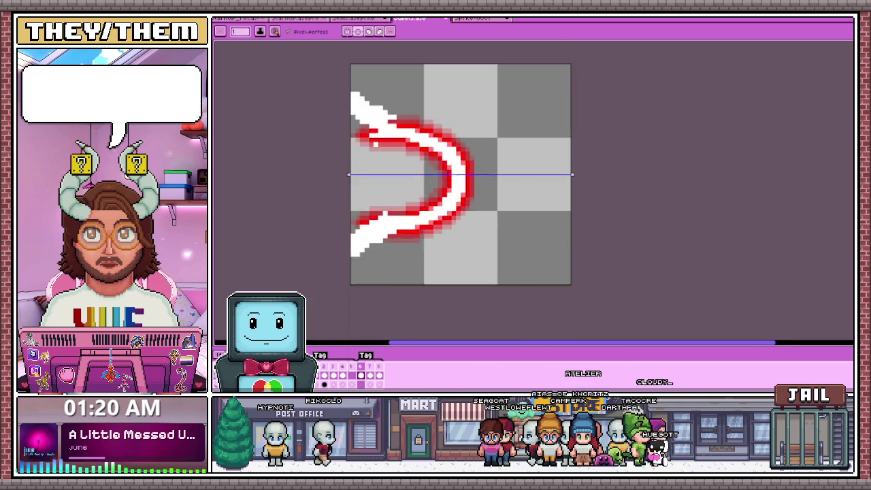
scroll(376, 178, "down", 1)
scroll(376, 178, "down", 5)
scroll(385, 178, "up", 3)
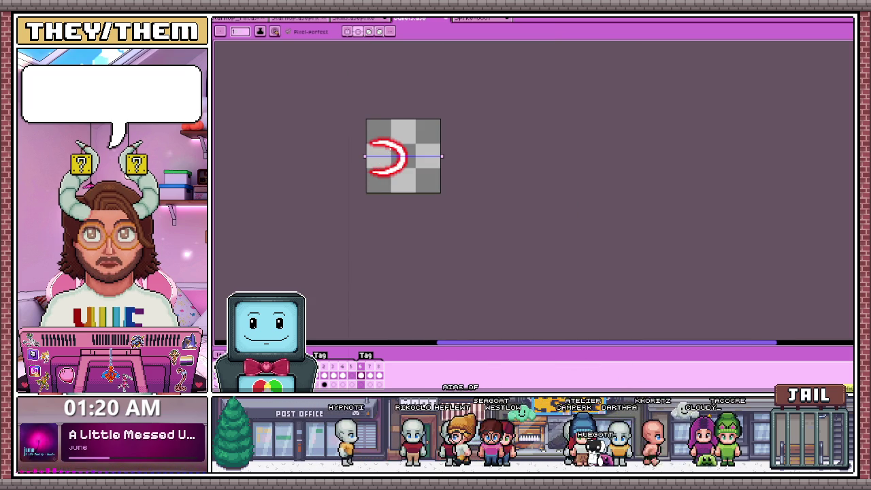
scroll(381, 173, "up", 1)
- Box-select the crescent's pixels with the Rectangular Marquee
key("m")
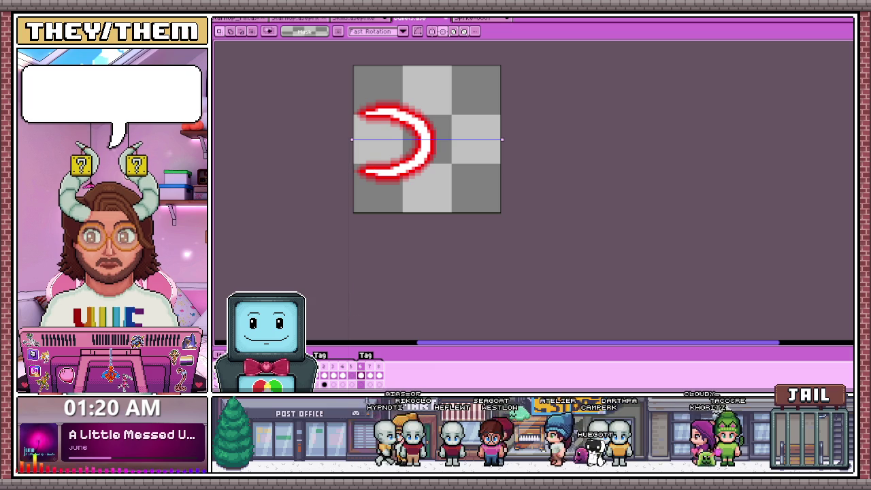
scroll(352, 83, "up", 1)
scroll(352, 108, "down", 2)
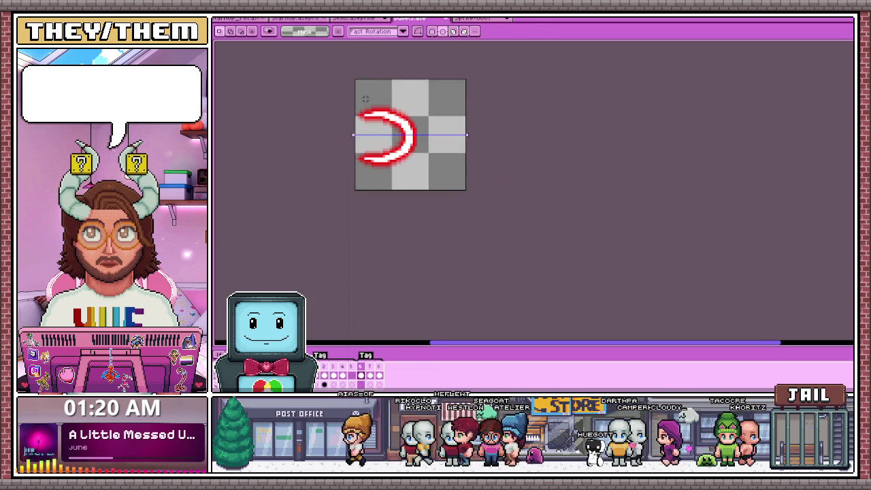
scroll(342, 96, "up", 2)
left_click_drag(363, 157, 417, 225)
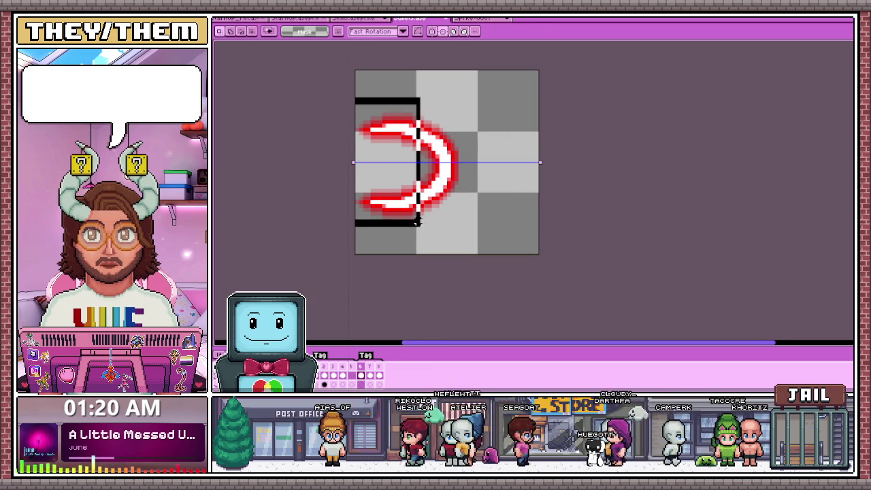
left_click_drag(354, 97, 403, 227)
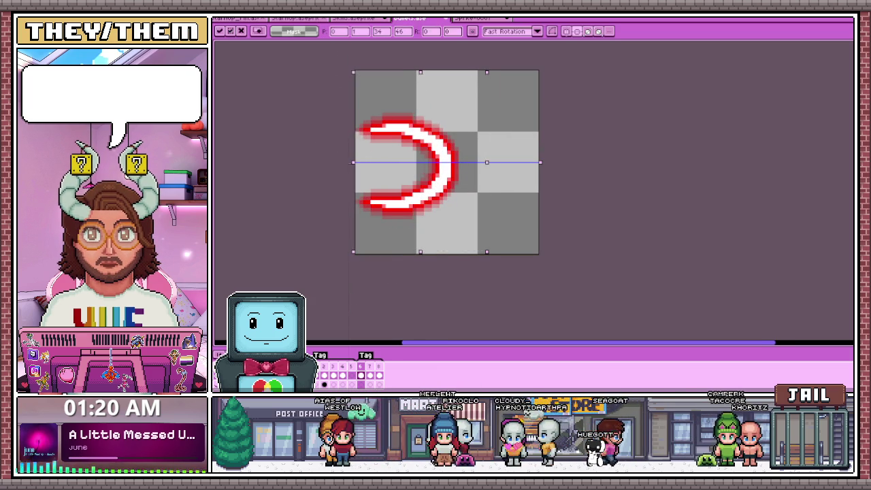
- Move the selected crescent back and forth until it sits one pixel left (X -1)
left_click_drag(402, 163, 386, 160)
key("Left")
key("Left")
key("Left")
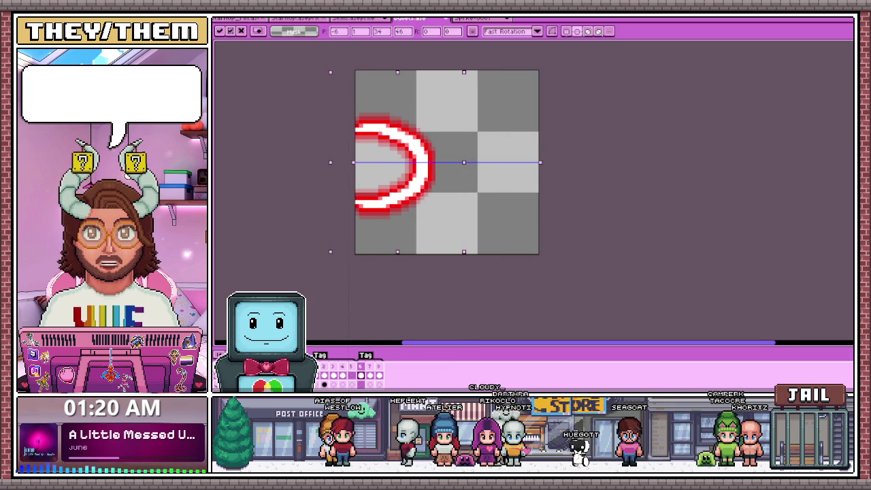
key("Left")
key("Left")
left_click_drag(381, 163, 396, 163)
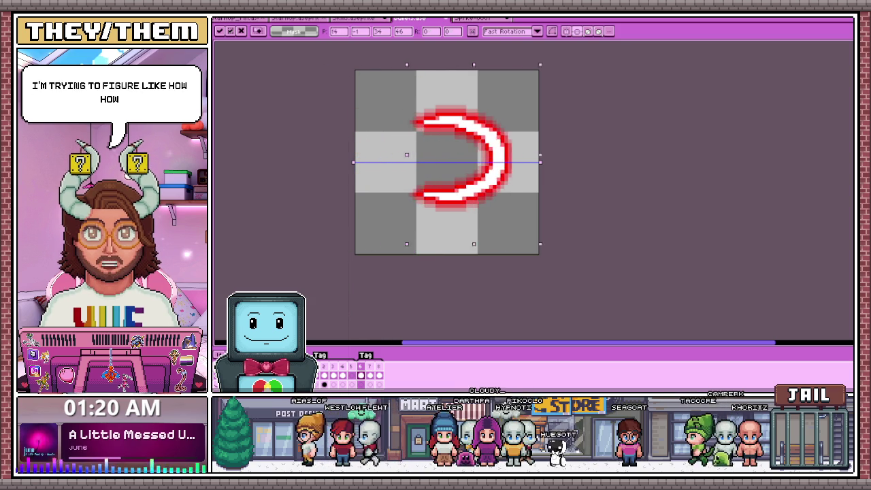
key("Left")
key("Left")
key("Left")
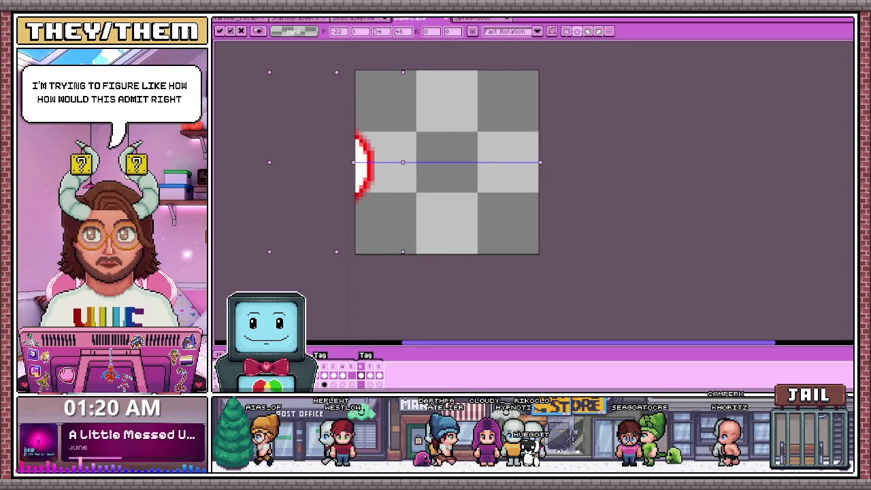
key("Right")
key("Right")
key("Right")
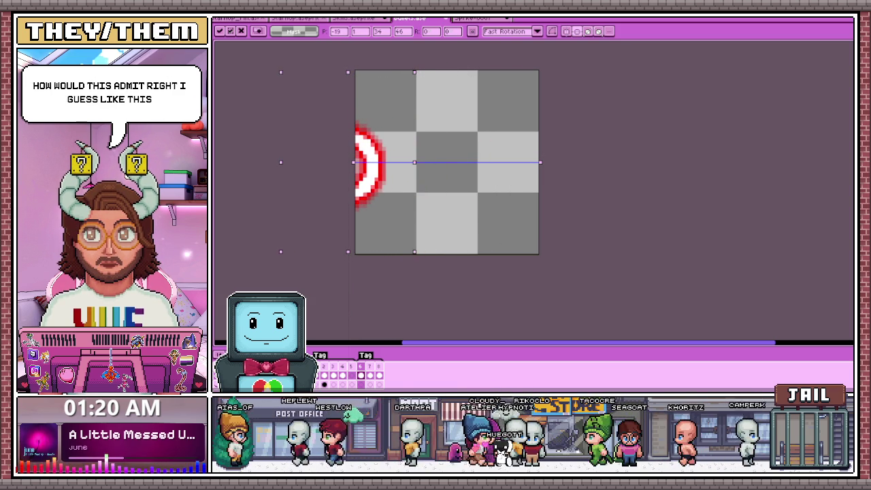
key("Right")
key("Right")
key("Right")
key("Right")
key("Right")
key("Right")
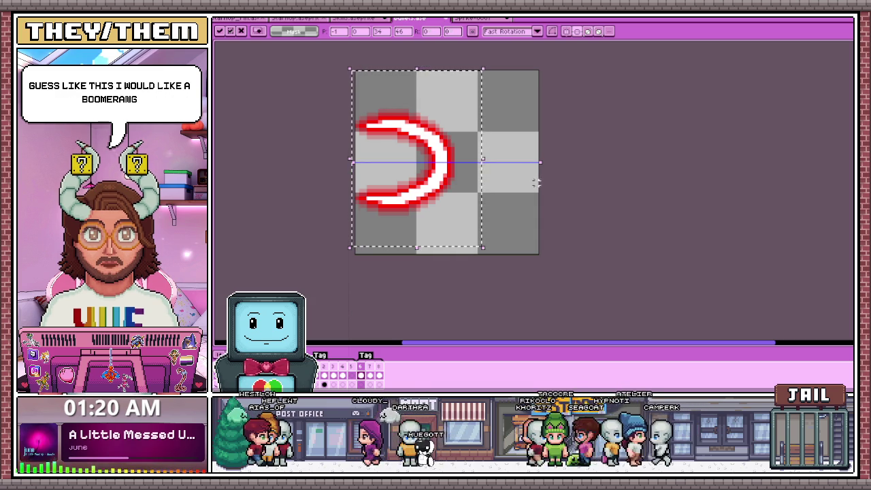
- Commit the move and draw a red line down the crescent's inner white curve
key("Return")
scroll(419, 153, "up", 3)
key("i")
key("b")
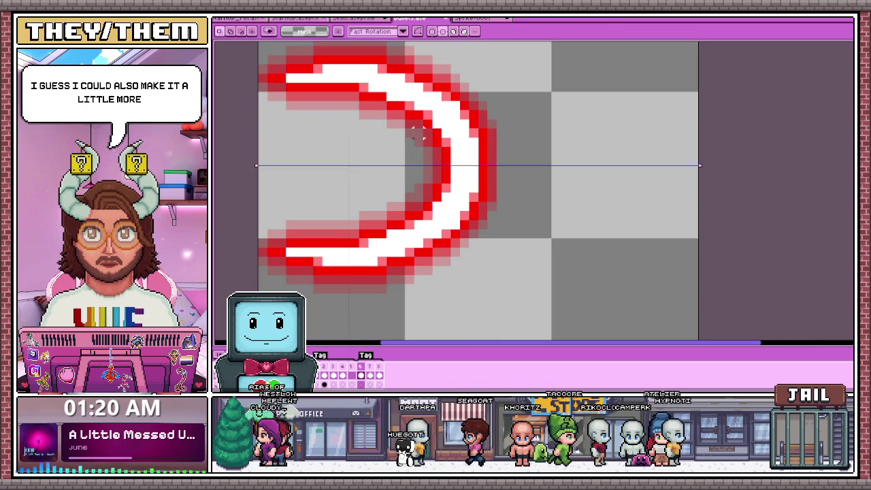
left_click_drag(427, 114, 427, 217)
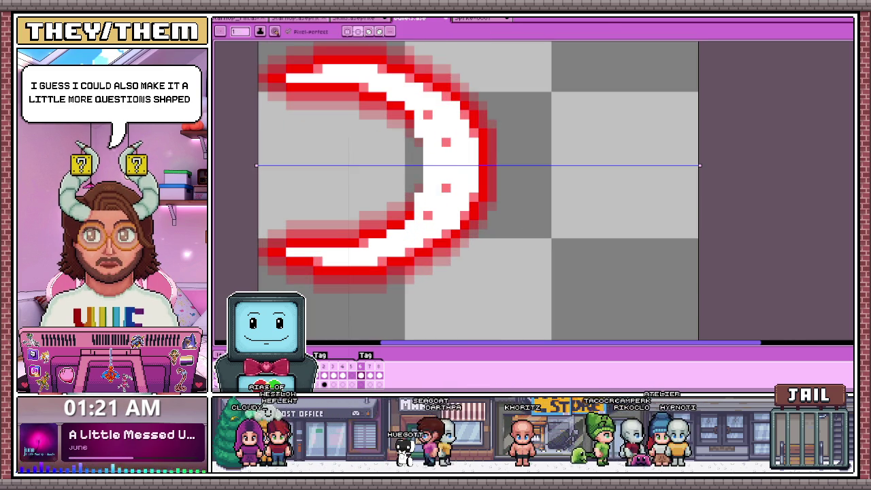
- Extend the red edging along the top and bottom ends of the inner curve
scroll(428, 228, "down", 6)
scroll(428, 228, "down", 2)
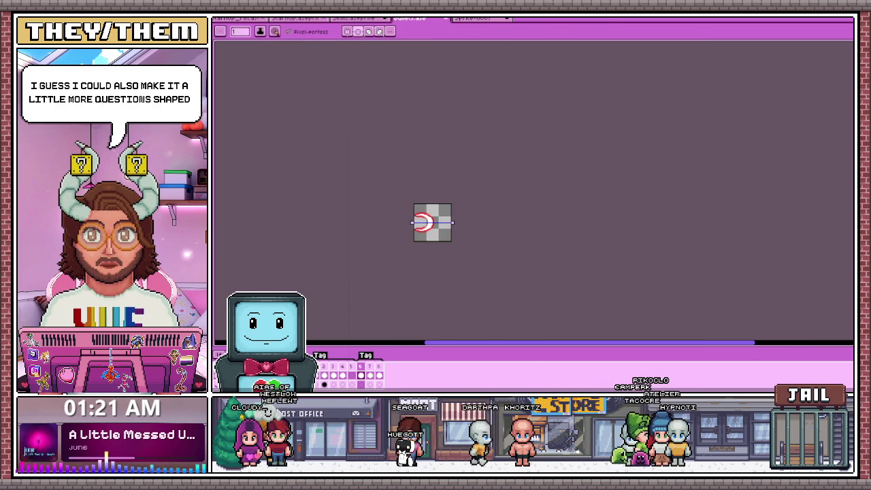
scroll(428, 228, "up", 3)
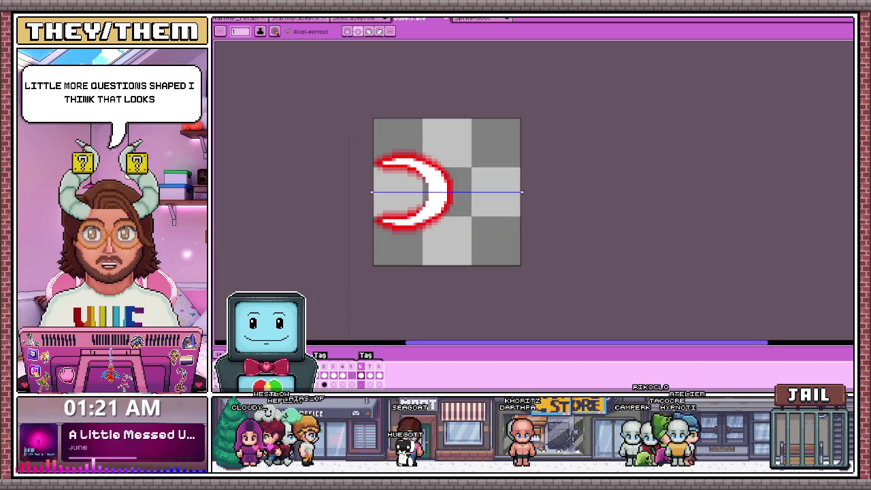
scroll(427, 228, "up", 2)
scroll(415, 228, "up", 2)
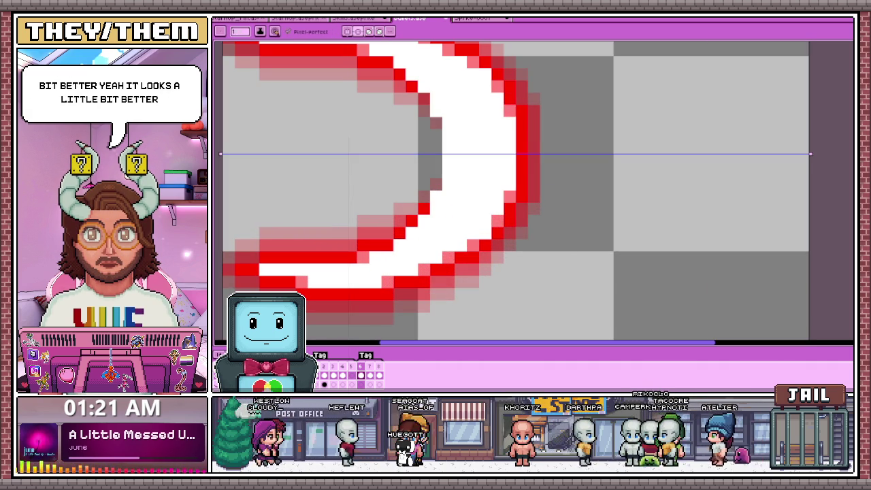
left_click_drag(423, 87, 436, 113)
left_click_drag(436, 198, 418, 219)
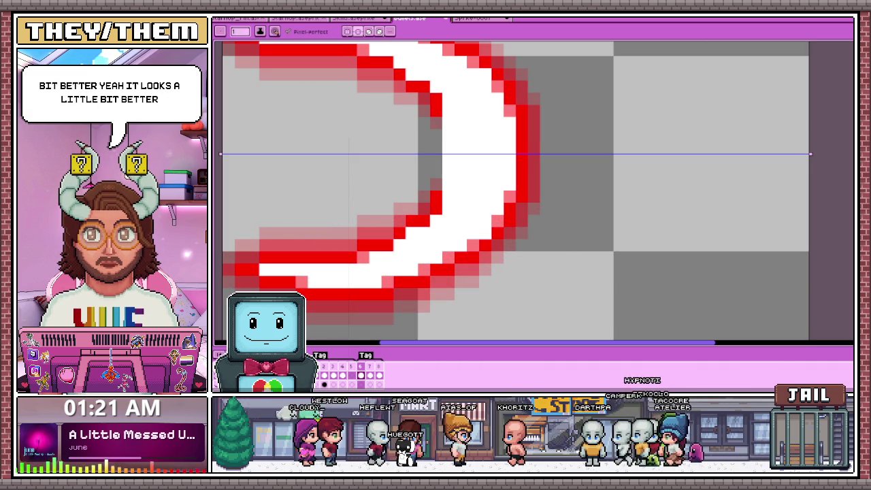
- Sample other reds from the sprite and inspect the new red outline
key("i")
key("b")
key("b")
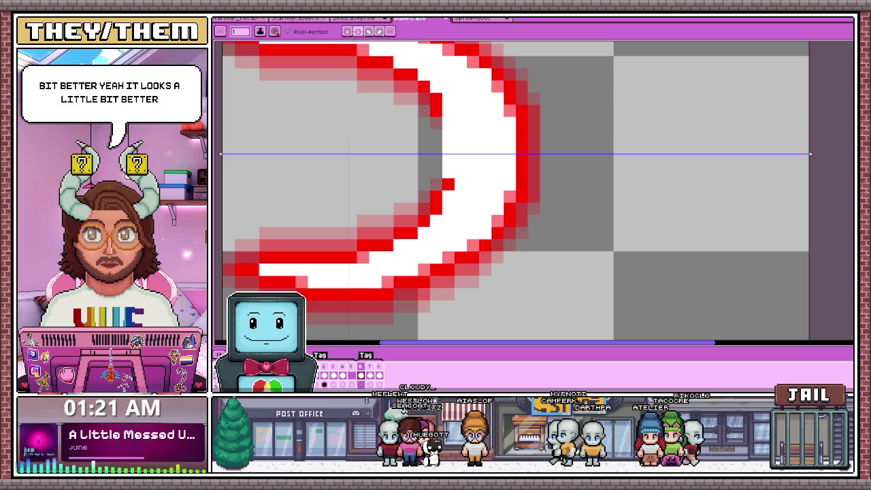
key("i")
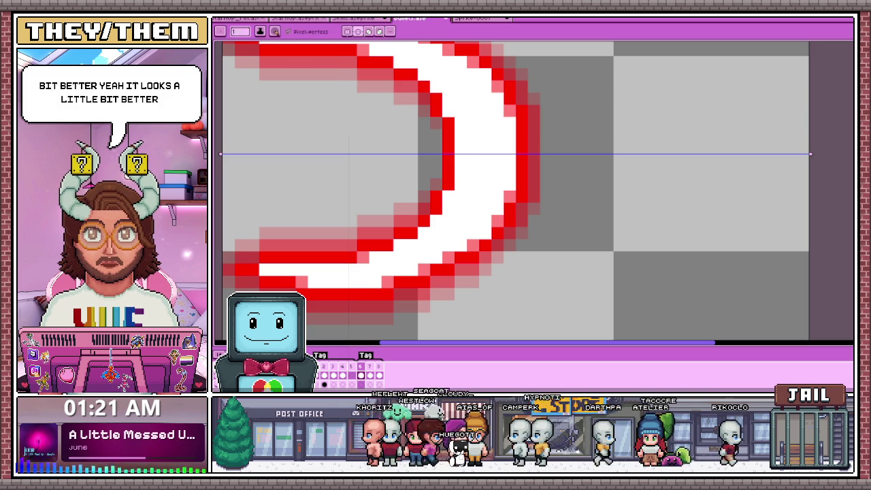
key("b")
scroll(535, 191, "up", 1)
scroll(534, 191, "down", 2)
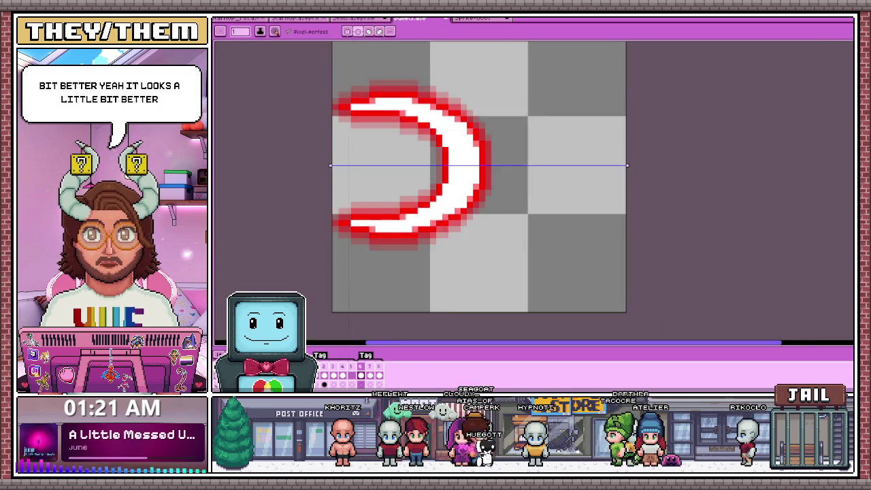
scroll(534, 191, "down", 2)
scroll(450, 232, "down", 2)
scroll(451, 232, "up", 1)
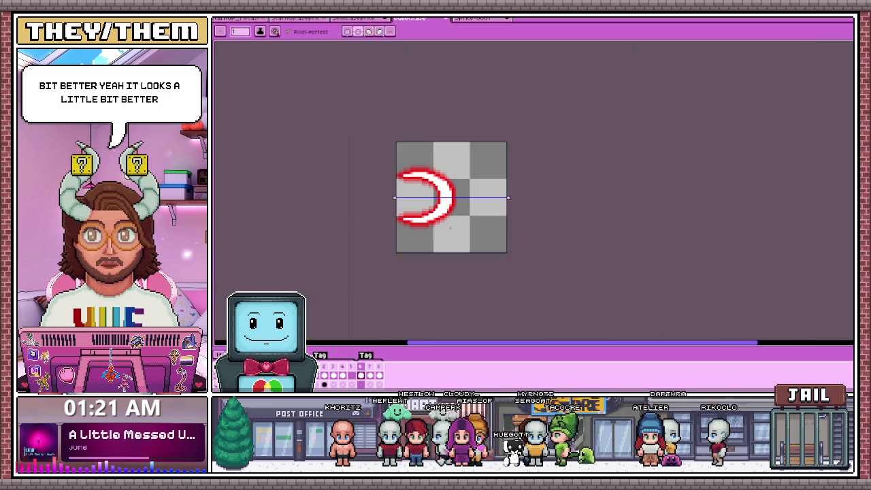
scroll(451, 232, "up", 2)
scroll(450, 231, "up", 1)
scroll(451, 231, "up", 1)
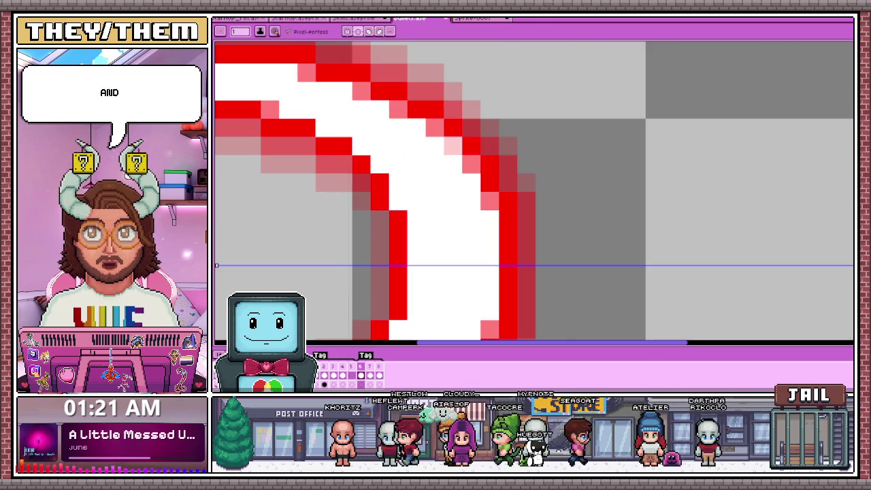
- Zoom in and erase the stray pixel inside the crescent's inner curve
scroll(452, 123, "down", 3)
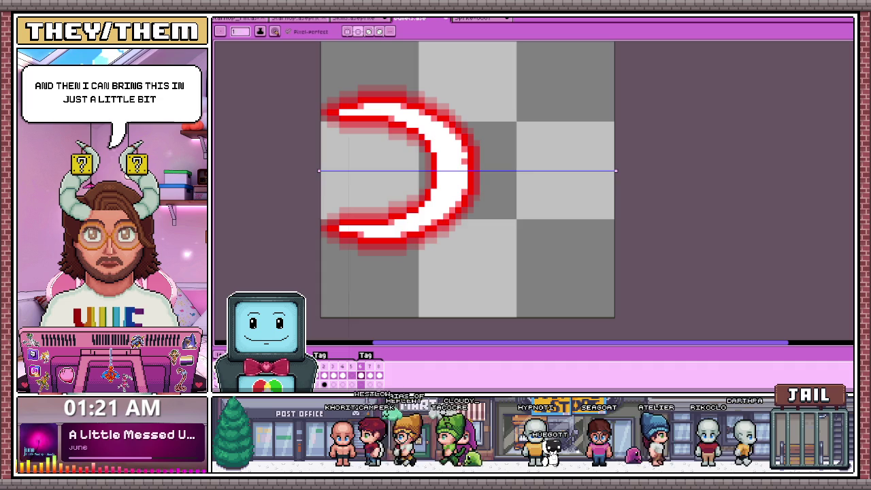
scroll(460, 144, "up", 1)
scroll(470, 157, "down", 1)
scroll(470, 157, "down", 2)
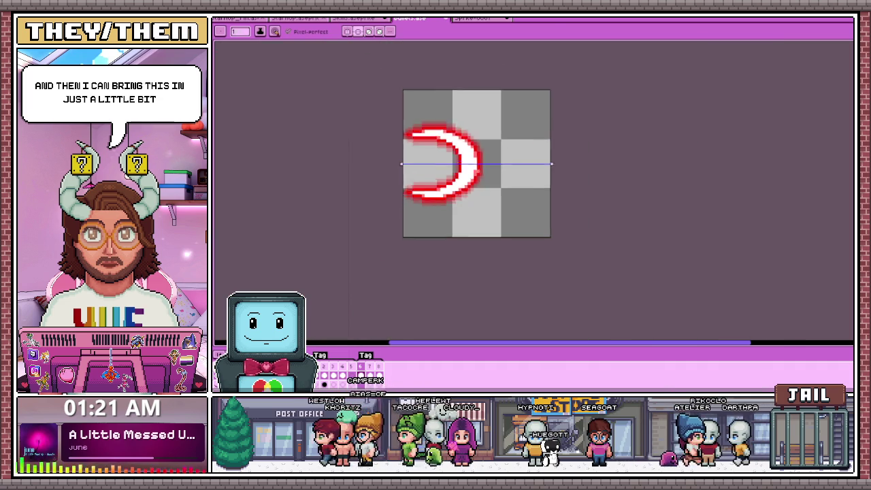
scroll(469, 157, "up", 2)
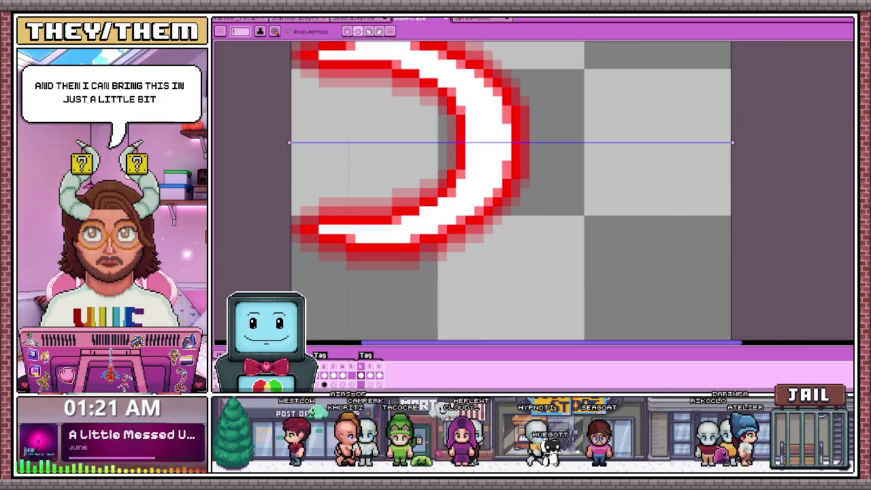
scroll(436, 147, "down", 3)
scroll(435, 147, "down", 2)
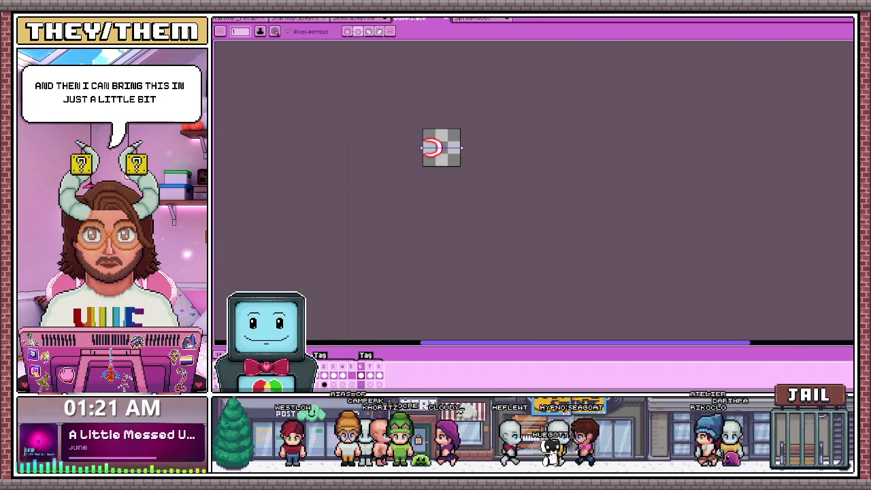
scroll(443, 154, "up", 3)
scroll(431, 167, "down", 3)
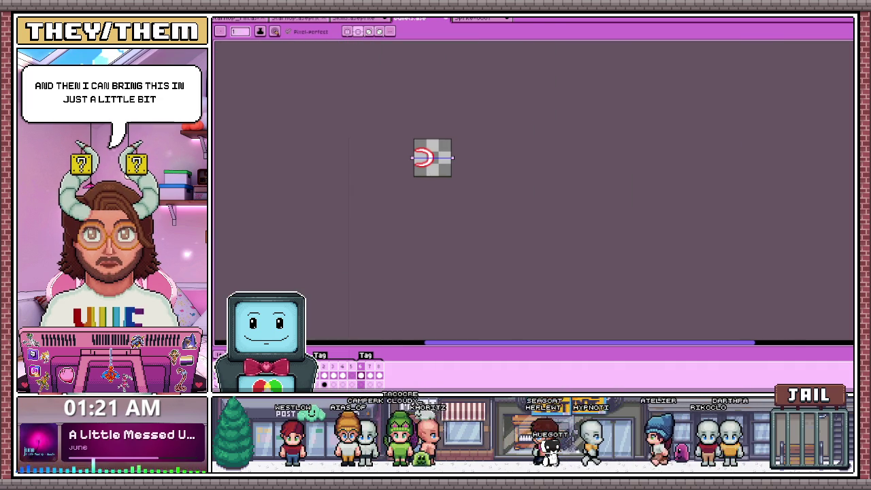
scroll(422, 158, "up", 2)
scroll(416, 153, "up", 2)
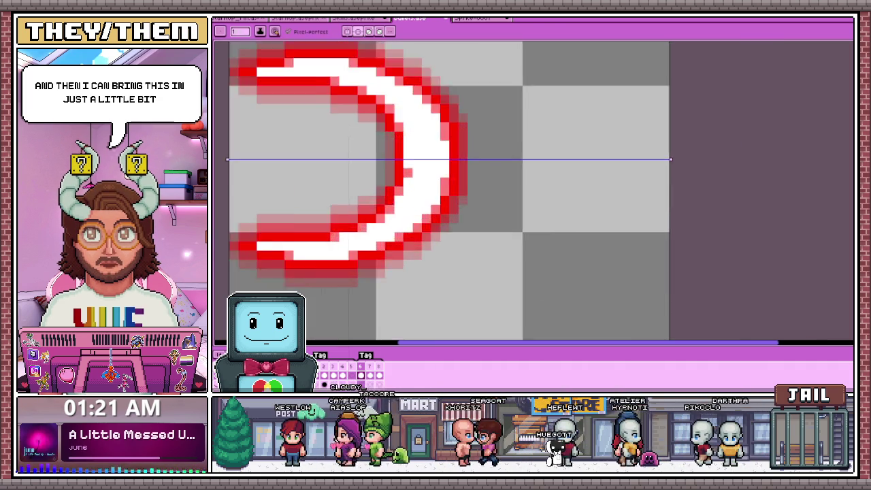
scroll(395, 139, "up", 2)
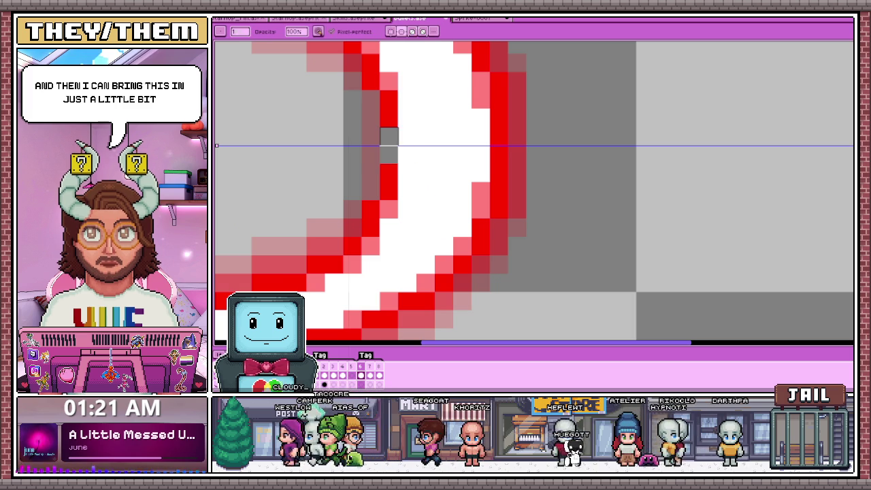
left_click_drag(371, 136, 370, 155)
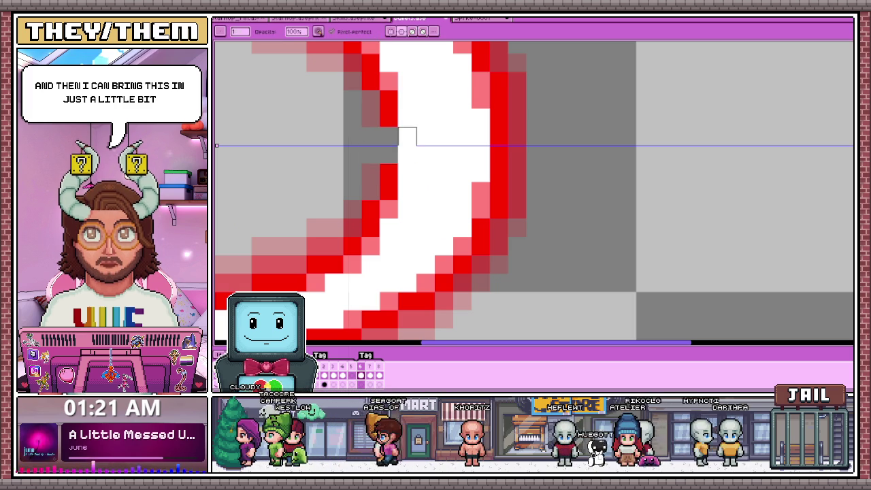
- Draw a rectangular selection around the whole crescent
scroll(436, 191, "down", 2)
scroll(446, 208, "down", 2)
scroll(449, 212, "down", 1)
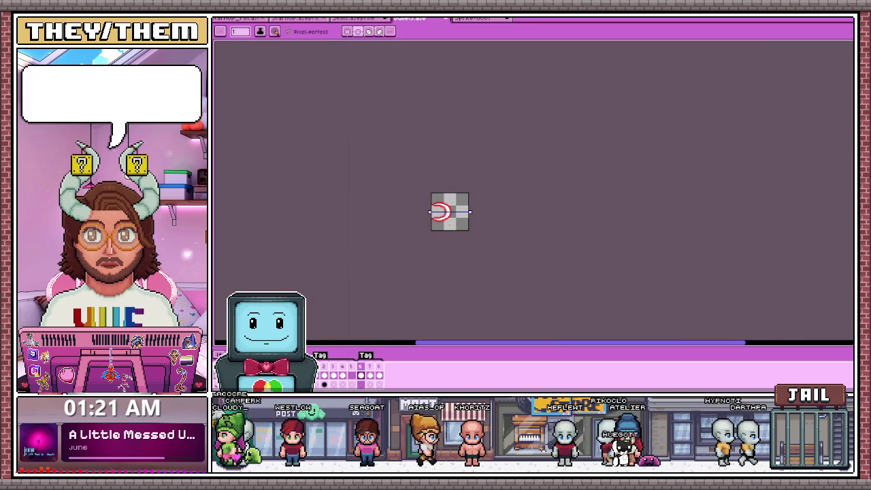
scroll(444, 215, "up", 1)
scroll(421, 213, "up", 1)
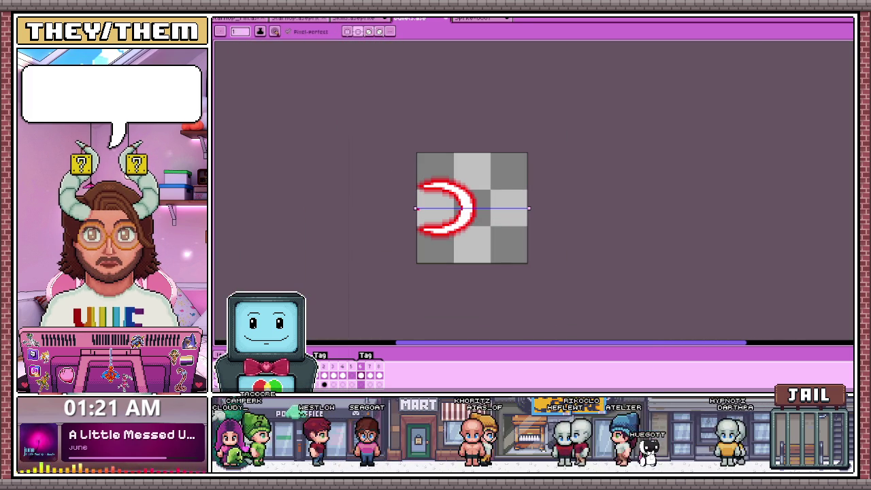
scroll(430, 199, "up", 2)
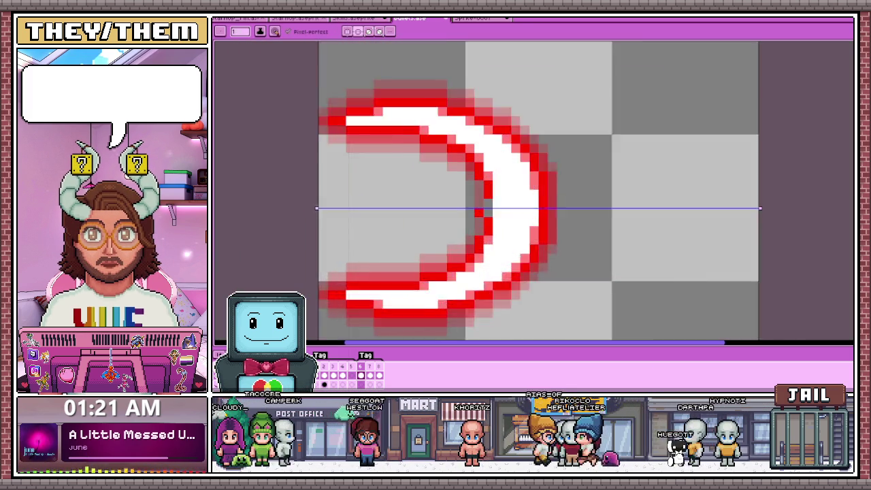
scroll(430, 199, "up", 1)
scroll(403, 201, "down", 2)
scroll(403, 201, "down", 2)
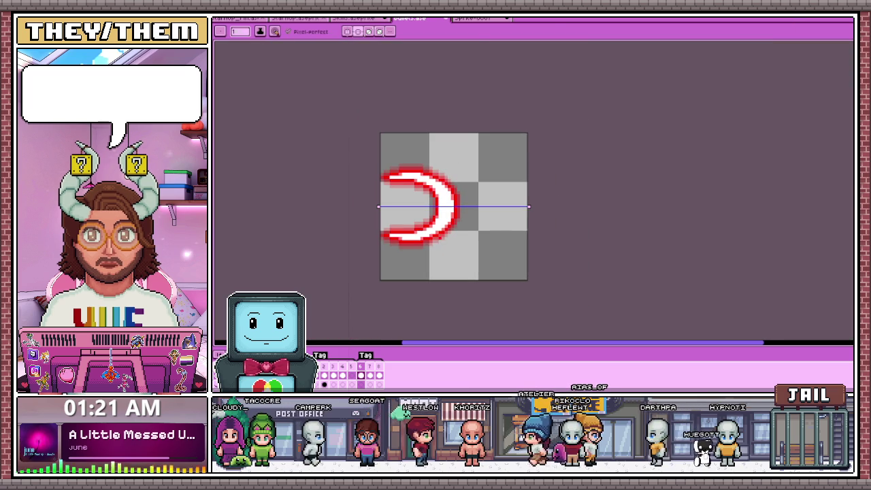
scroll(369, 162, "up", 1)
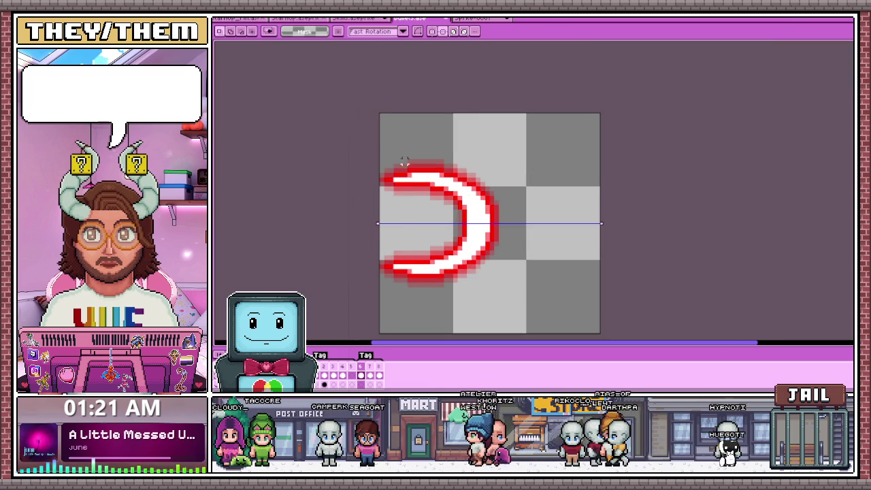
left_click_drag(379, 127, 512, 291)
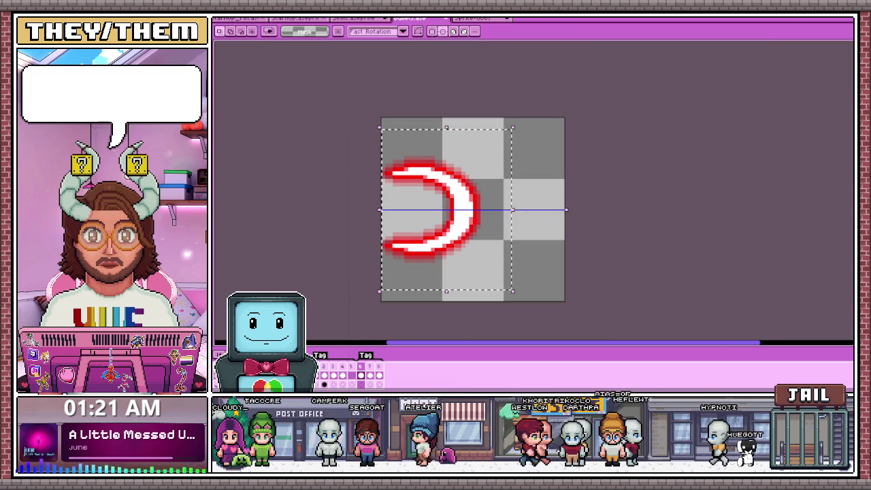
- Copy the selected crescent and paste it into frame 7
key("ctrl+c")
key("Right")
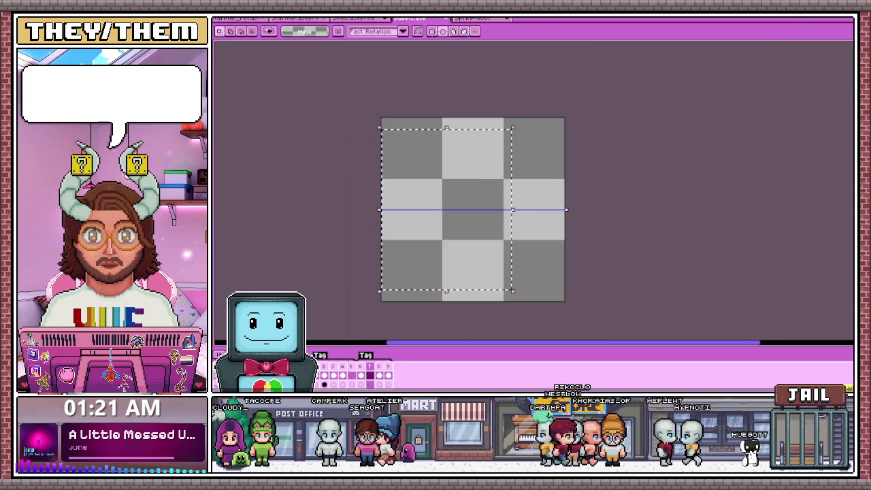
key("ctrl+v")
scroll(472, 209, "down", 1)
scroll(472, 209, "up", 1)
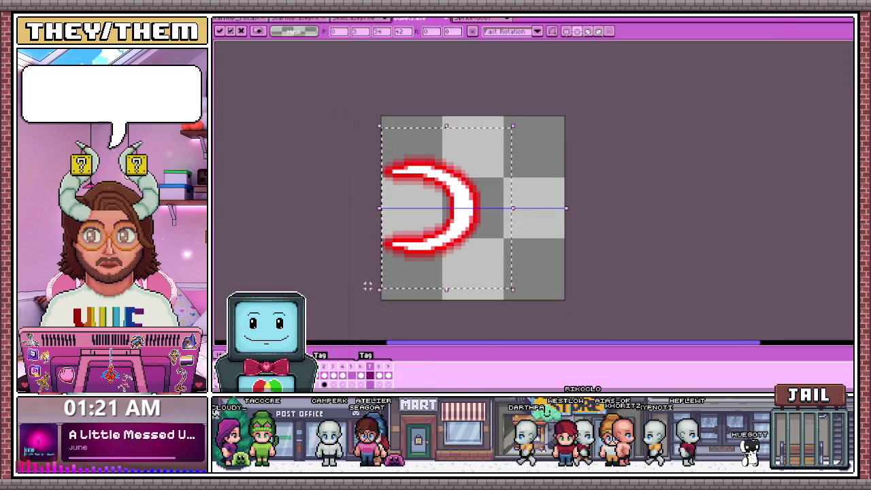
- Rotate the pasted crescent into a tilted pose, commit it, and return to the previous frame
left_click_drag(365, 284, 482, 183)
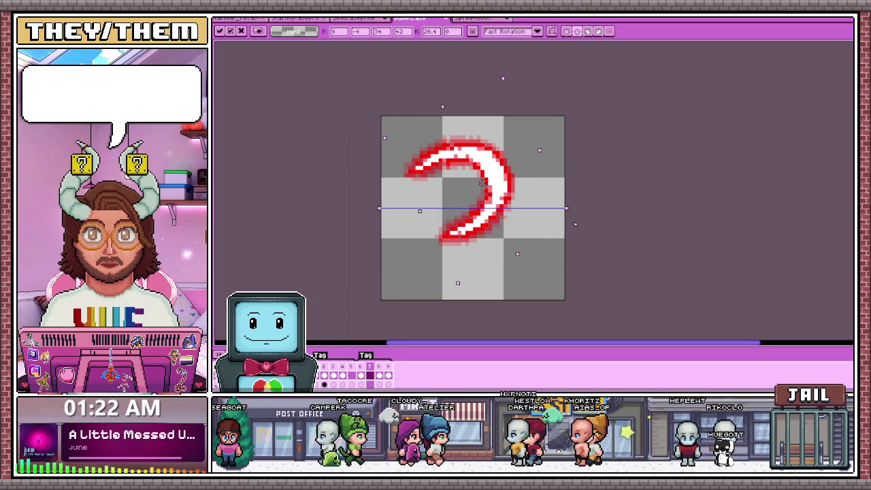
scroll(482, 182, "down", 2)
scroll(482, 182, "down", 2)
scroll(482, 182, "up", 2)
key("Return")
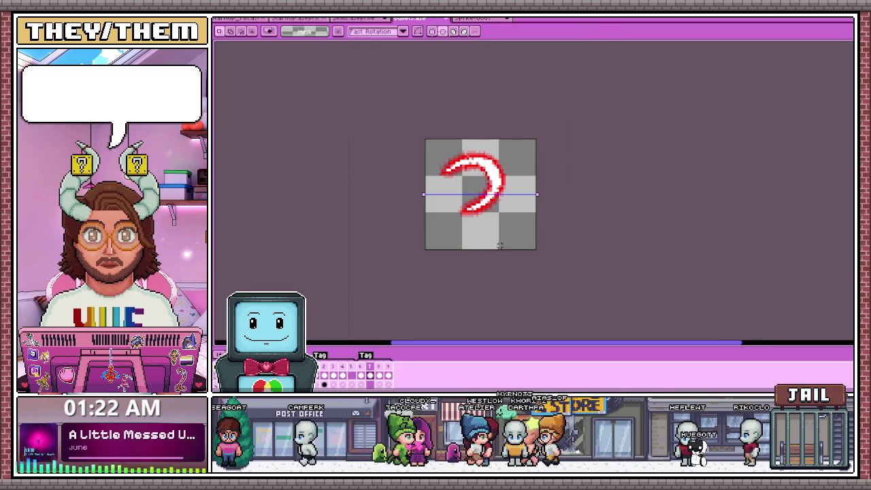
scroll(495, 197, "up", 1)
scroll(495, 197, "up", 2)
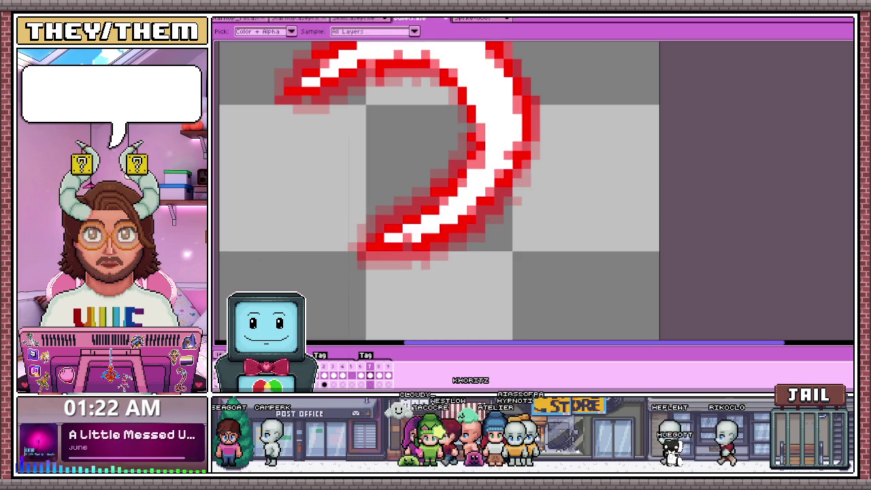
scroll(494, 131, "down", 2)
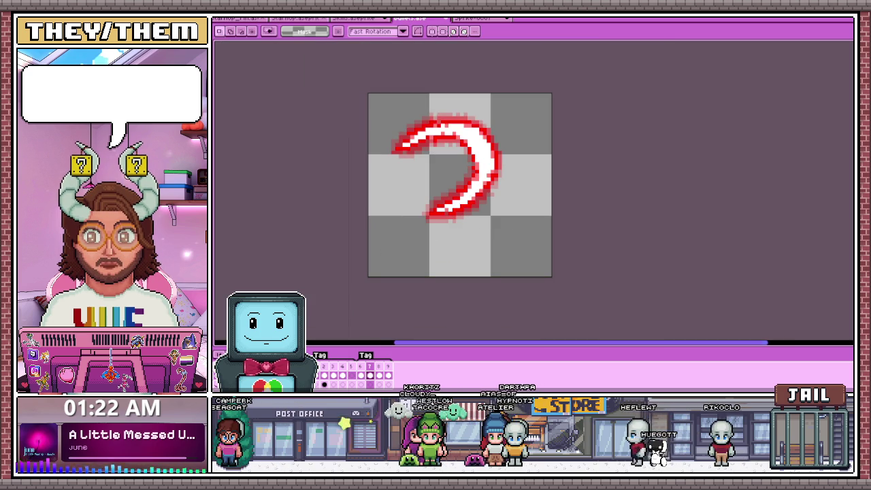
key("Left")
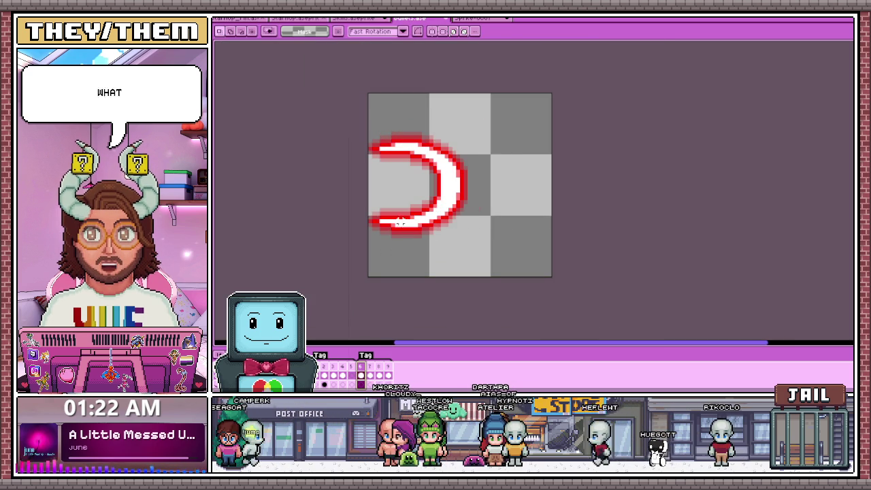
- Magic-wand select the crescent, then replace the next frame's red-outlined crescent with only the white one
key("w")
left_click(452, 180)
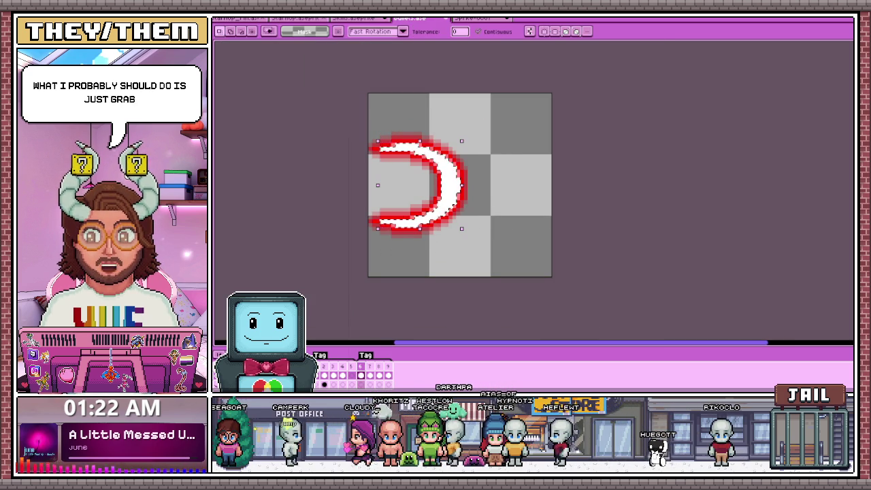
key("Right")
key("ctrl+d")
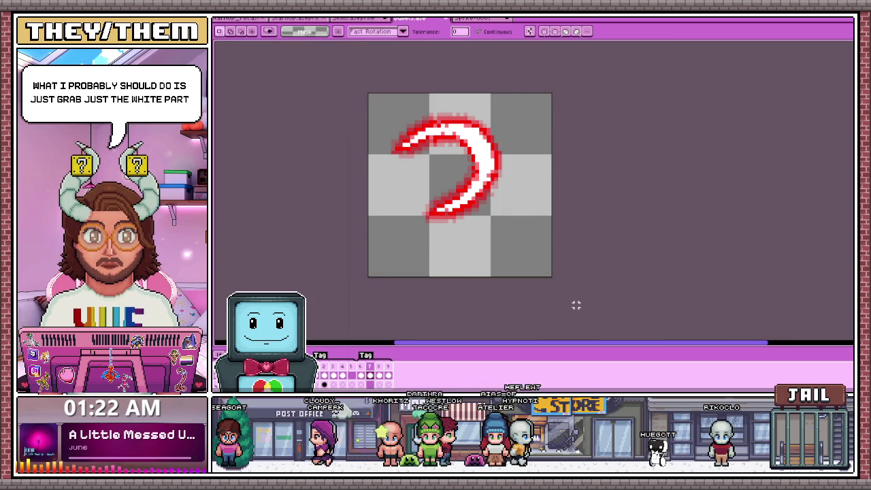
key("Delete")
key("ctrl+v")
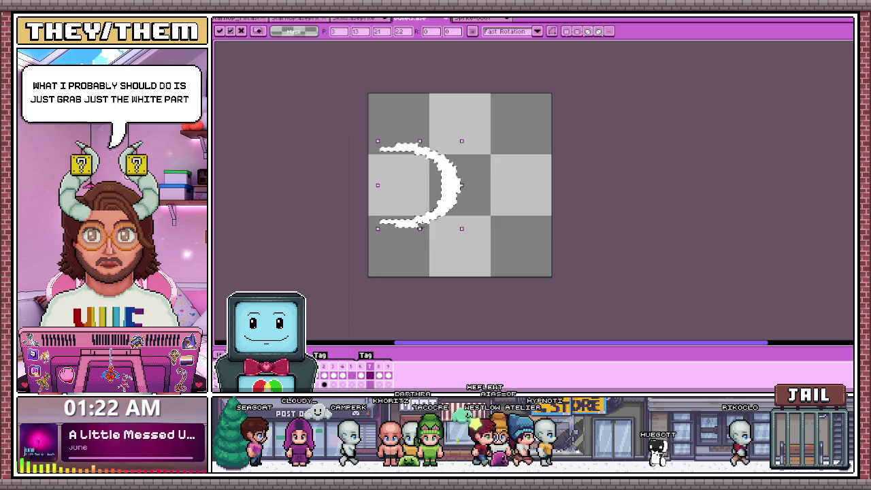
scroll(341, 219, "down", 1)
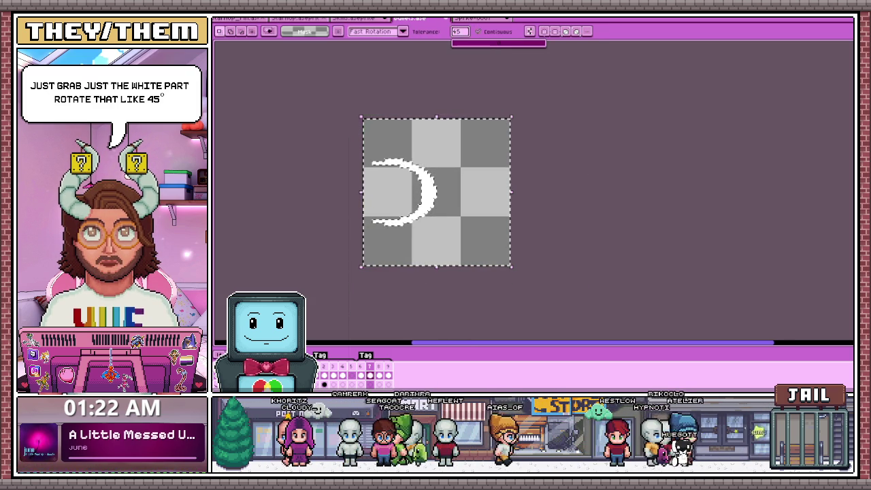
- Rotate the pasted white crescent about 45 degrees, commit it, and select the whole canvas
key("ctrl+t")
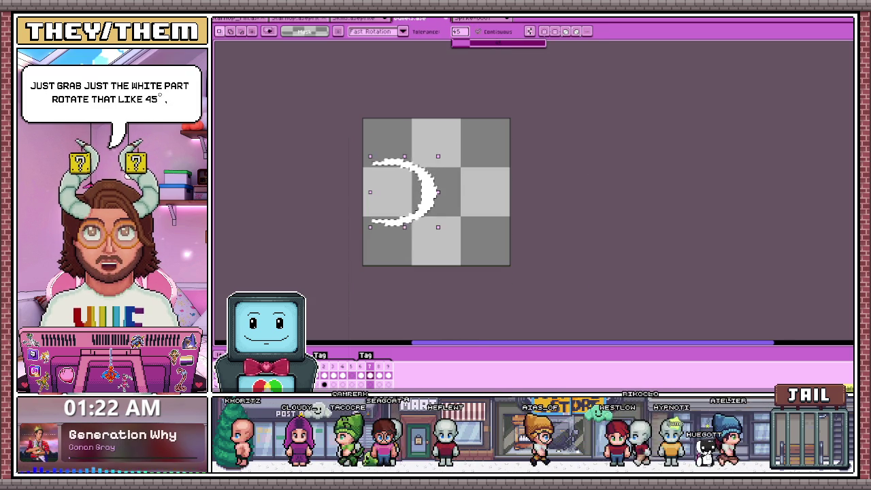
key("ctrl+t")
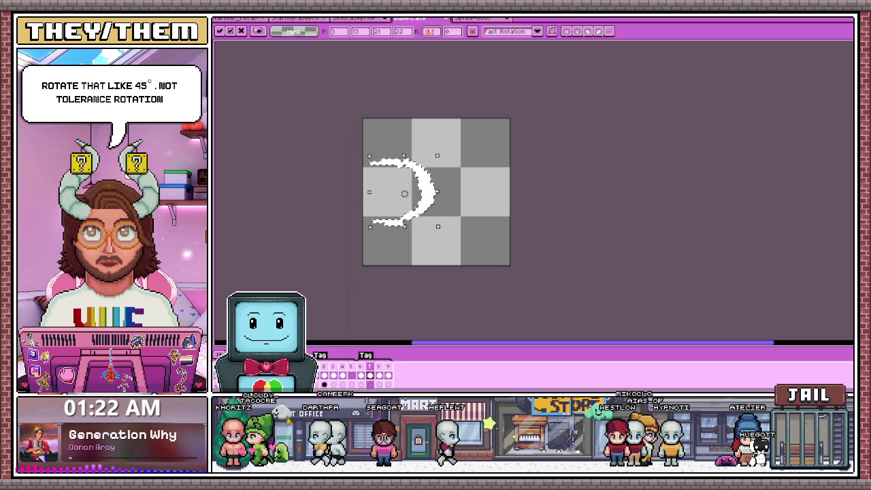
type("45")
scroll(418, 175, "up", 5)
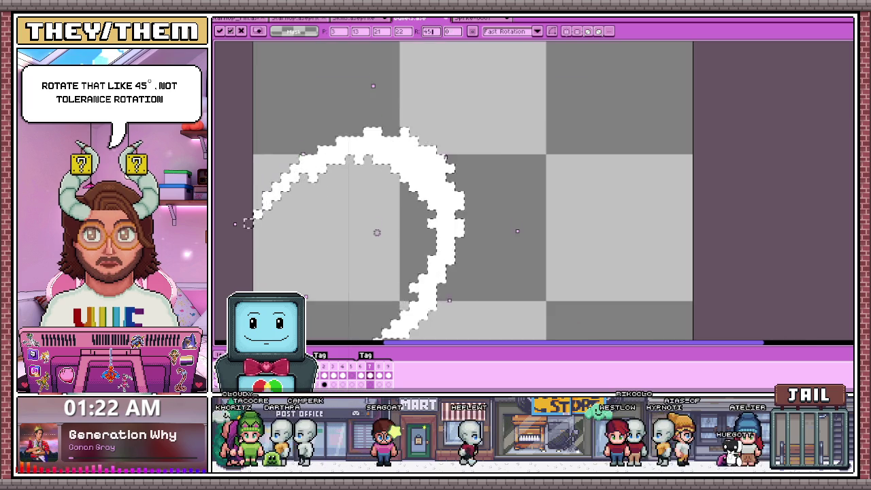
left_click_drag(377, 232, 441, 159)
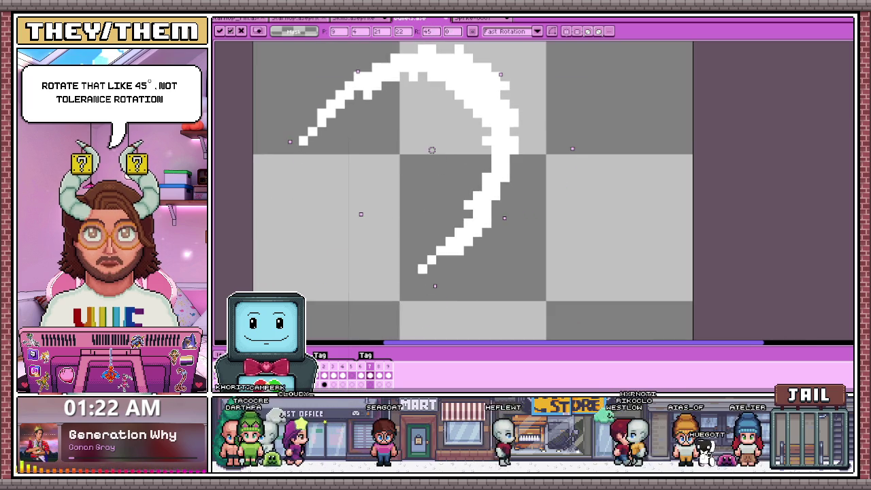
scroll(473, 170, "down", 2)
key("Return")
key("ctrl+a")
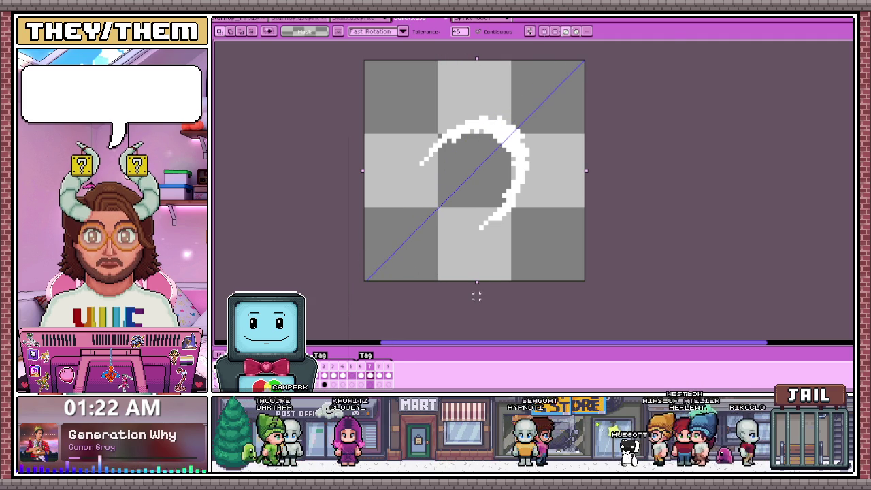
scroll(492, 134, "up", 3)
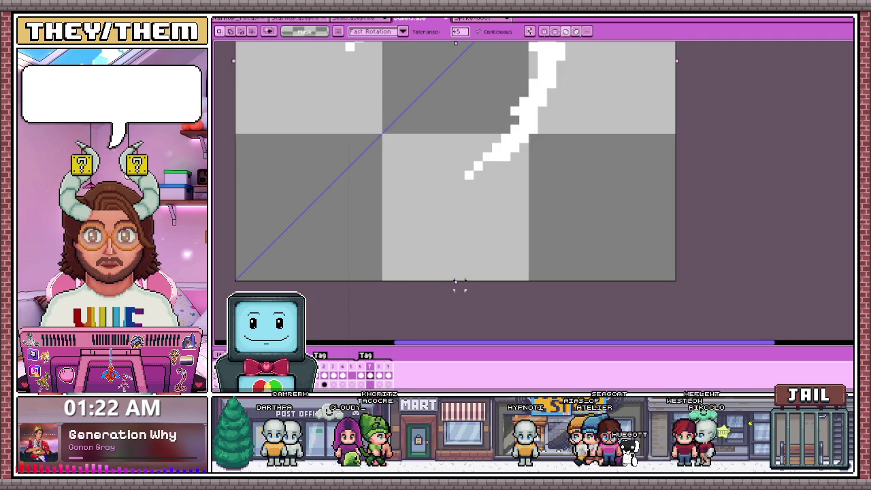
scroll(458, 283, "down", 3)
key("b")
scroll(468, 129, "up", 1)
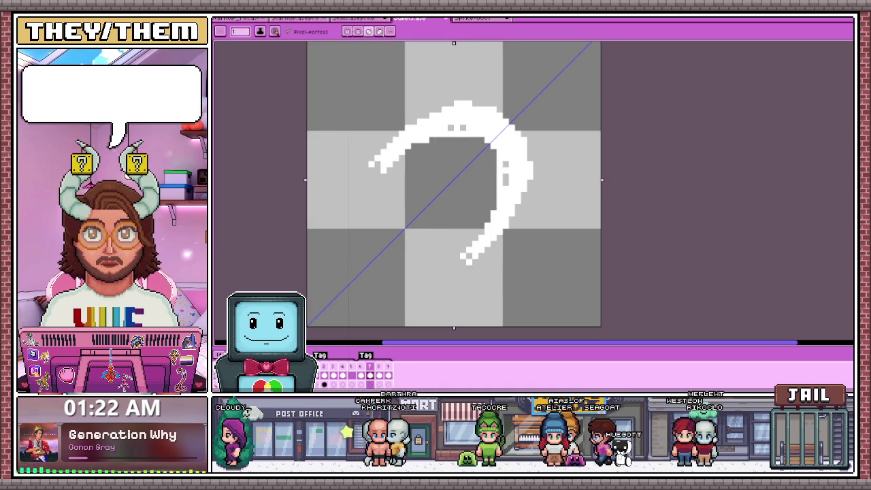
- Thicken the arc's left tip with the pencil, mirrored at the bottom
scroll(437, 152, "down", 3)
scroll(467, 184, "up", 3)
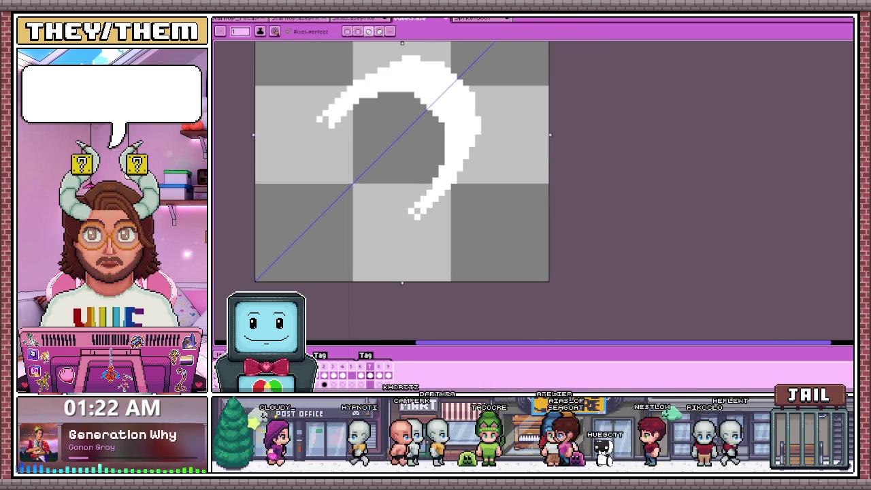
left_click_drag(329, 127, 325, 138)
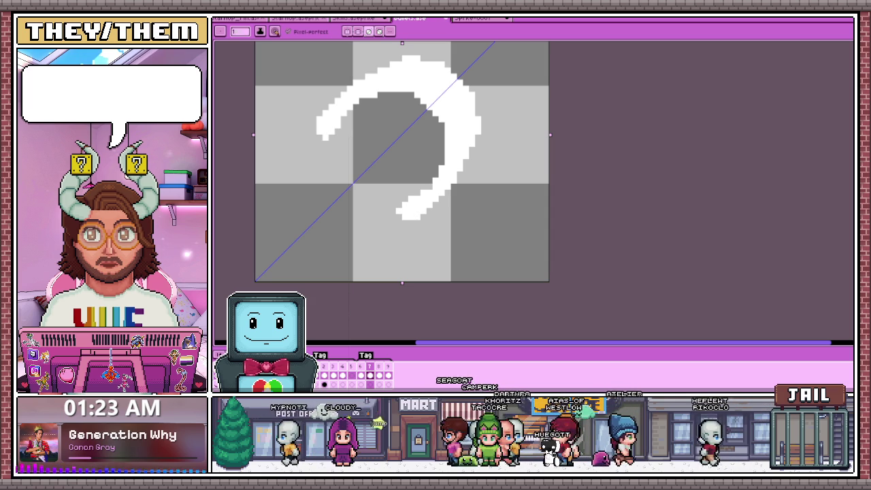
scroll(424, 183, "down", 2)
scroll(424, 184, "down", 1)
scroll(410, 177, "up", 3)
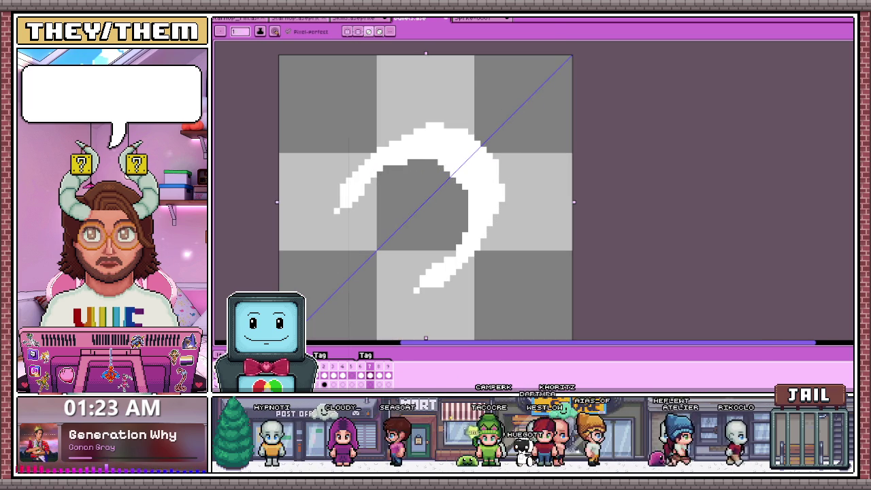
- Erase stray pixels near the diagonal and trim white pixels from the arc's inner edge
key("e")
mouse_move(414, 162)
left_mouse_down()
mouse_move(429, 170)
mouse_move(465, 230)
left_mouse_up()
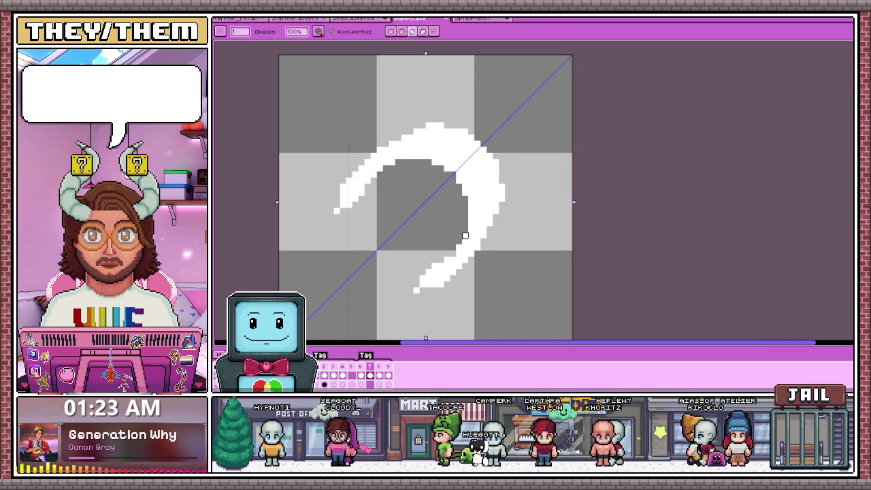
scroll(453, 169, "up", 2)
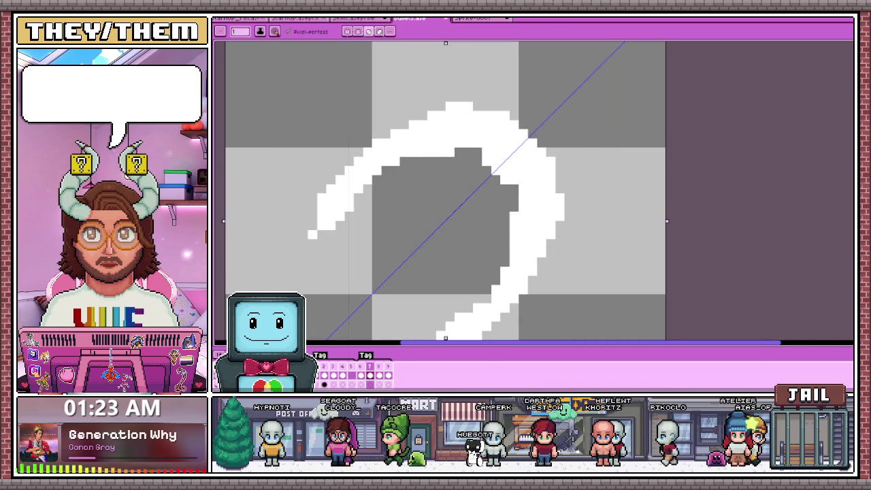
scroll(480, 163, "down", 3)
scroll(479, 164, "up", 2)
left_click_drag(427, 142, 463, 156)
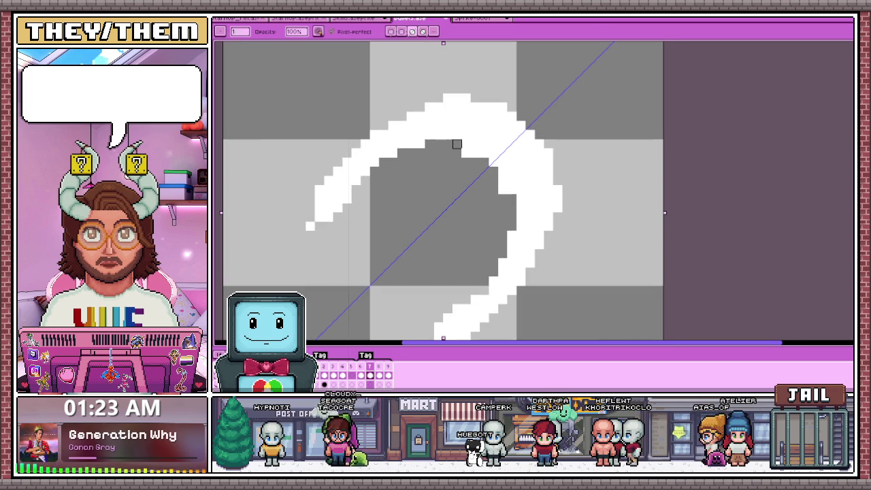
scroll(493, 162, "down", 2)
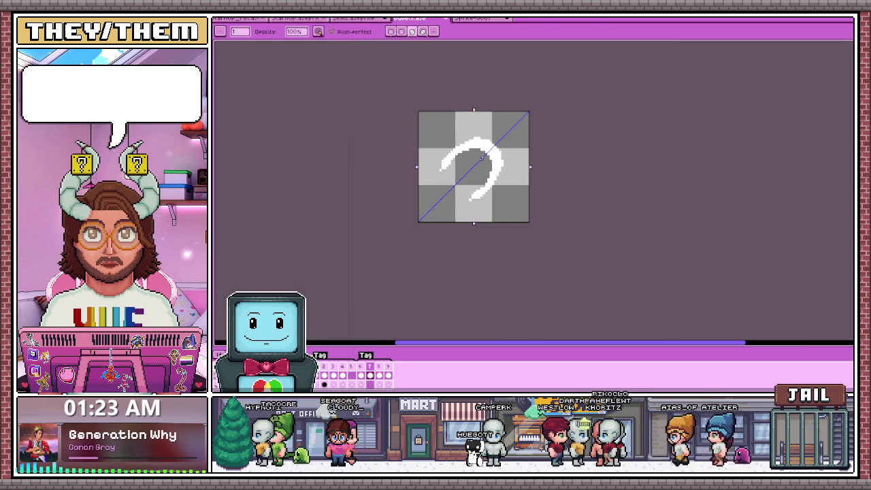
scroll(477, 150, "up", 1)
scroll(469, 139, "up", 1)
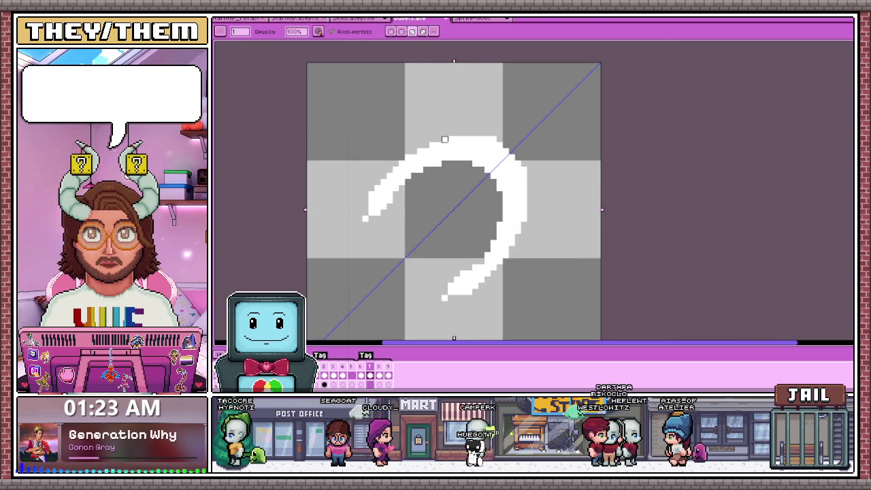
scroll(486, 151, "up", 1)
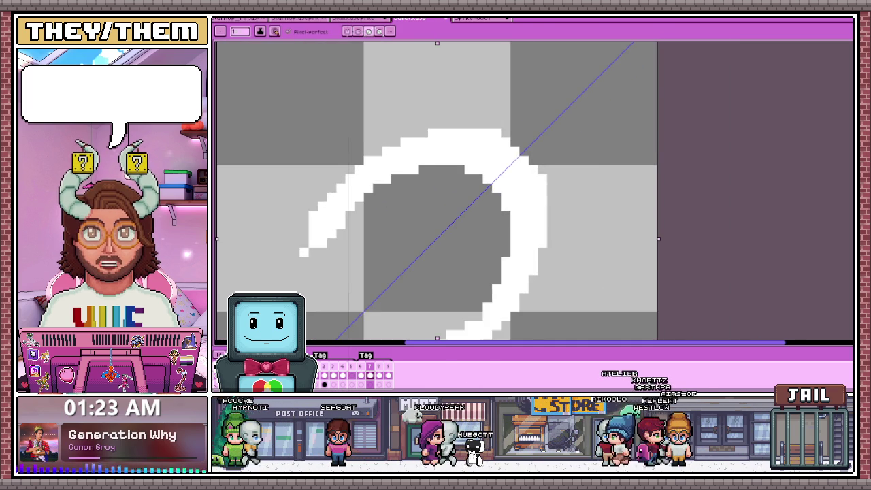
scroll(394, 143, "down", 2)
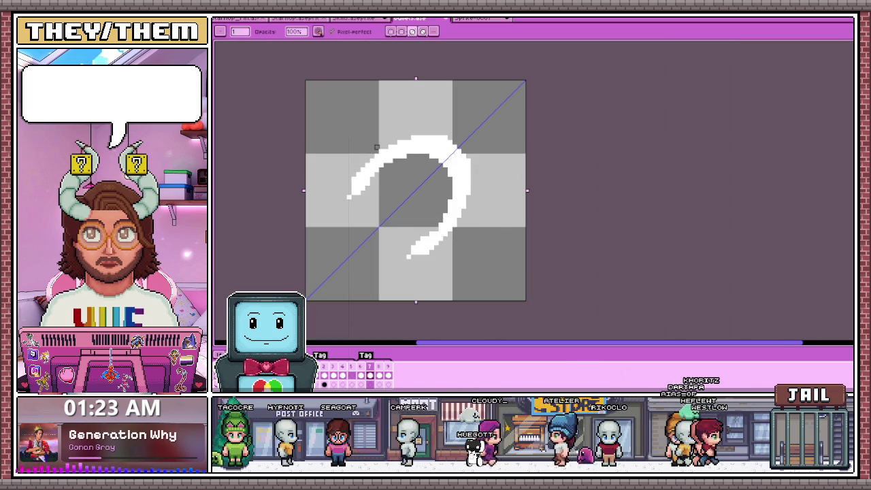
scroll(354, 194, "up", 1)
- Extend the arc's left end with extra white pixels
mouse_move(362, 210)
left_mouse_down()
mouse_move(353, 195)
mouse_move(380, 200)
left_mouse_up()
key("e")
scroll(436, 167, "down", 2)
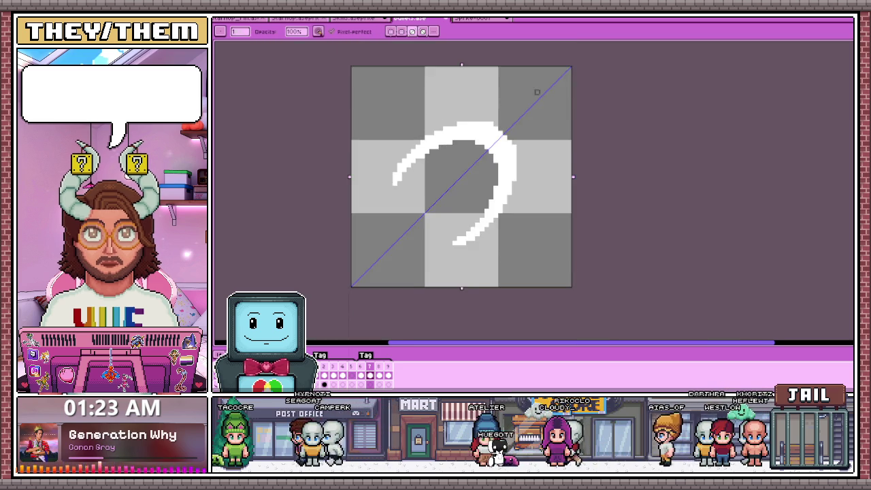
scroll(436, 166, "down", 2)
scroll(435, 167, "down", 1)
scroll(436, 167, "up", 3)
- Erase a few pixels from the arc's inner top edge and inspect the tapered crescent
left_click(470, 149)
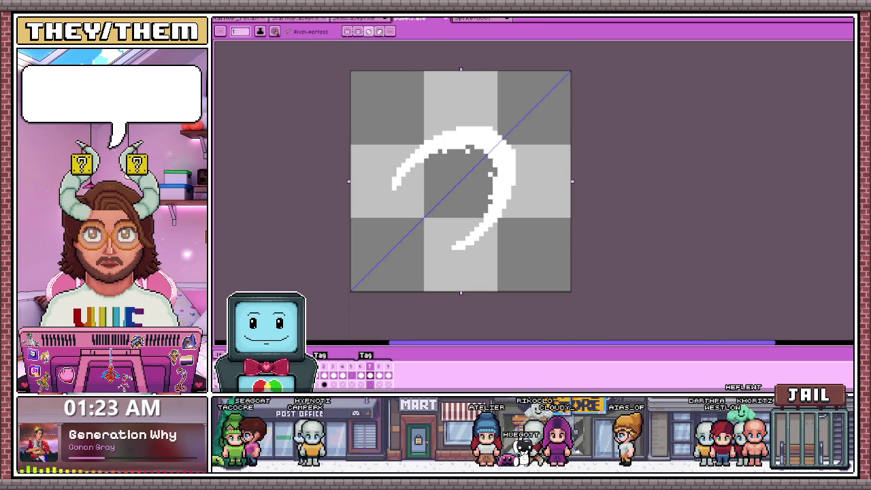
scroll(504, 140, "up", 1)
scroll(521, 141, "up", 1)
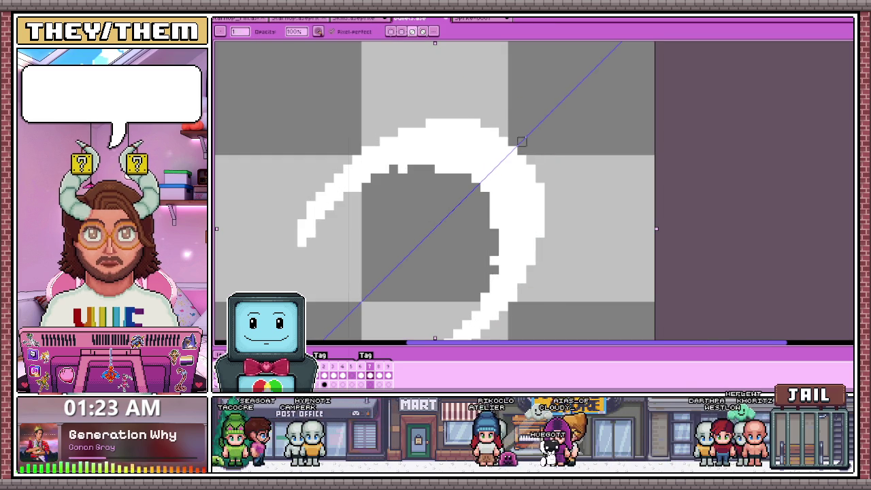
scroll(476, 123, "down", 2)
scroll(476, 123, "down", 1)
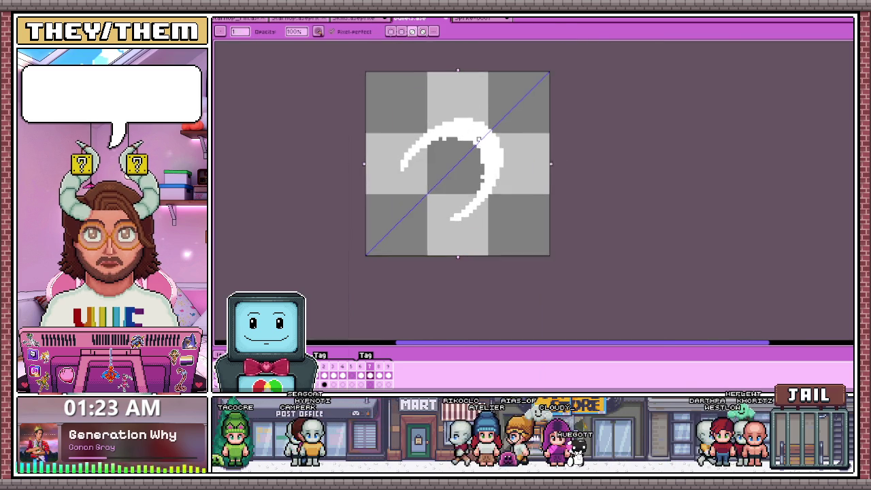
scroll(469, 122, "up", 4)
scroll(443, 111, "down", 1)
scroll(444, 111, "down", 3)
scroll(444, 112, "up", 4)
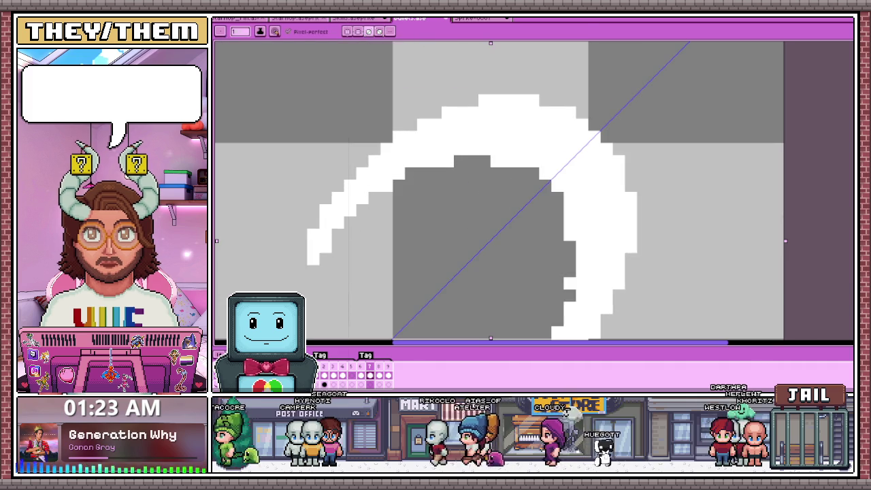
scroll(457, 182, "down", 5)
scroll(458, 182, "down", 2)
scroll(458, 183, "up", 4)
scroll(458, 182, "down", 3)
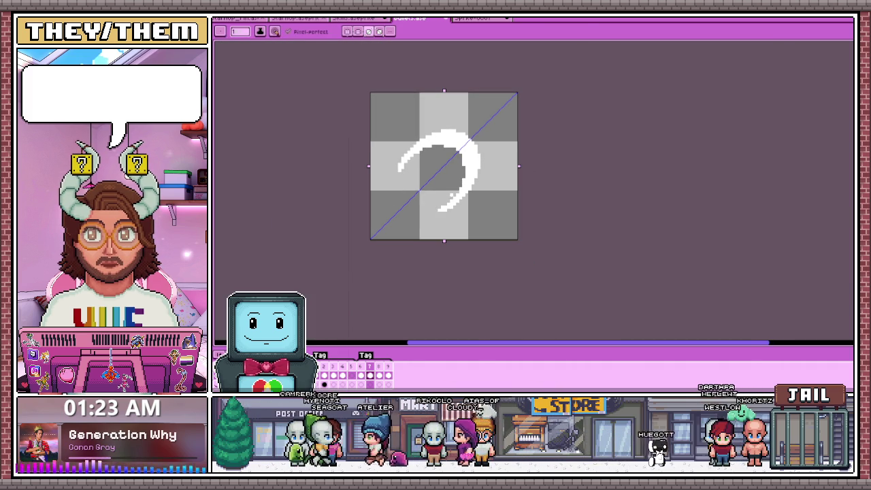
- Flip between the previous and current frames to compare the two arcs
key("Left")
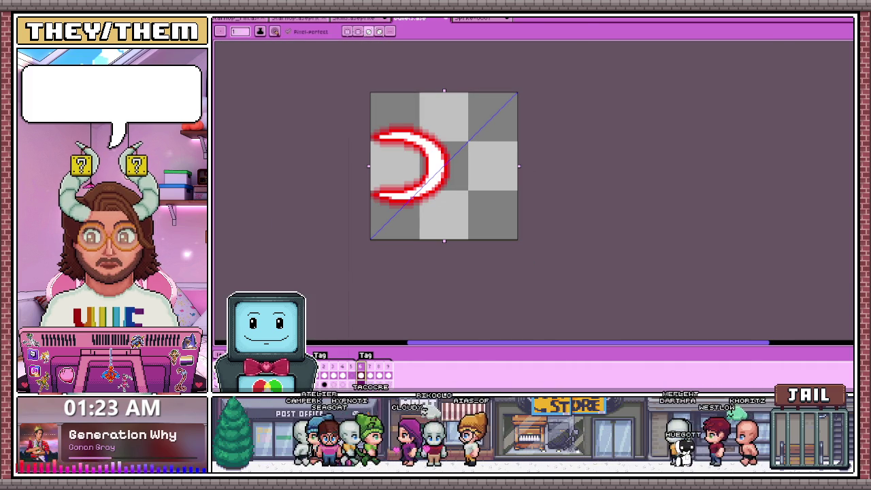
key("Right")
key("Left")
scroll(438, 171, "up", 3)
key("Right")
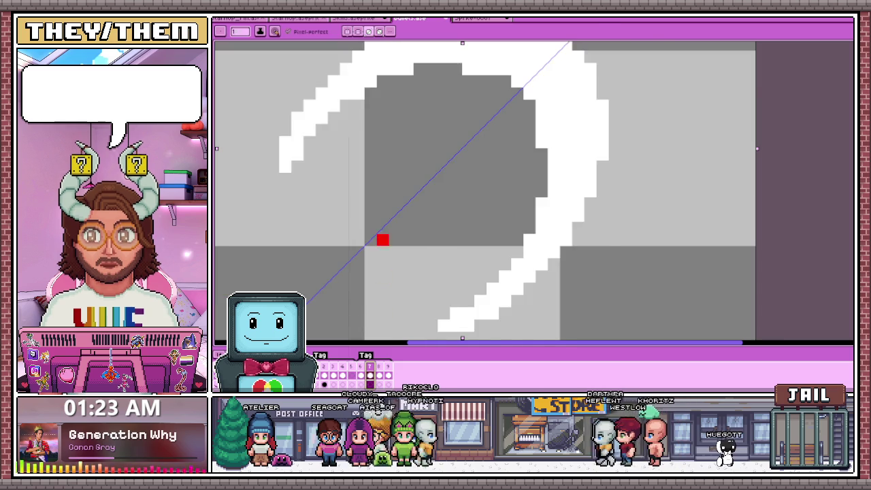
scroll(383, 276, "down", 1)
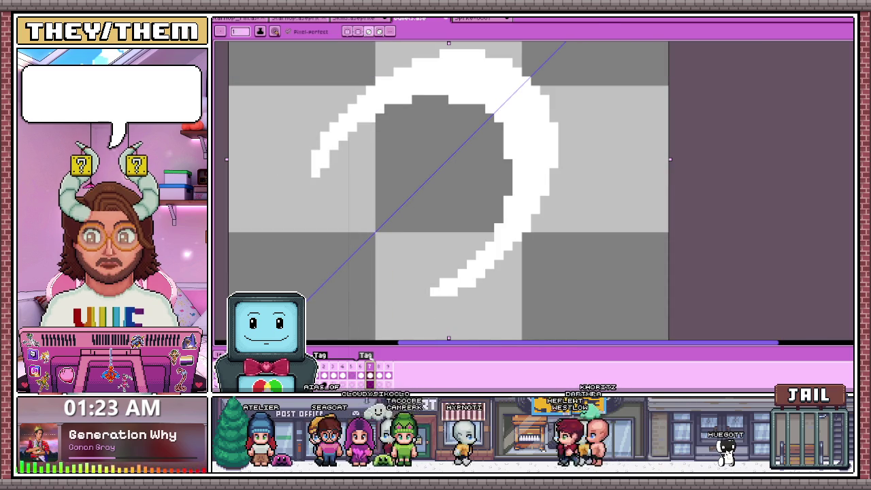
key("Escape")
scroll(424, 197, "down", 3)
scroll(386, 182, "up", 3)
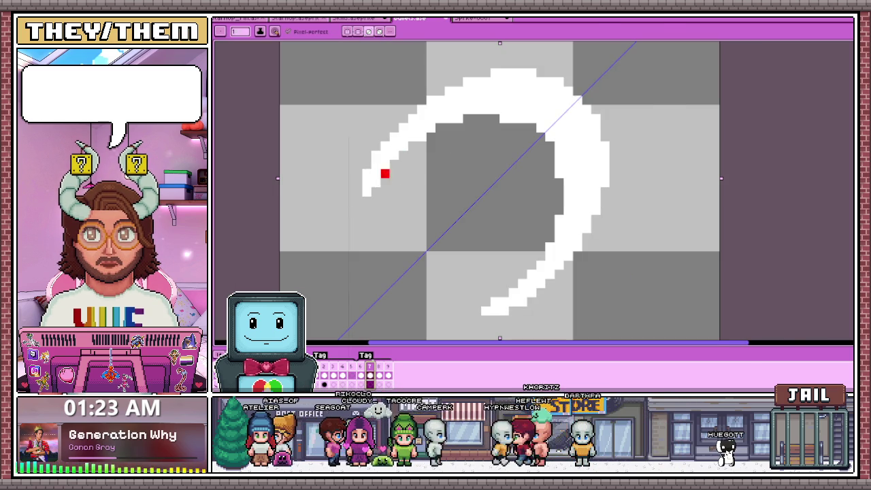
scroll(399, 121, "up", 1)
- Draw red outline pixels at the arc's left end and along its inner upper edge
left_click_drag(389, 183, 377, 193)
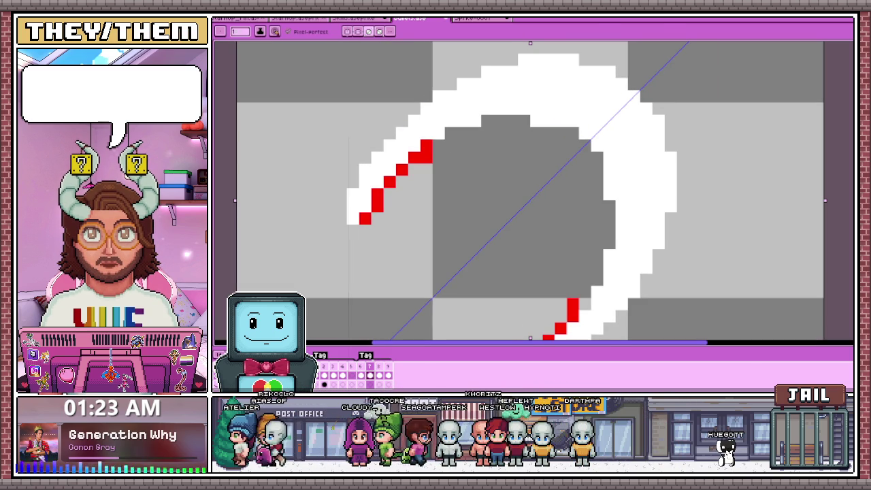
left_click_drag(452, 134, 475, 133)
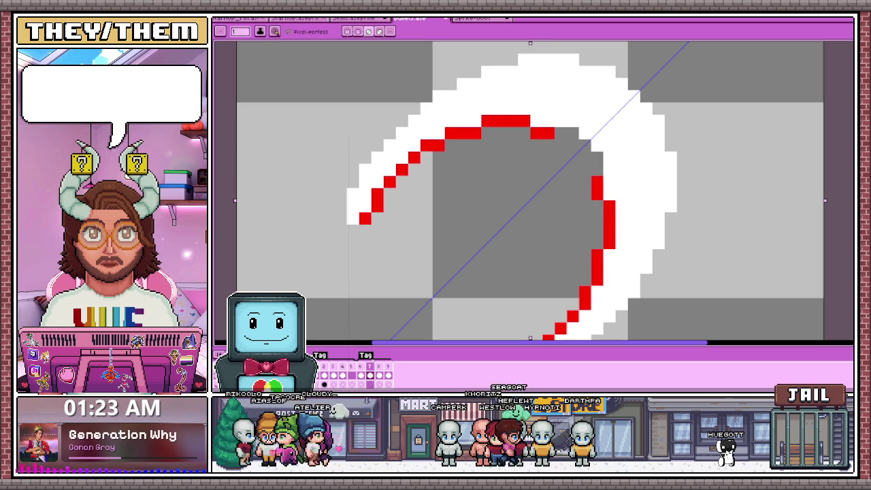
left_click(573, 133)
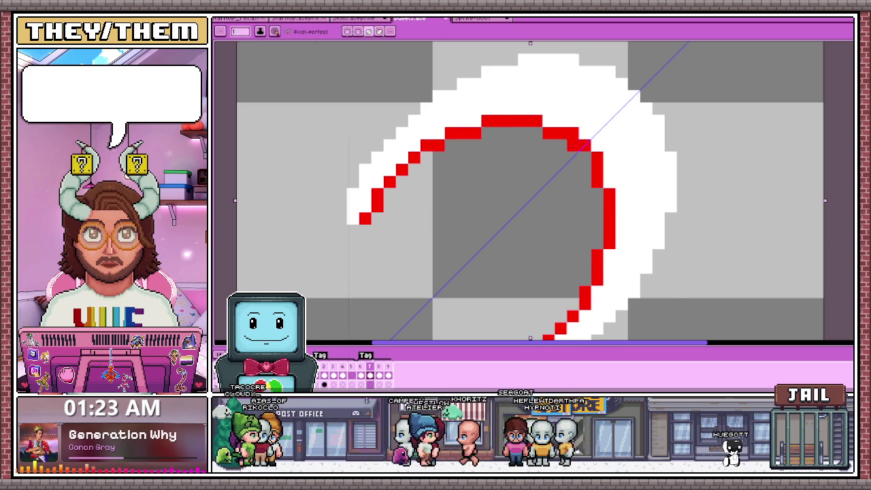
scroll(526, 146, "down", 4)
scroll(525, 147, "down", 1)
scroll(504, 145, "up", 1)
scroll(503, 145, "up", 1)
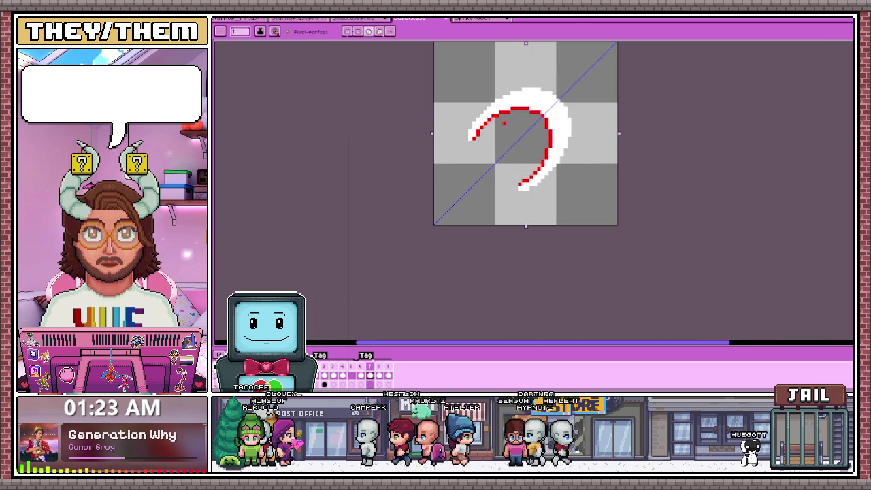
scroll(504, 144, "up", 2)
scroll(504, 144, "up", 1)
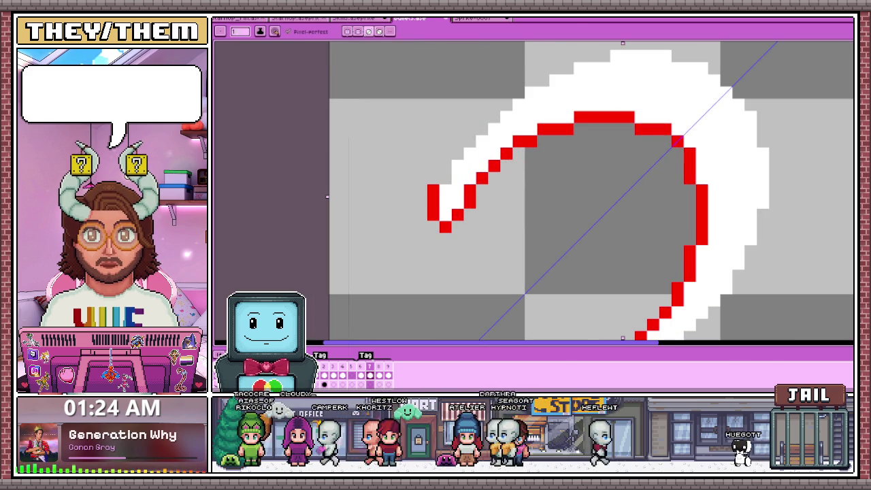
- Extend the red outline around the arc's left tip and fill the outer-edge gap
left_click_drag(445, 178, 457, 154)
left_click(446, 227)
left_click(469, 141)
left_click(458, 117)
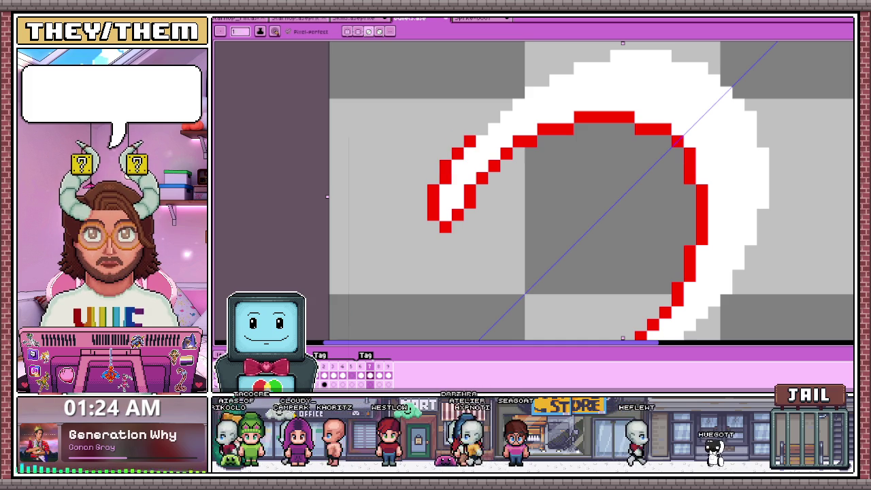
key("ctrl+z")
left_click(482, 117)
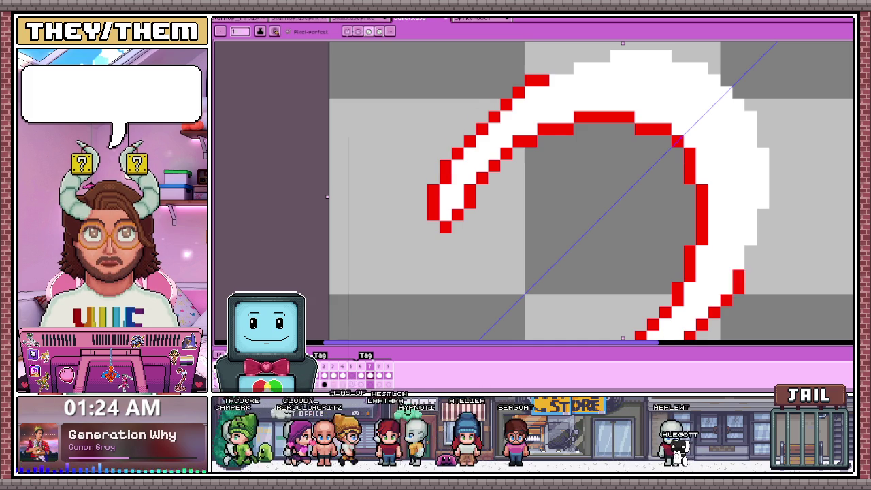
scroll(534, 193, "down", 2)
scroll(535, 193, "up", 2)
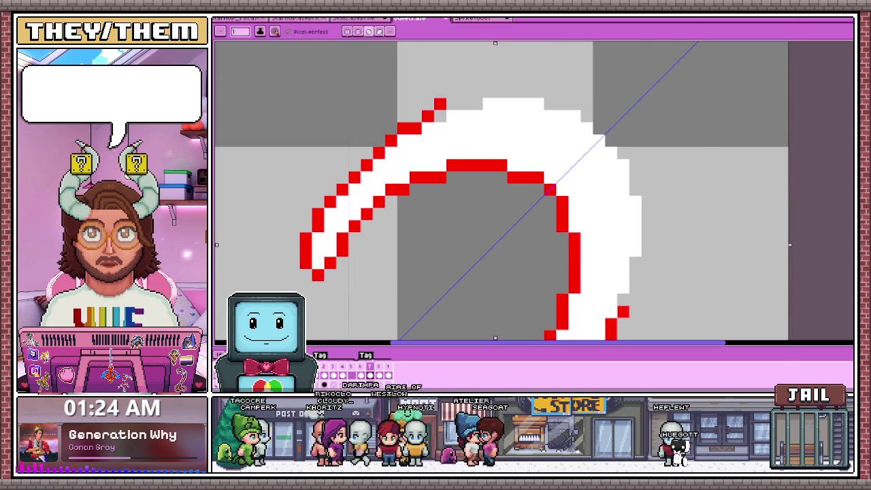
key("ctrl+z")
left_click(452, 103)
left_click(623, 300)
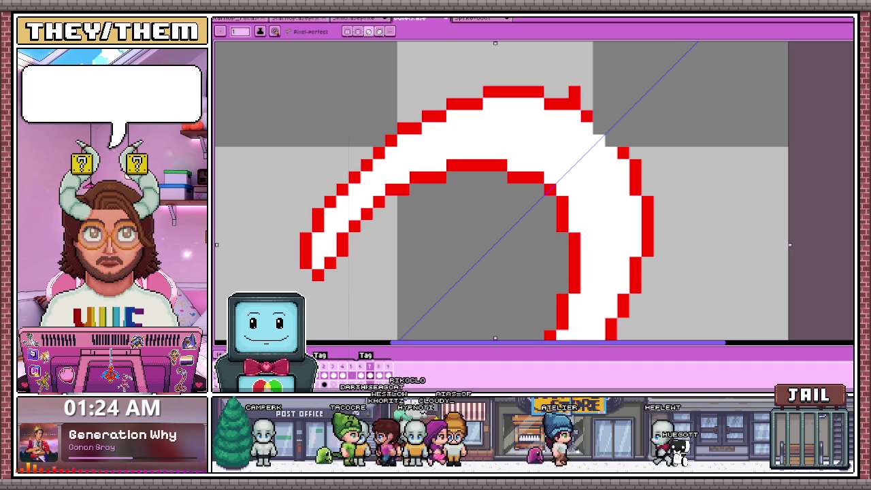
left_click_drag(598, 128, 611, 140)
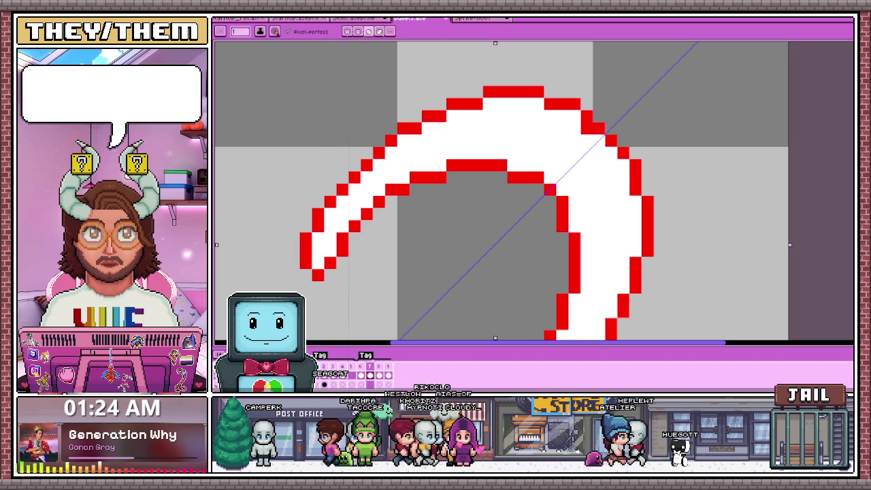
- Erase the stray pixels near the crescent's upper right
scroll(604, 135, "down", 3)
scroll(558, 102, "up", 1)
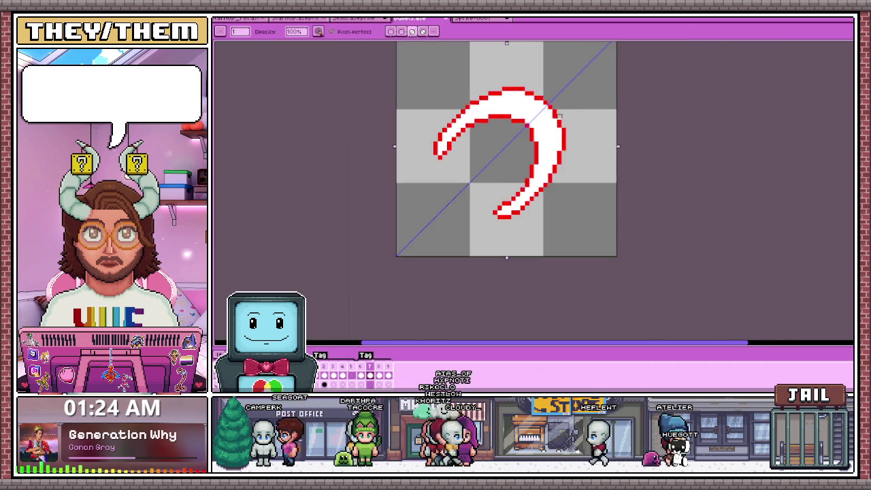
scroll(540, 89, "up", 2)
key("e")
scroll(524, 83, "up", 1)
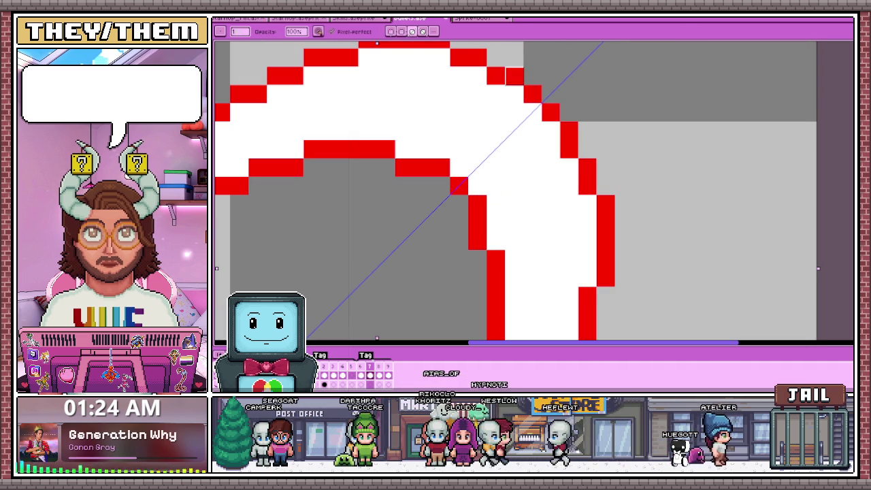
mouse_move(524, 76)
left_mouse_down()
mouse_move(569, 130)
mouse_move(541, 113)
left_mouse_up()
scroll(520, 94, "down", 3)
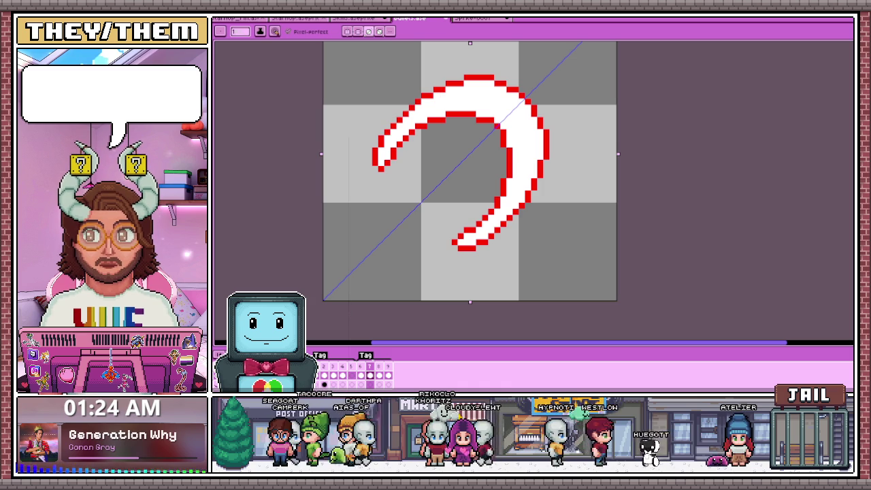
scroll(396, 167, "up", 1)
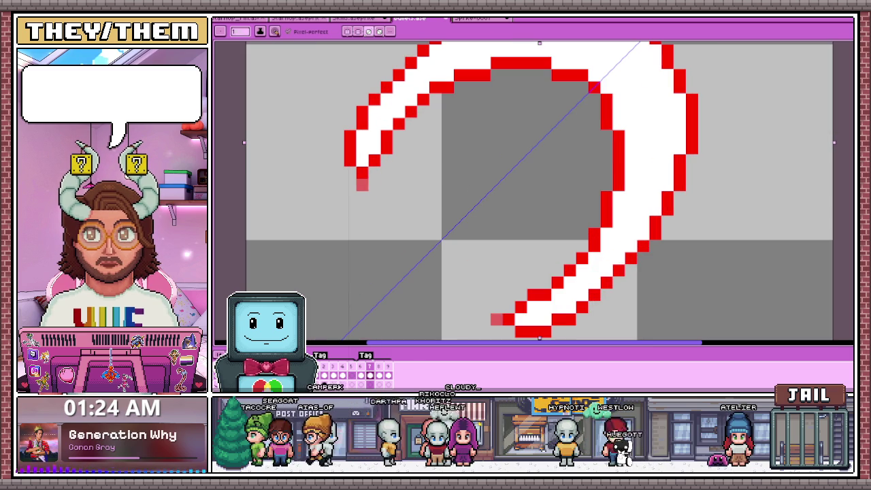
- Shade the arc's lower curve, left end and inner right curve with soft pink
left_click_drag(560, 270, 531, 281)
left_click_drag(411, 122, 393, 145)
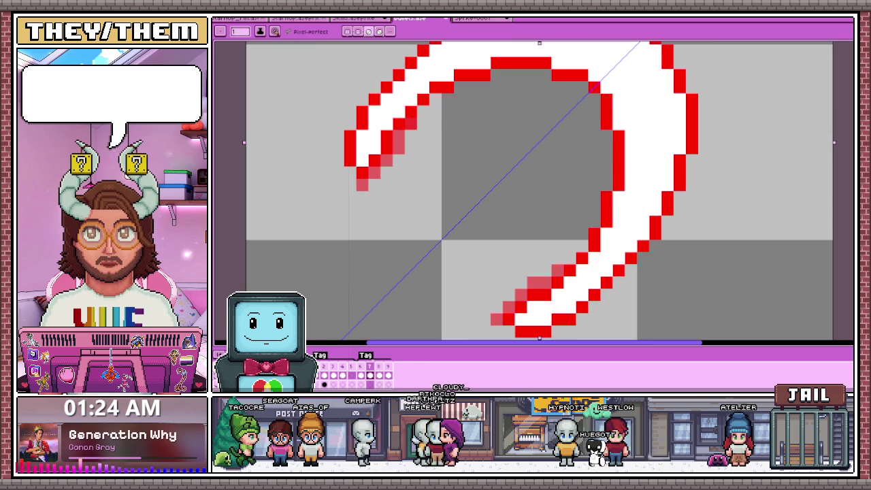
left_click(582, 235)
left_click(447, 100)
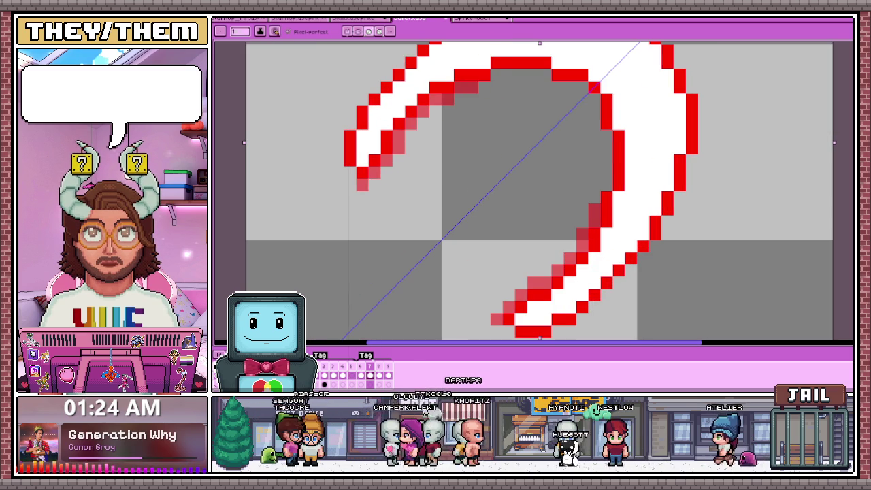
left_click_drag(562, 87, 602, 191)
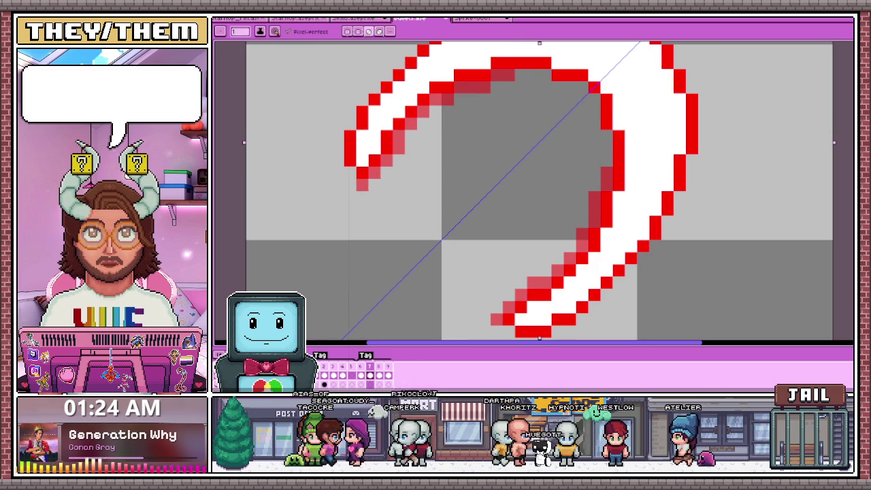
scroll(414, 142, "down", 2)
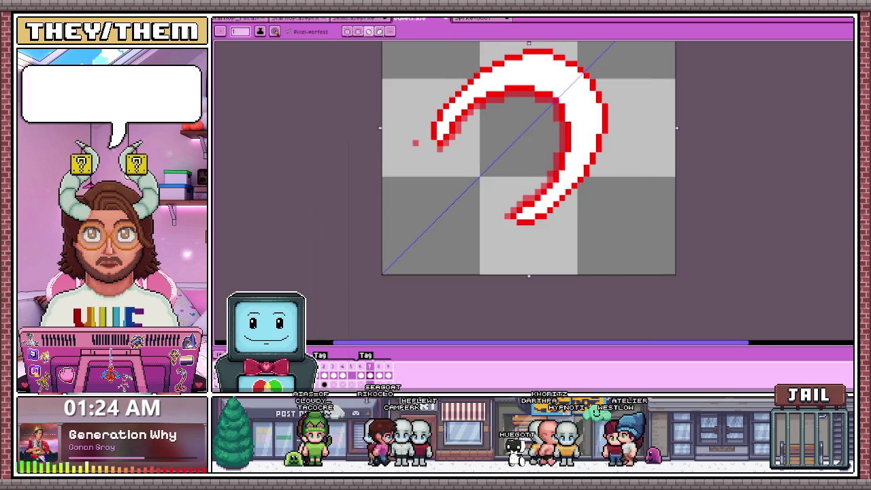
scroll(414, 143, "up", 1)
scroll(534, 191, "down", 1)
scroll(534, 191, "down", 1)
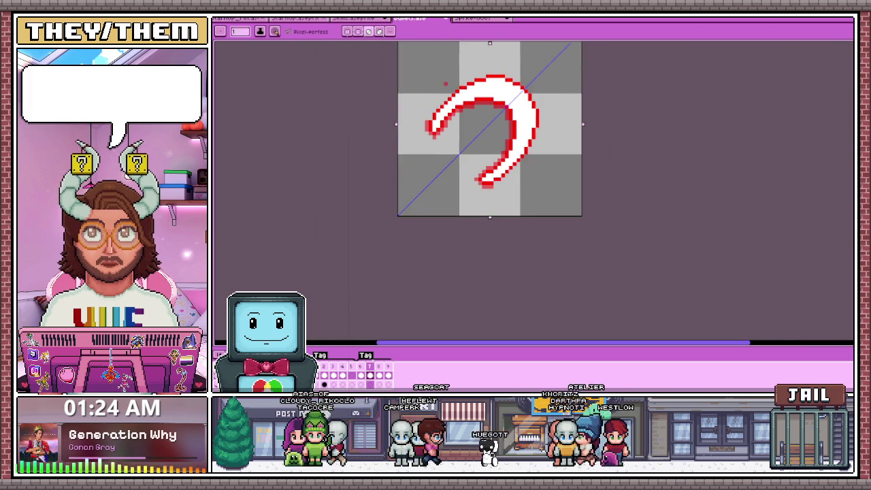
scroll(534, 191, "up", 2)
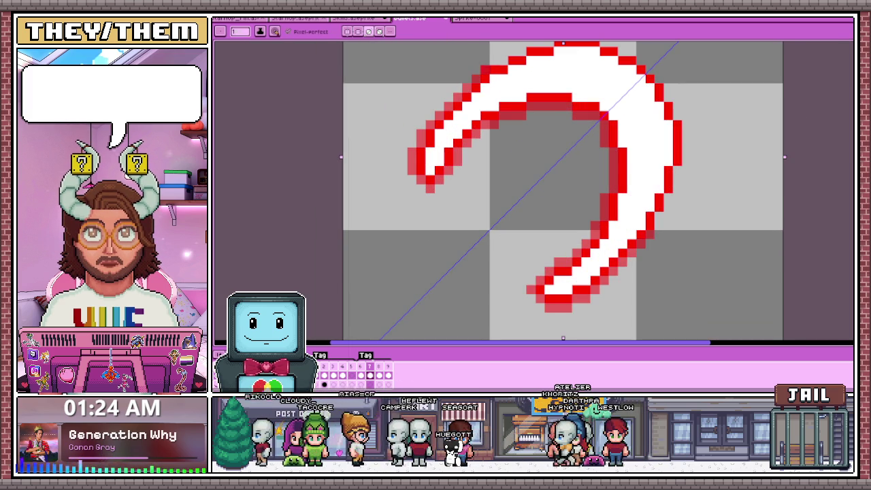
scroll(534, 191, "down", 2)
scroll(534, 190, "up", 3)
scroll(534, 191, "up", 2)
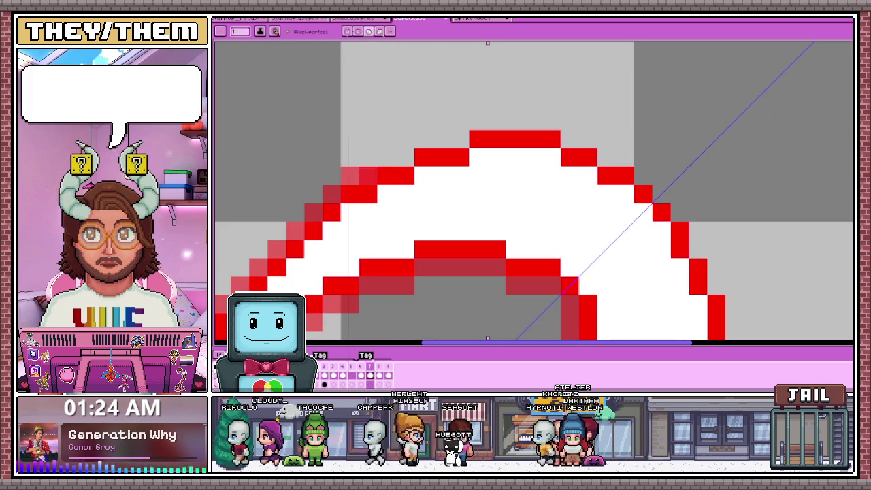
- Soften the arc's top edge and lower right with light red pixels
mouse_move(404, 158)
left_mouse_down()
mouse_move(433, 139)
mouse_move(514, 121)
mouse_move(569, 139)
left_mouse_up()
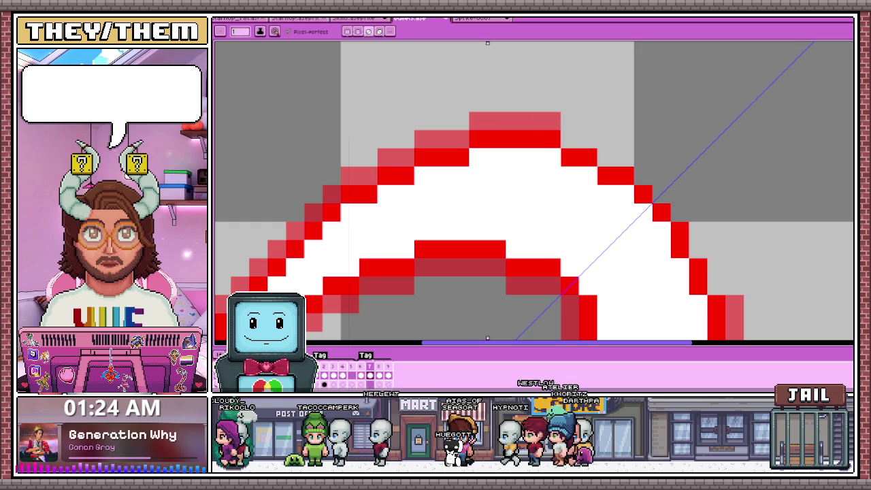
left_click_drag(735, 304, 734, 330)
scroll(534, 191, "down", 2)
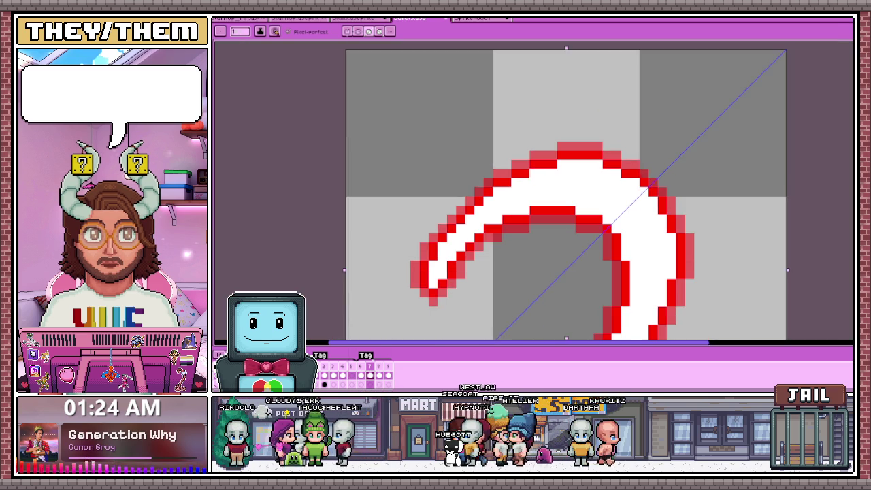
scroll(534, 190, "up", 2)
left_click_drag(499, 112, 516, 94)
scroll(655, 140, "down", 2)
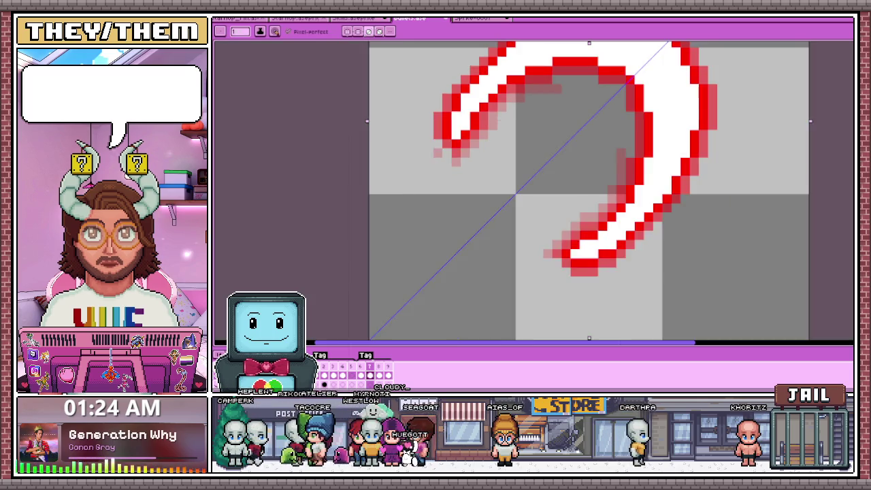
scroll(552, 157, "up", 1)
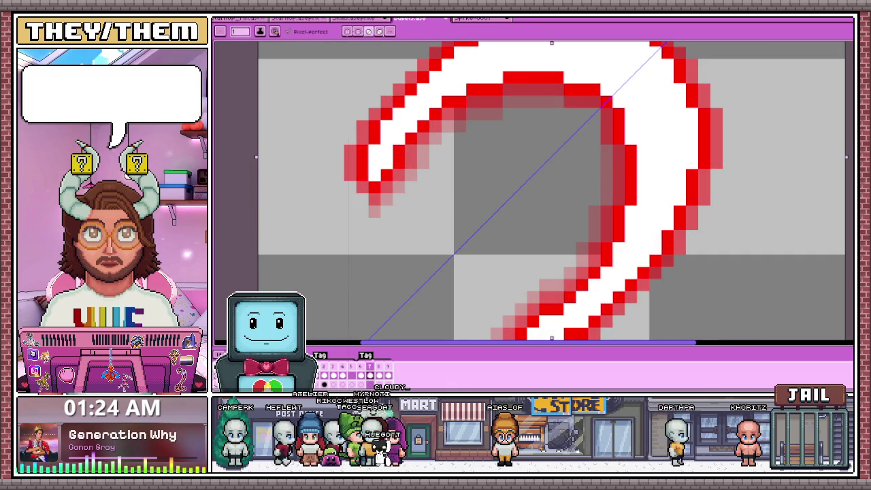
- Pick a pink shade from the canvas and add pixels beside the arc's top and bottom-right end
key("i")
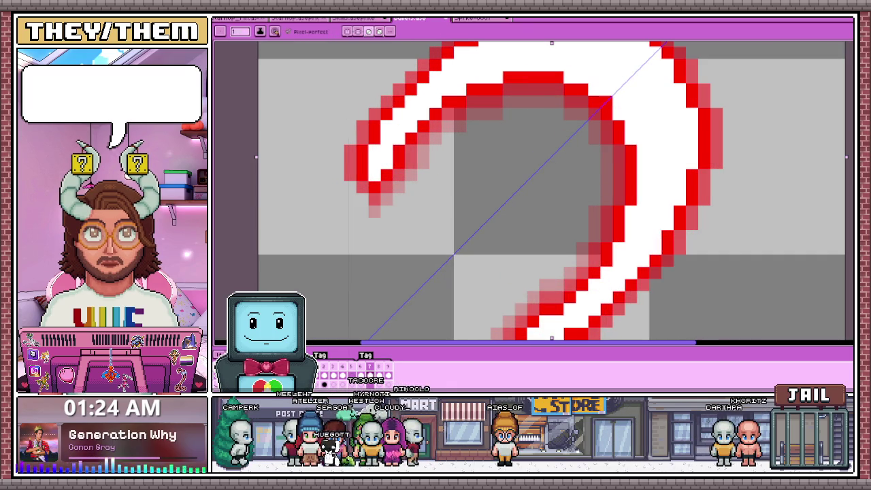
scroll(552, 191, "down", 2)
scroll(480, 170, "up", 1)
scroll(480, 170, "up", 1)
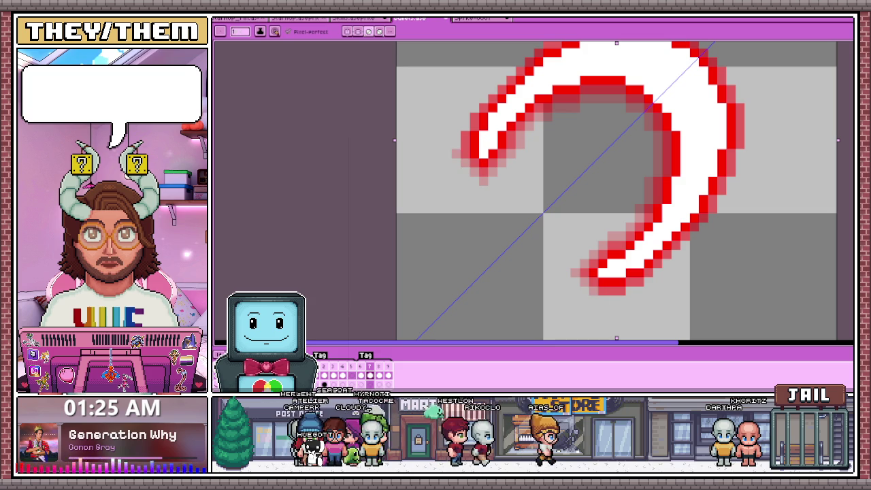
scroll(534, 191, "down", 2)
scroll(535, 190, "up", 1)
scroll(535, 190, "up", 2)
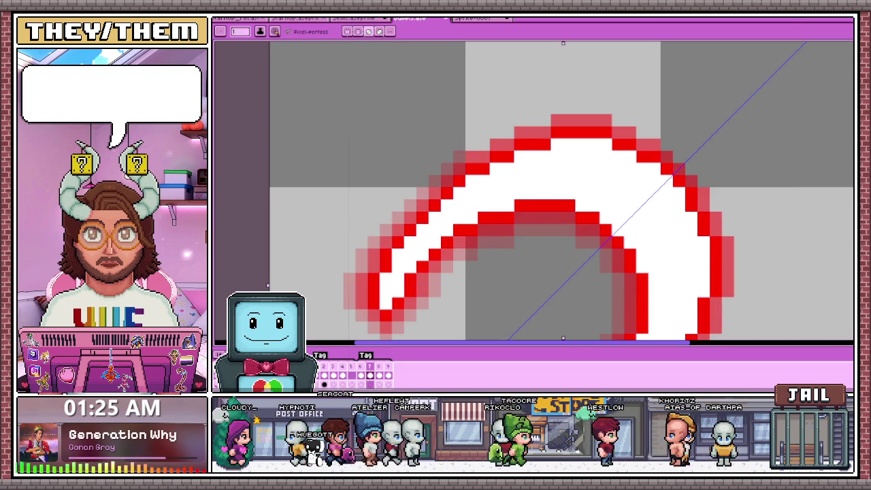
left_click(520, 120)
left_click(729, 328)
- Soften the top of the outer arc and its right edge with pink
scroll(534, 191, "down", 2)
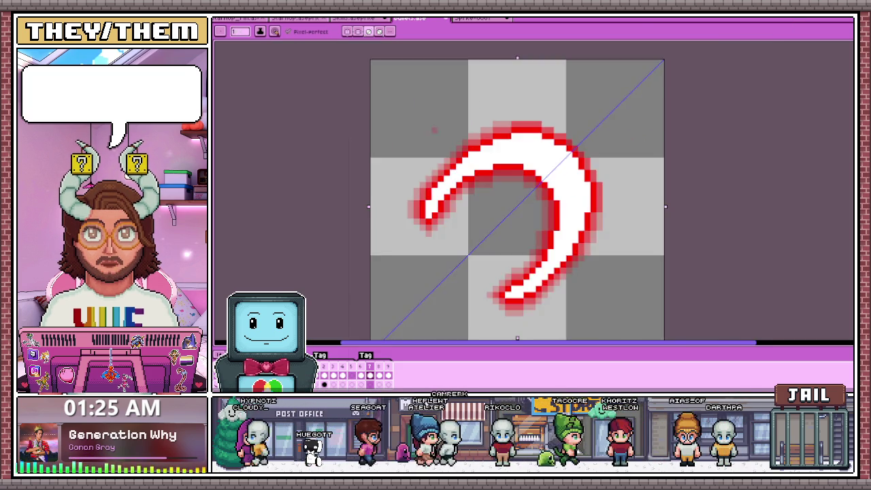
scroll(535, 190, "up", 2)
left_click_drag(477, 120, 534, 119)
left_click_drag(655, 252, 655, 303)
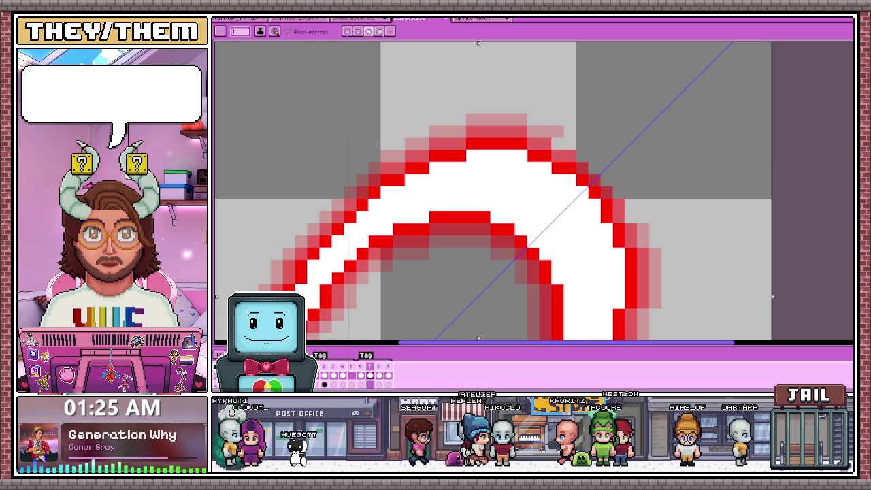
scroll(538, 136, "down", 3)
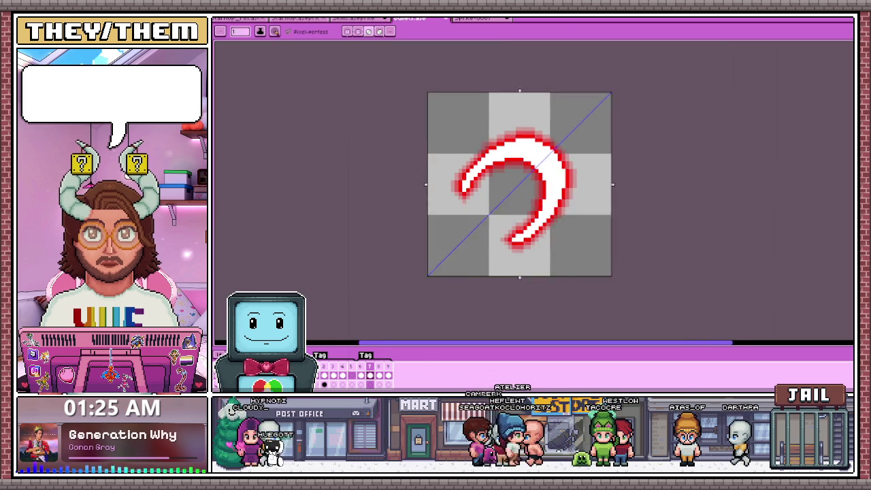
- Compare adjacent frames, settle on frame 6 and ready the rectangular marquee
scroll(490, 202, "down", 2)
scroll(504, 204, "up", 1)
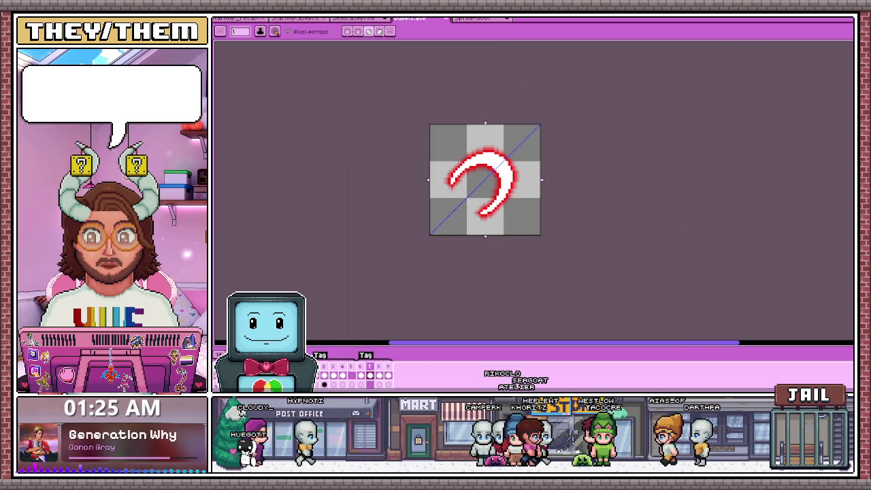
key("Left")
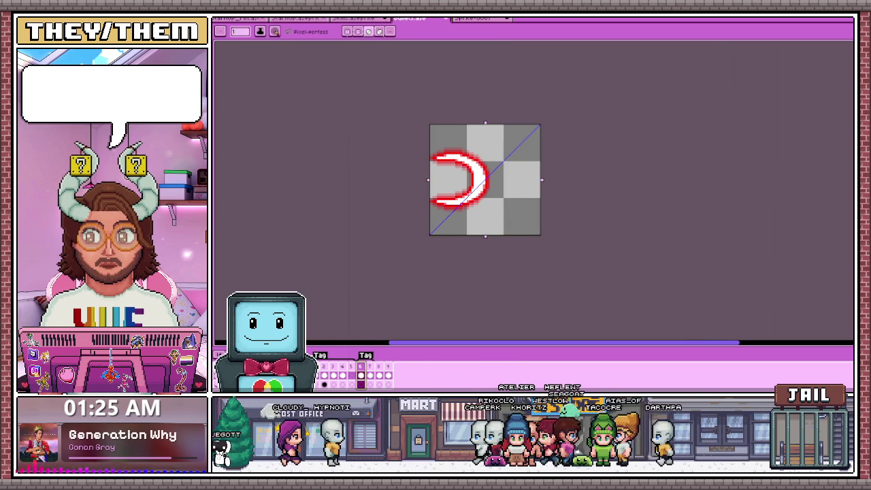
key("Right")
key("Left")
scroll(522, 188, "up", 1)
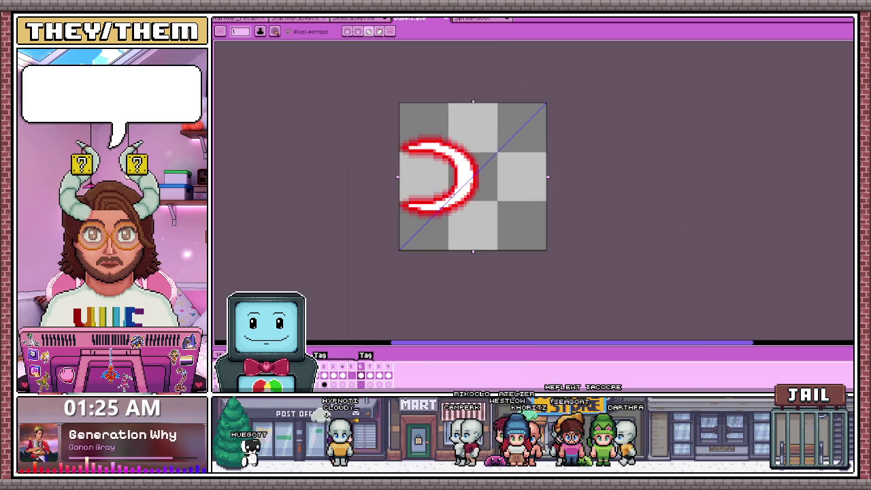
key("Right")
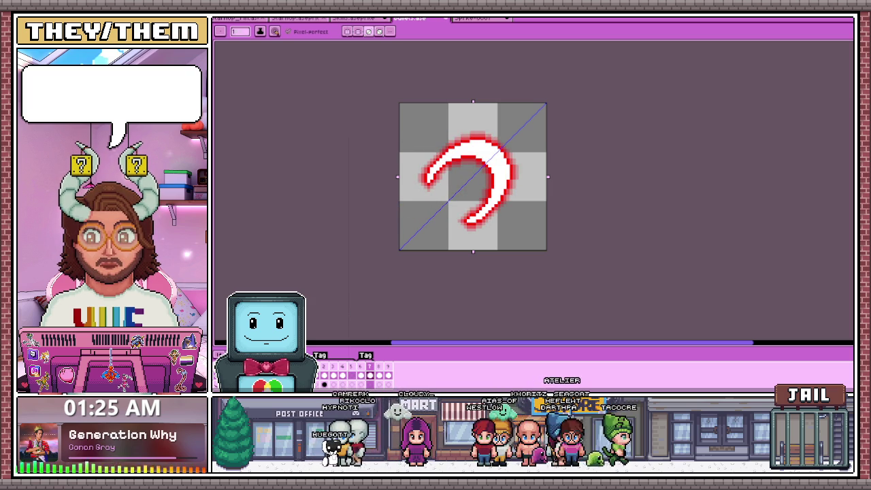
key("m")
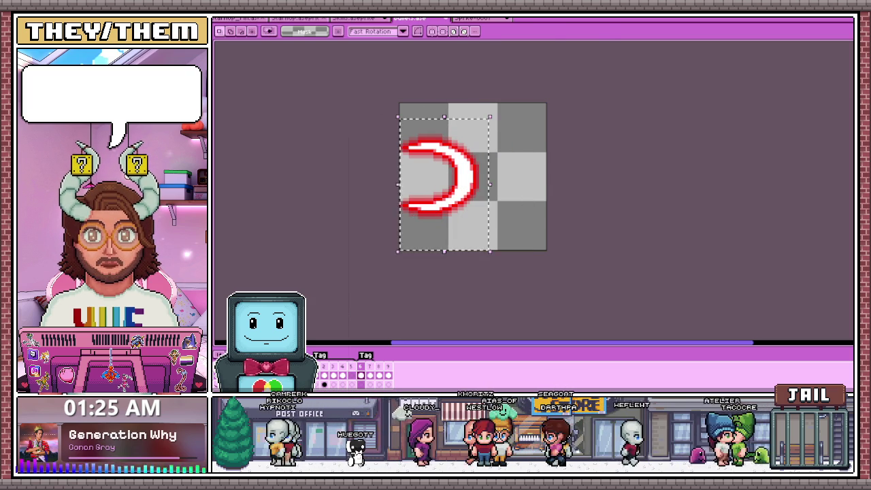
- Nudge the C-shaped arc down and right, then rotate it about 45° counter-clockwise
key("Down")
key("Down")
key("Down")
key("Down")
key("Down")
key("Right")
key("Right")
key("Up")
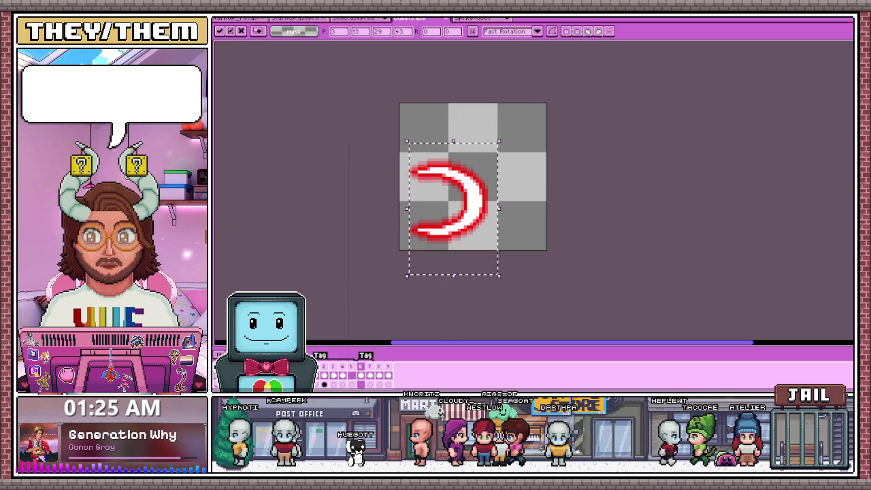
left_click_drag(507, 147, 448, 127)
key("Return")
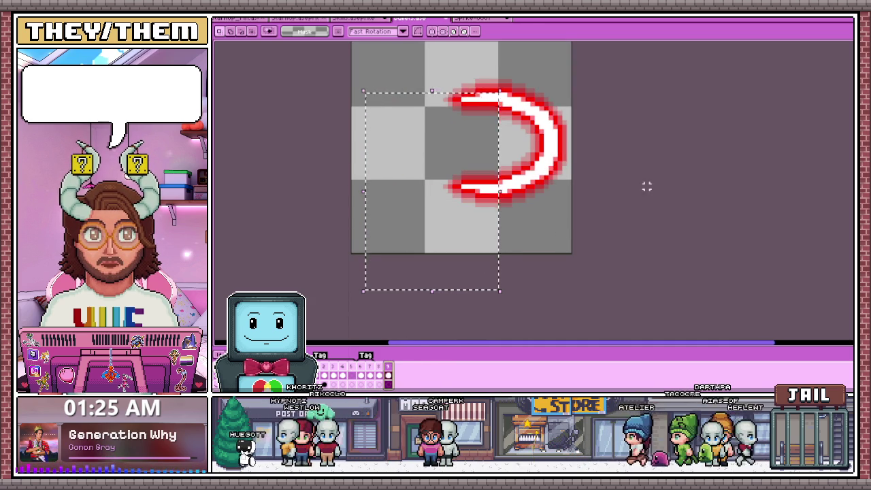
- Zoom out and insert a new empty frame after the crescent frames
scroll(646, 186, "down", 3)
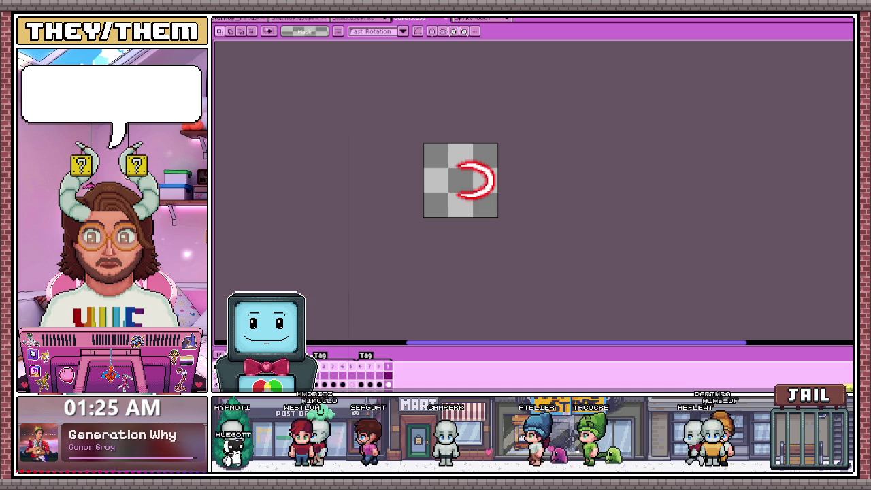
scroll(273, 374, "down", 1)
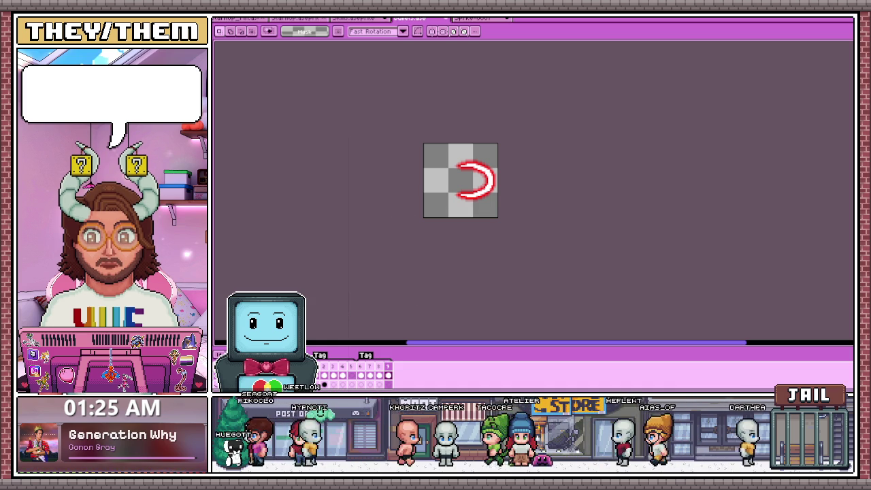
key("alt+b")
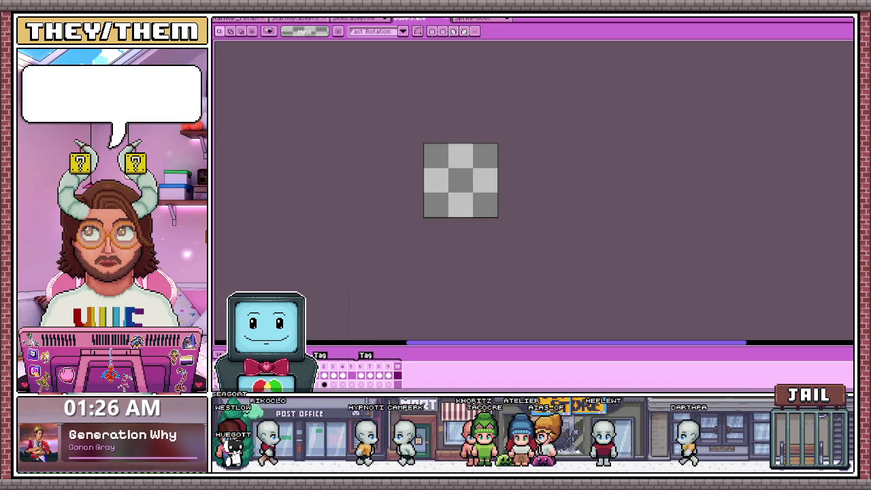
- Open the File menu to load another sprite
key("alt+f")
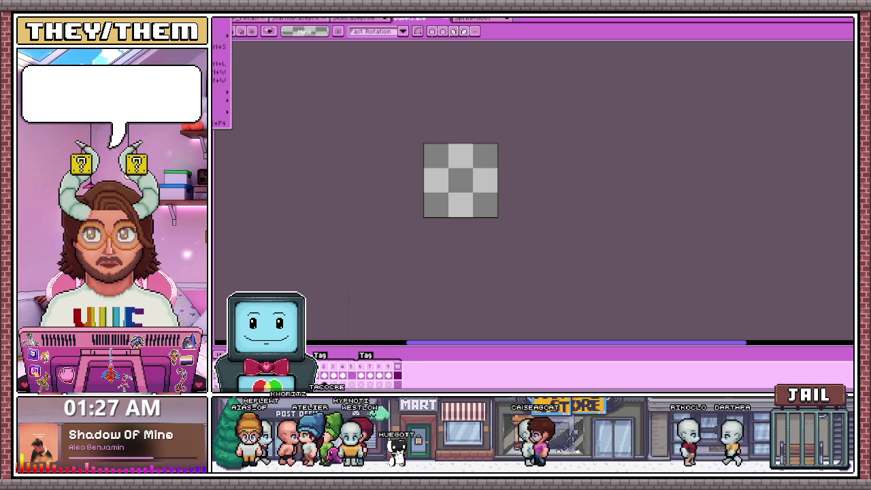
- Open the grey asteroid sprite and paste it into a new blank sprite
key("Return")
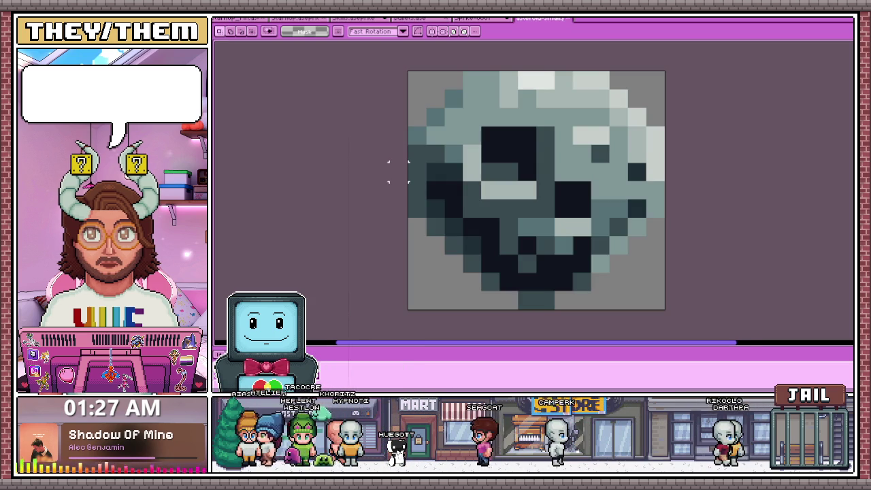
scroll(398, 172, "down", 2)
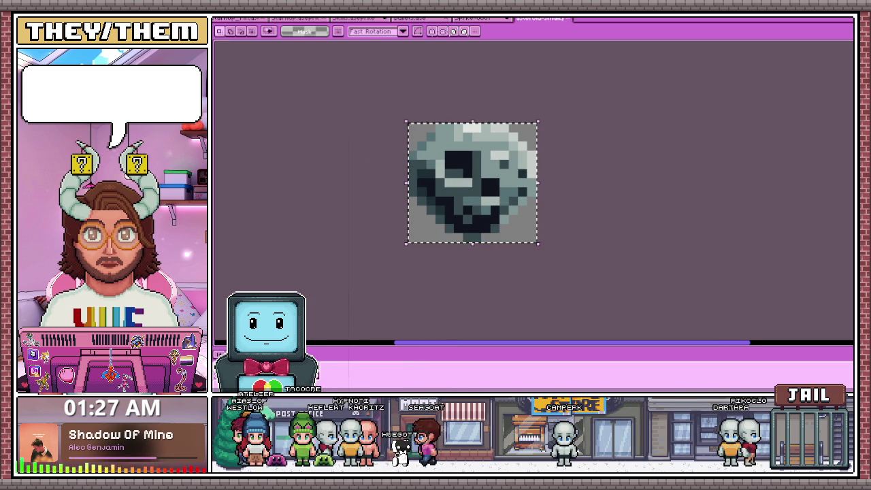
key("alt+f")
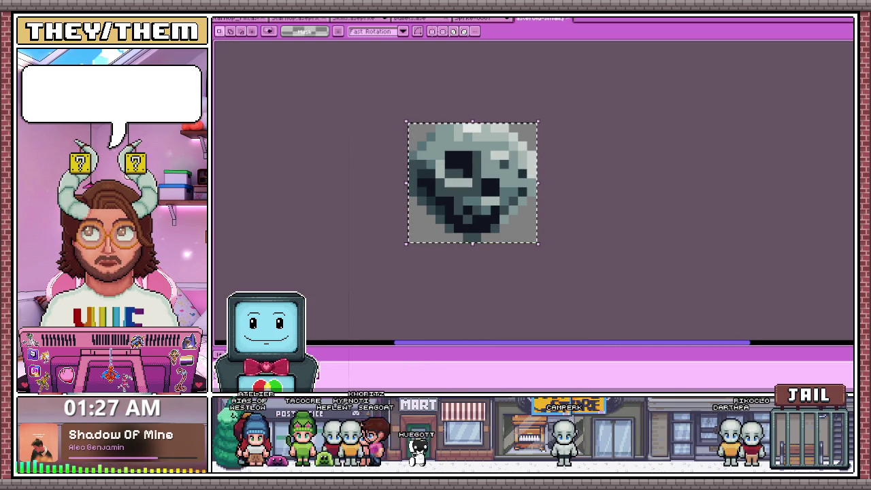
key("n")
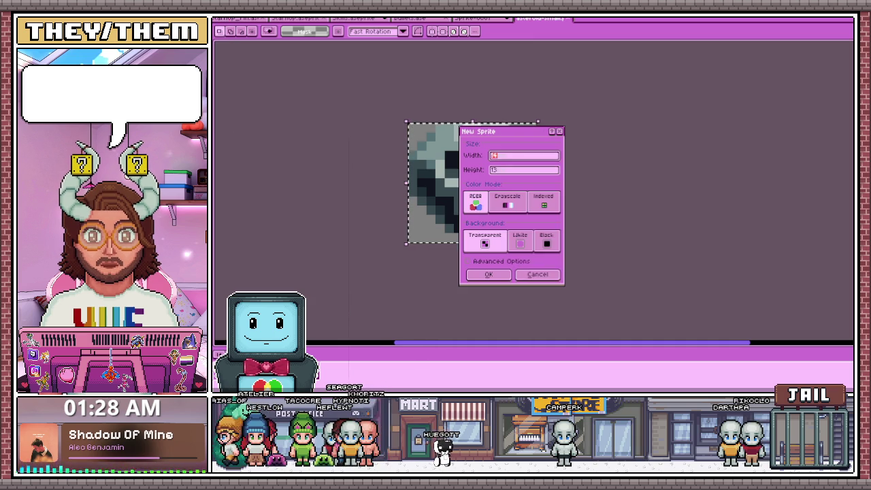
left_click(490, 279)
key("ctrl+v")
scroll(476, 259, "down", 3)
- Try changing the canvas width to 18, then dismiss the canvas size settings
key("ctrl+alt+c")
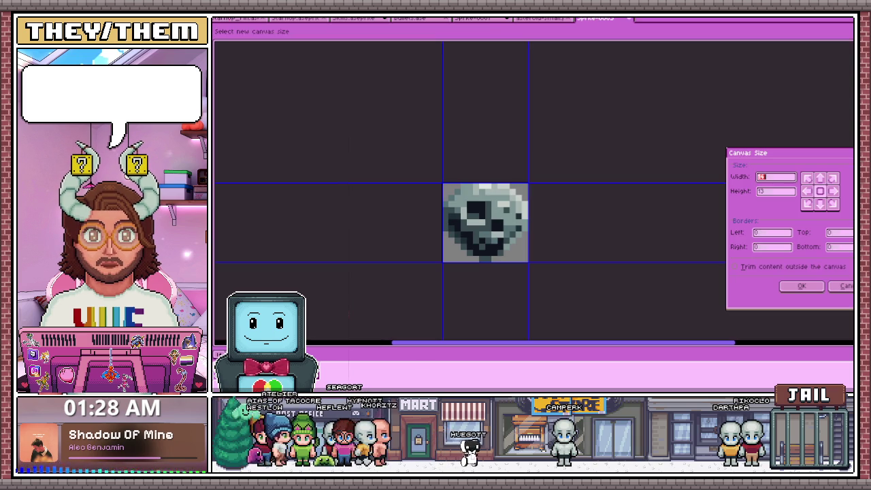
type("18")
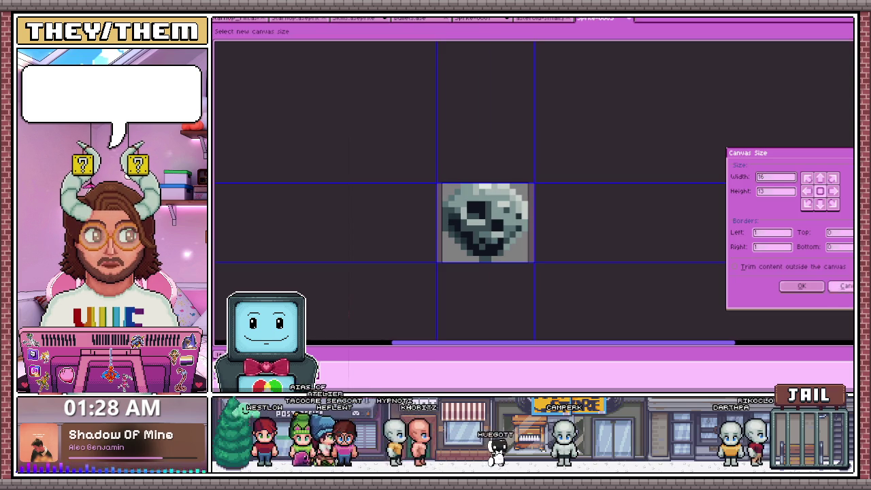
left_click(796, 287)
key("ctrl+alt+c")
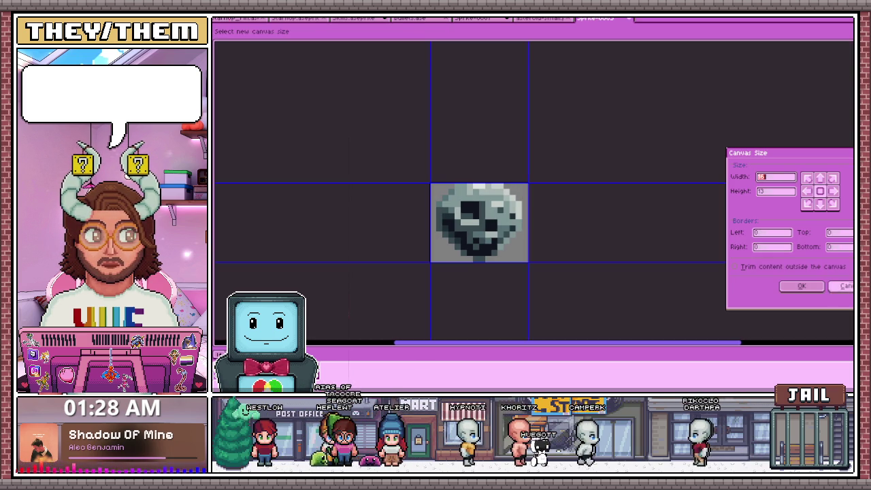
key("Escape")
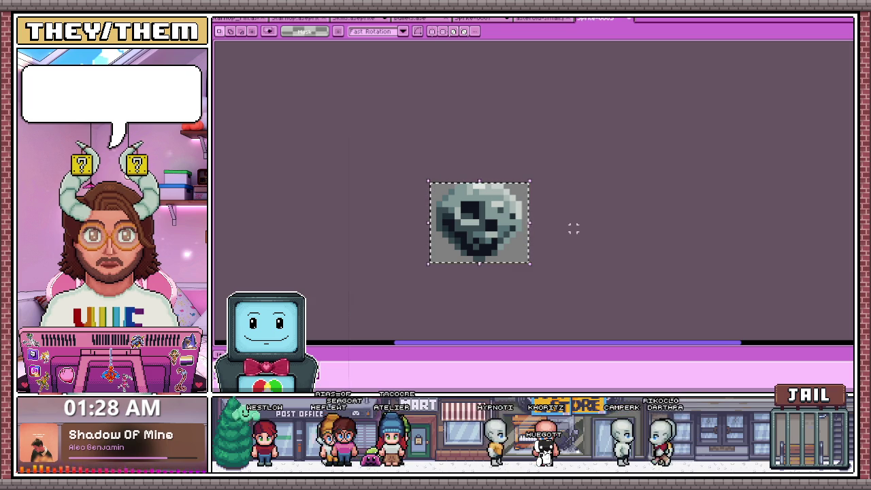
- Create a 32x32 sprite from presets, paste the asteroid and enlarge it into the top-left tile
key("ctrl+shift+p")
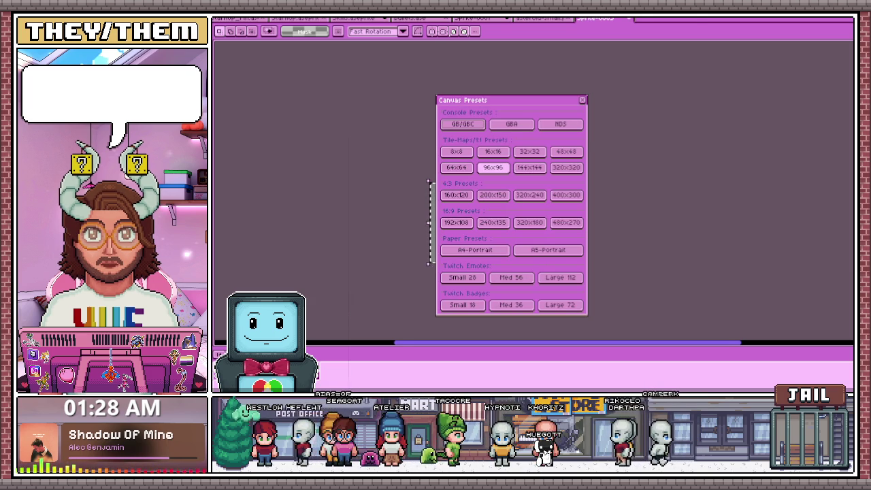
left_click(530, 151)
key("Escape")
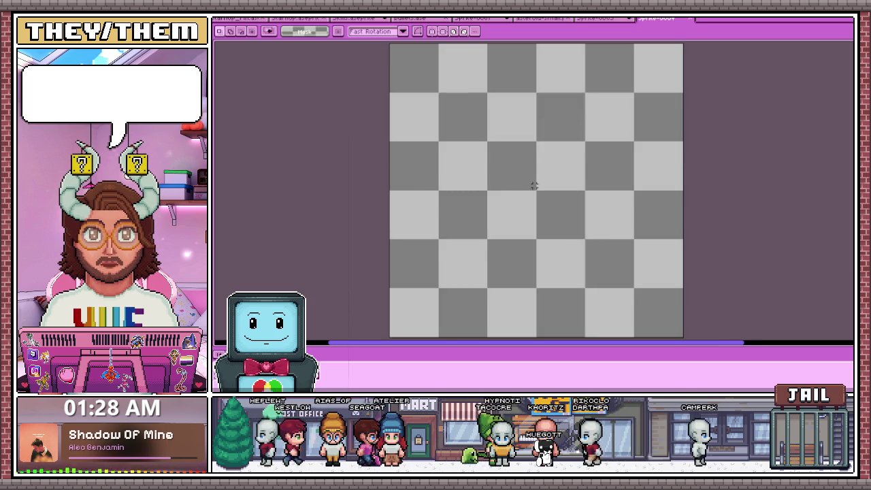
key("minus")
key("ctrl+v")
scroll(469, 124, "up", 3)
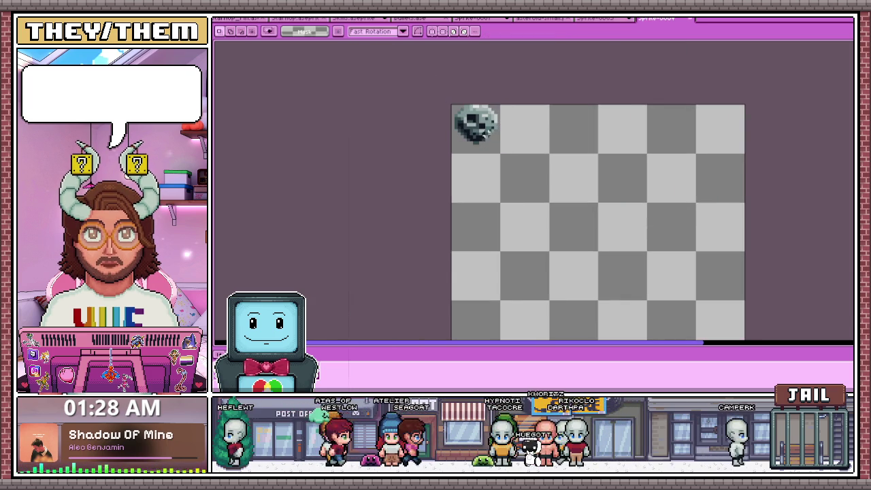
left_click_drag(494, 140, 515, 162)
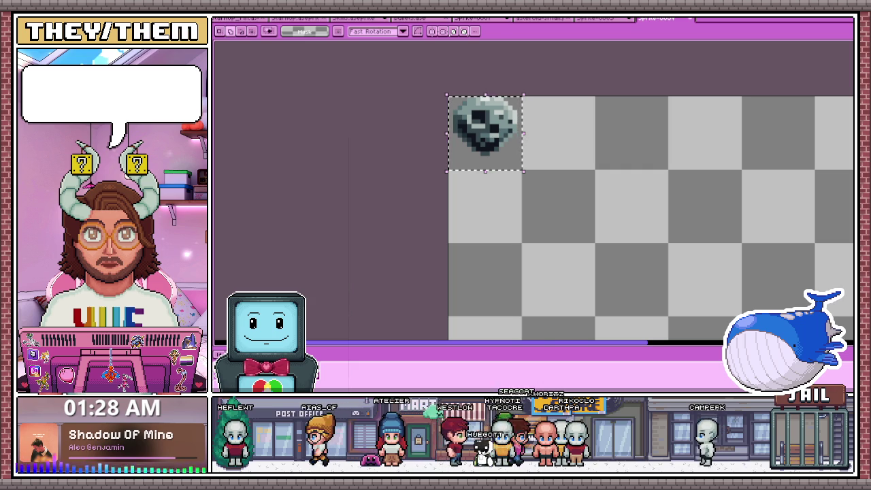
left_click(574, 177)
scroll(574, 177, "down", 1)
scroll(574, 177, "up", 1)
scroll(586, 174, "down", 1)
scroll(585, 174, "up", 1)
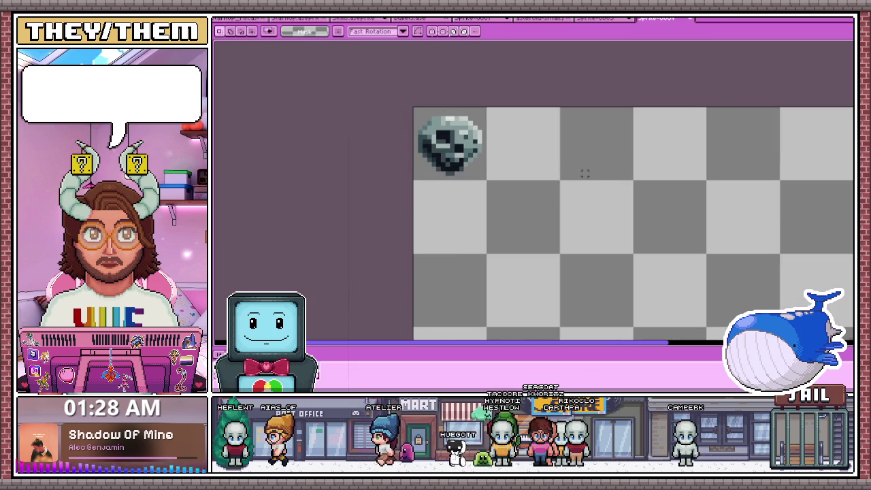
scroll(585, 174, "down", 1)
scroll(564, 162, "up", 1)
scroll(564, 162, "up", 1)
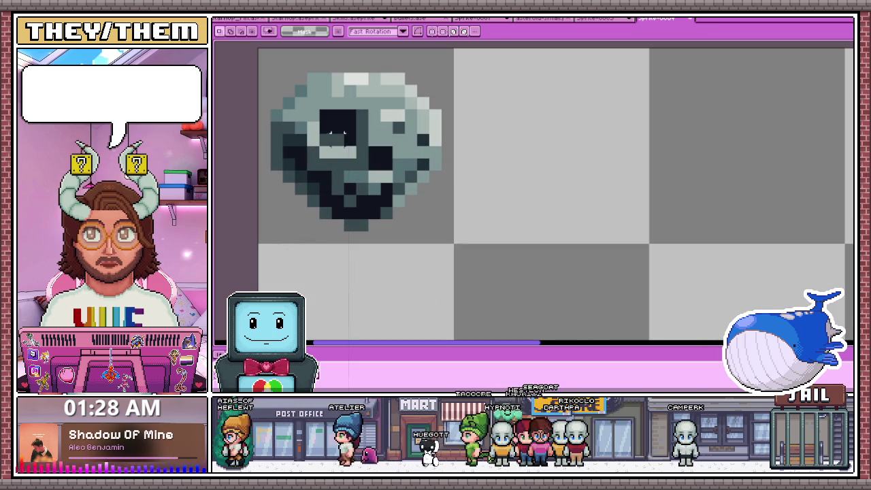
scroll(565, 161, "up", 1)
scroll(486, 141, "down", 2)
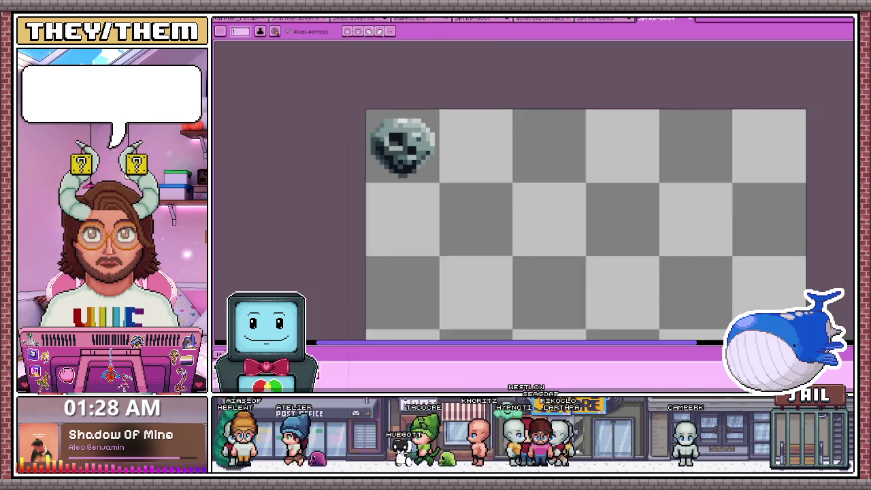
scroll(486, 141, "up", 1)
scroll(418, 106, "down", 2)
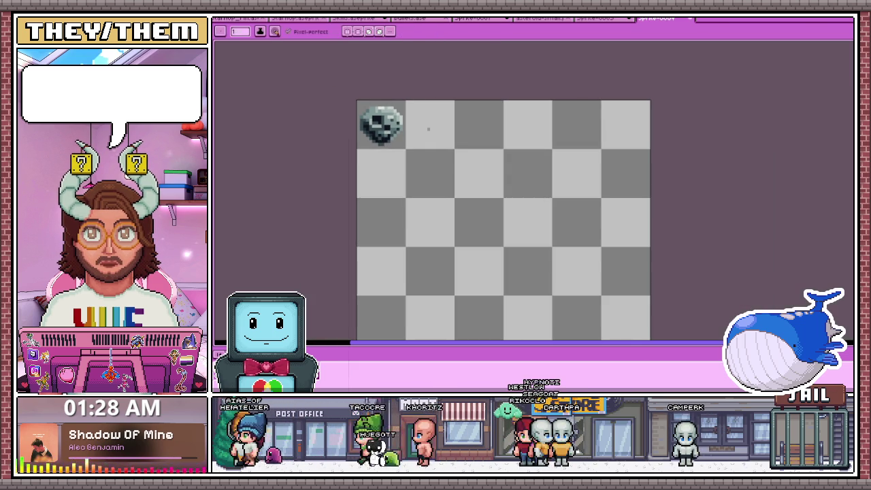
scroll(418, 108, "up", 1)
scroll(416, 110, "up", 1)
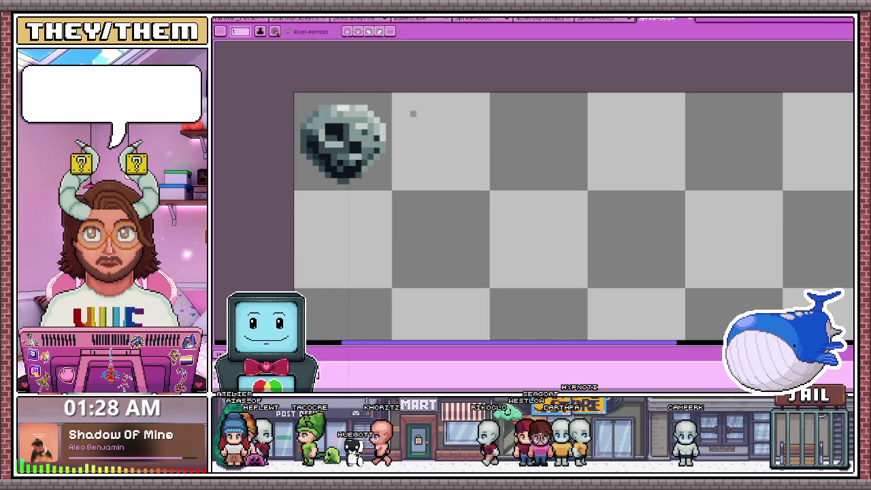
scroll(414, 113, "up", 1)
left_click_drag(393, 155, 453, 230)
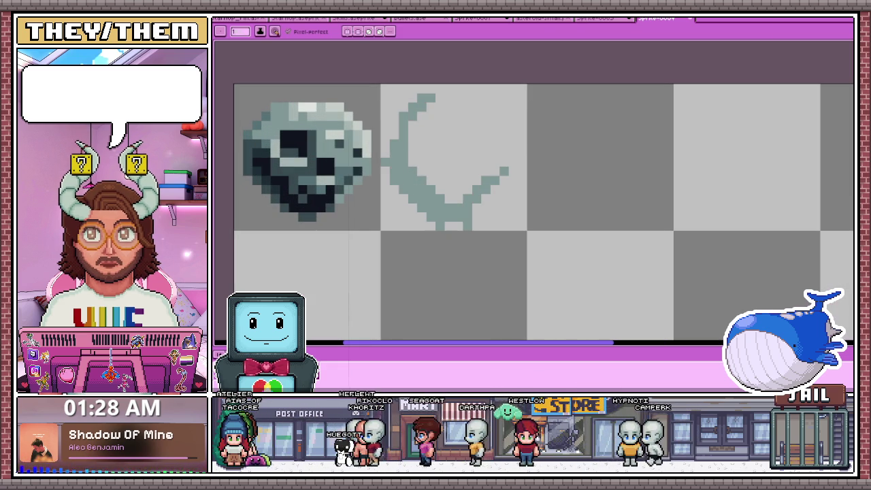
mouse_move(429, 99)
left_mouse_down()
mouse_move(469, 109)
mouse_move(512, 187)
left_mouse_up()
left_click_drag(516, 133, 526, 159)
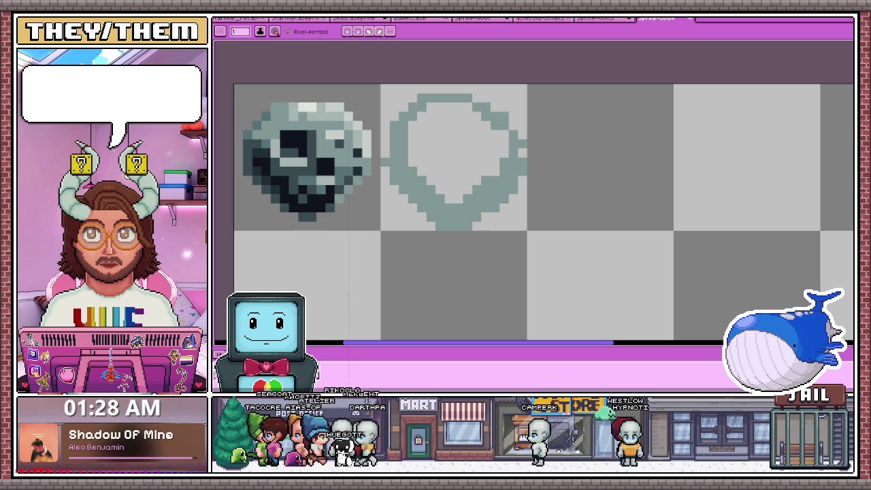
left_click_drag(416, 121, 429, 186)
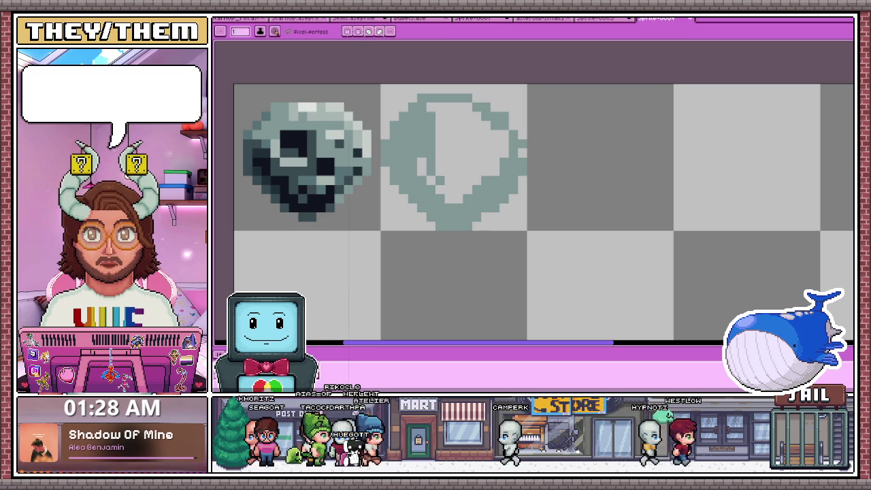
left_click_drag(449, 149, 457, 203)
left_click_drag(454, 148, 481, 194)
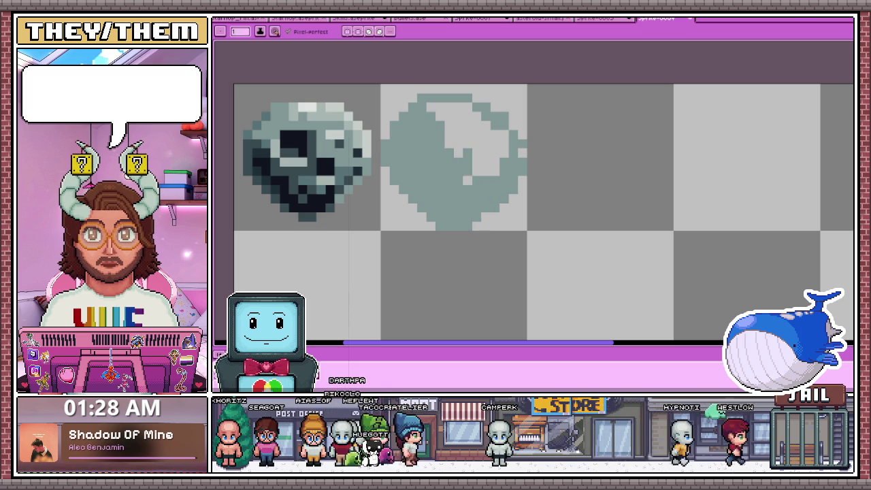
scroll(483, 177, "down", 3)
scroll(477, 178, "down", 1)
scroll(476, 179, "up", 2)
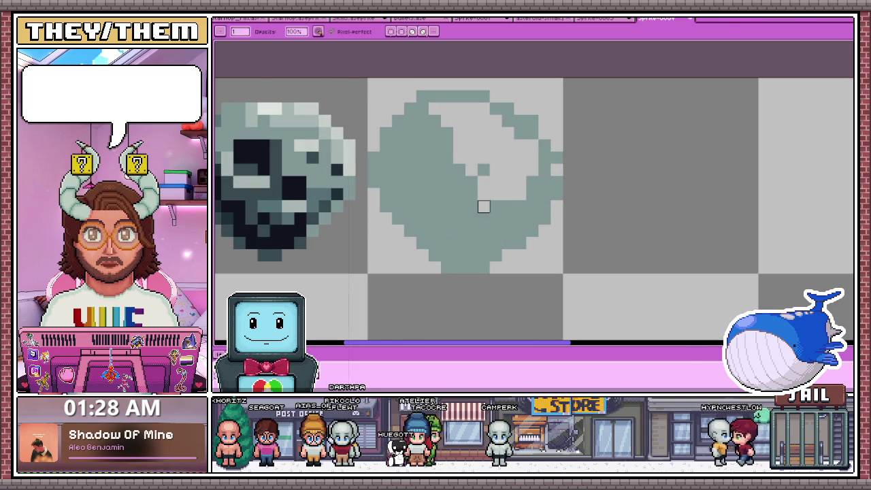
left_click_drag(502, 203, 492, 209)
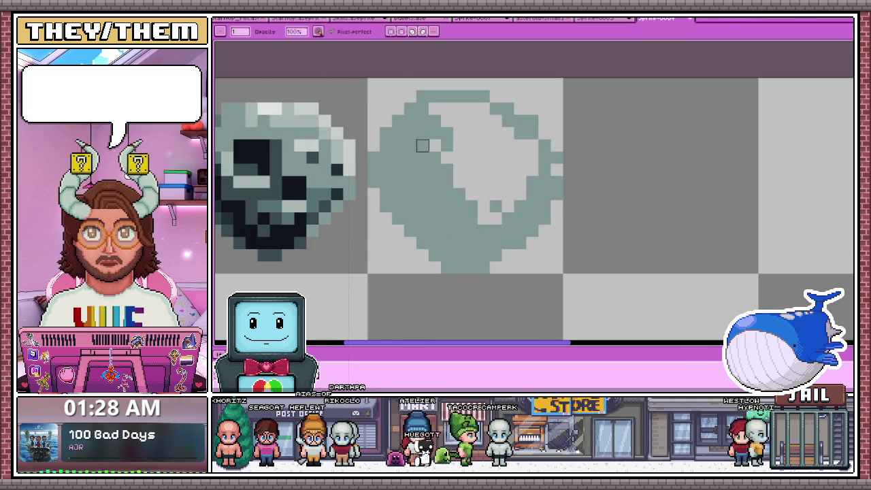
left_click_drag(423, 124, 448, 133)
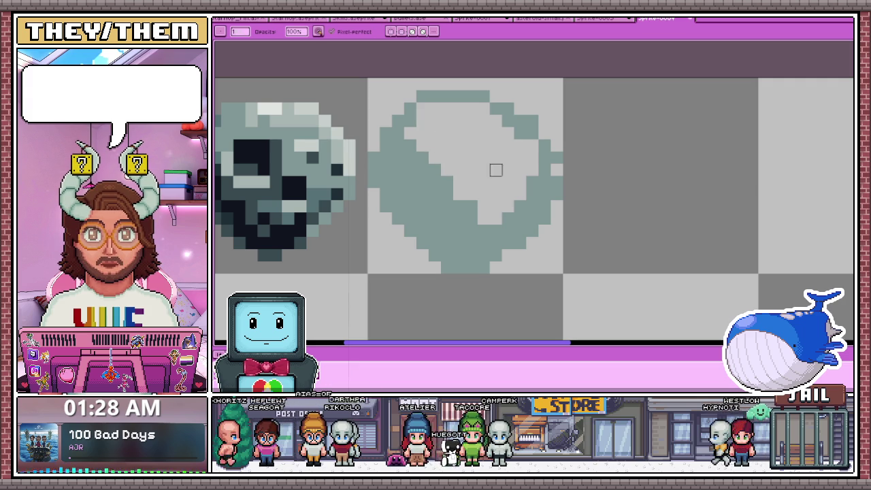
left_click_drag(496, 170, 521, 139)
key("b")
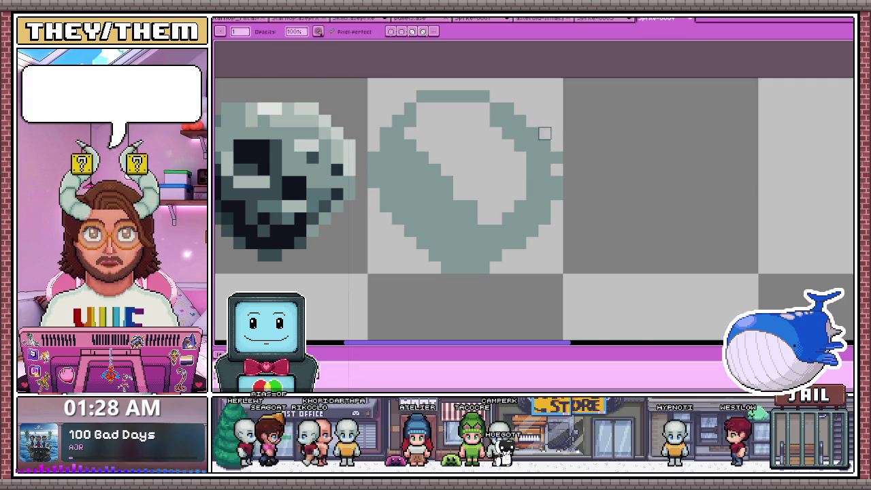
scroll(561, 176, "down", 1)
scroll(561, 177, "up", 1)
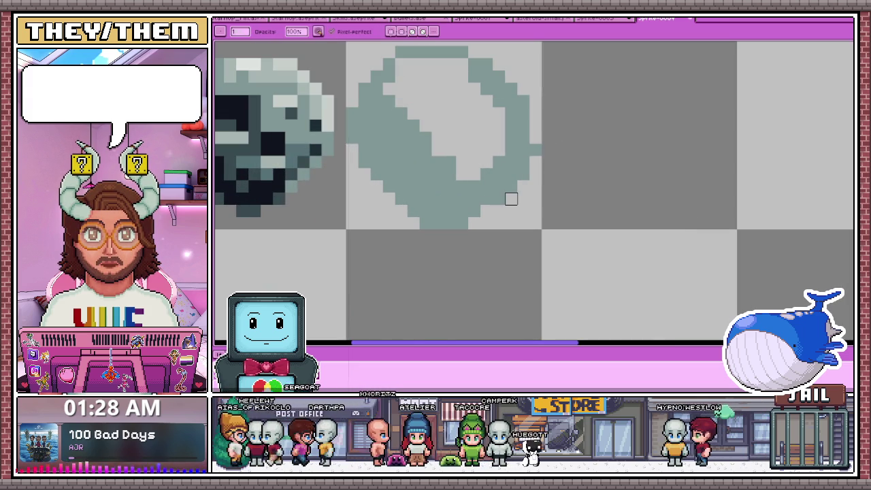
scroll(536, 150, "down", 2)
scroll(484, 220, "up", 2)
scroll(497, 196, "down", 1)
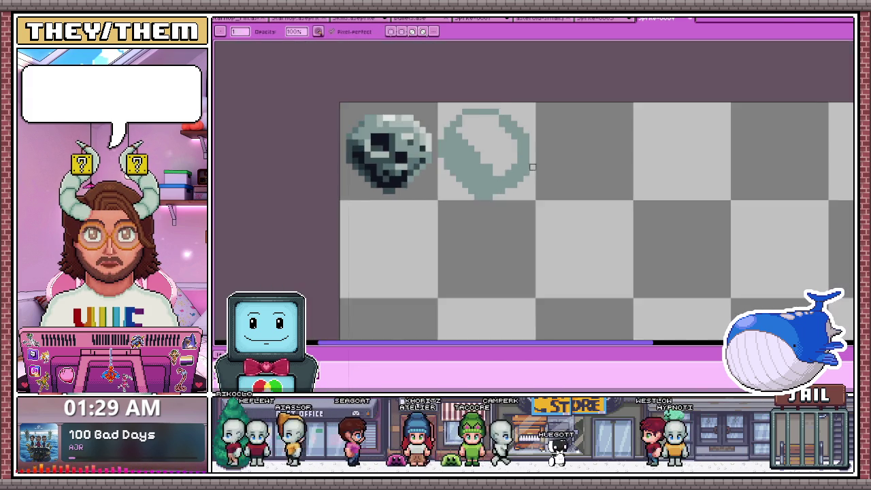
scroll(533, 167, "up", 2)
scroll(486, 177, "down", 1)
scroll(476, 197, "down", 2)
scroll(470, 213, "down", 1)
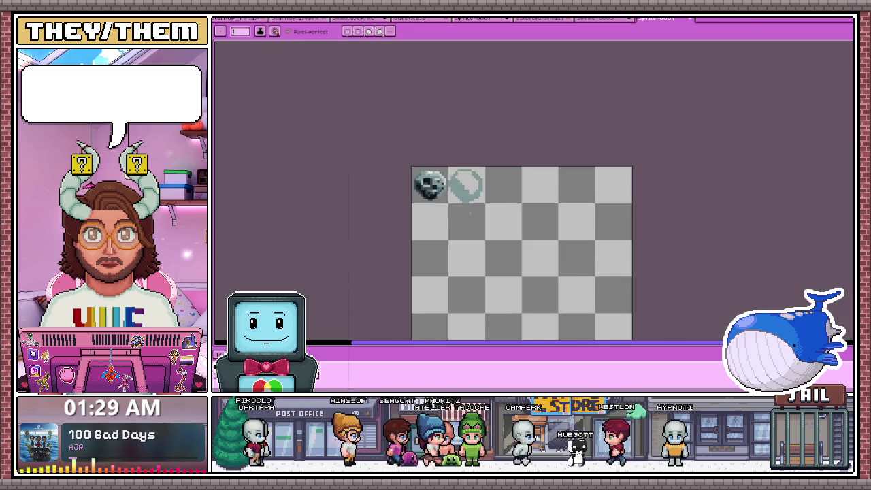
scroll(470, 213, "up", 1)
scroll(466, 207, "up", 2)
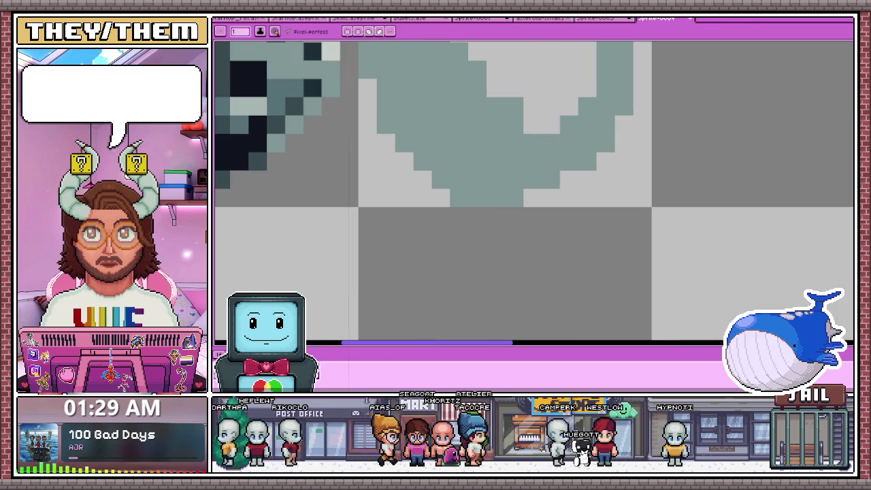
scroll(367, 89, "down", 1)
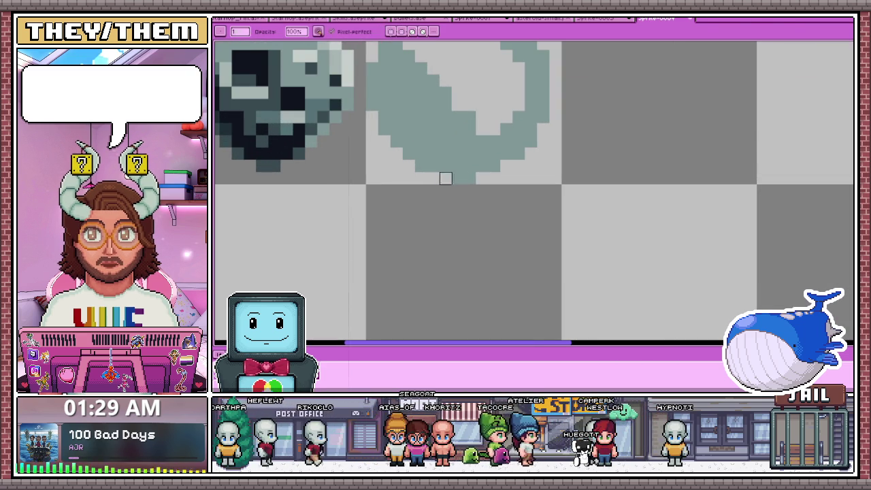
scroll(440, 170, "down", 1)
scroll(461, 175, "up", 1)
scroll(461, 175, "down", 1)
scroll(461, 175, "down", 1)
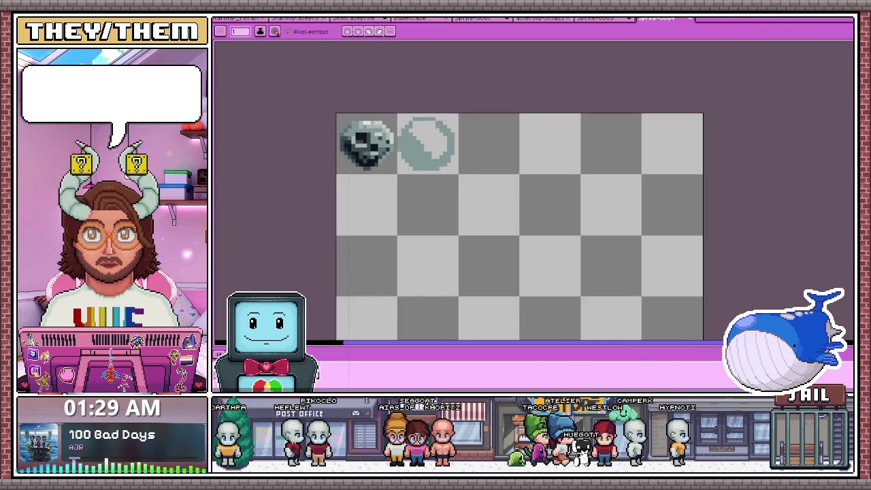
scroll(461, 175, "down", 1)
scroll(408, 129, "up", 1)
scroll(408, 129, "up", 2)
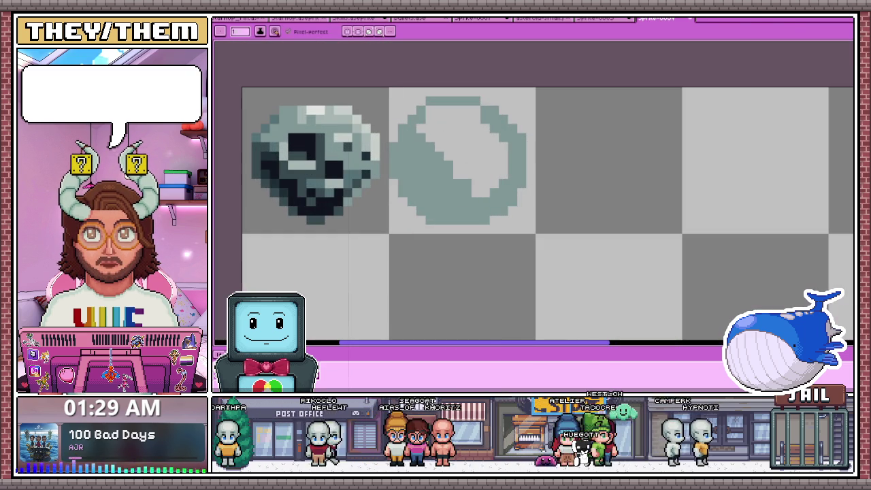
scroll(407, 158, "down", 1)
scroll(407, 157, "up", 1)
scroll(407, 158, "down", 2)
scroll(408, 158, "up", 1)
scroll(422, 137, "up", 1)
key("m")
- Box-select the ring sprite's left part, commit, then box-select its upper part
mouse_move(380, 97)
left_mouse_down()
mouse_move(424, 213)
mouse_move(448, 246)
left_mouse_up()
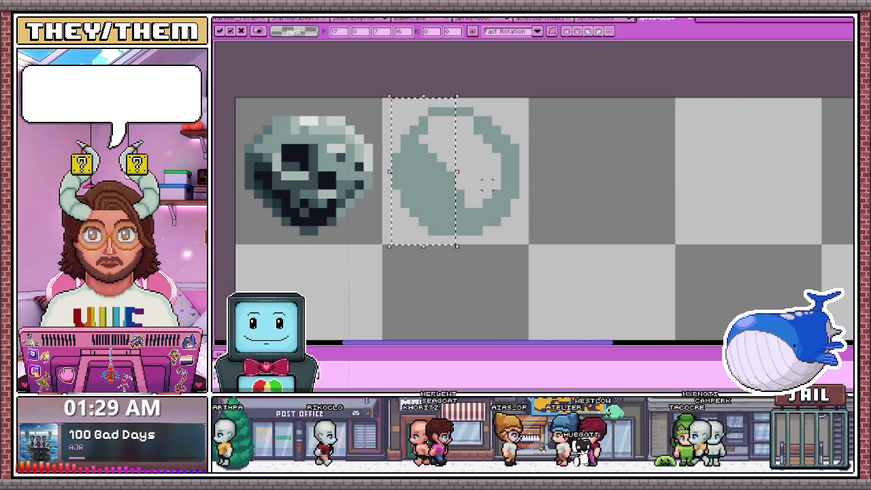
left_click(574, 177)
scroll(385, 249, "down", 1)
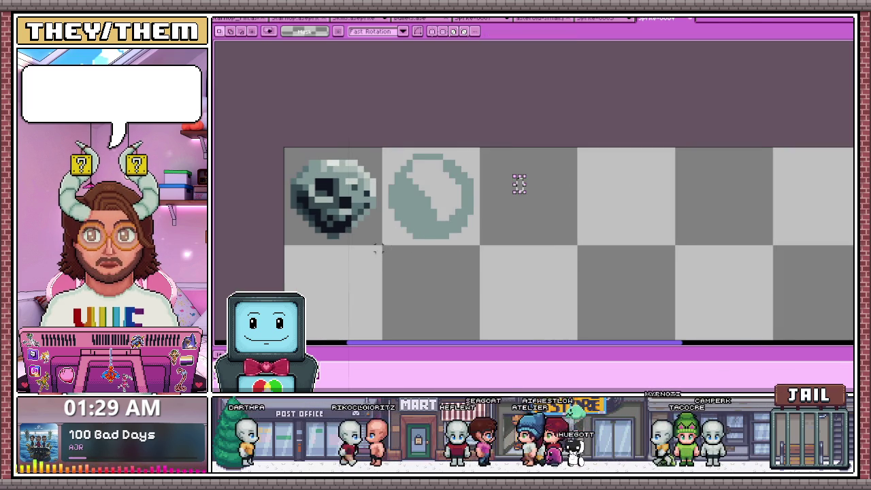
scroll(395, 198, "up", 1)
left_click_drag(375, 127, 533, 227)
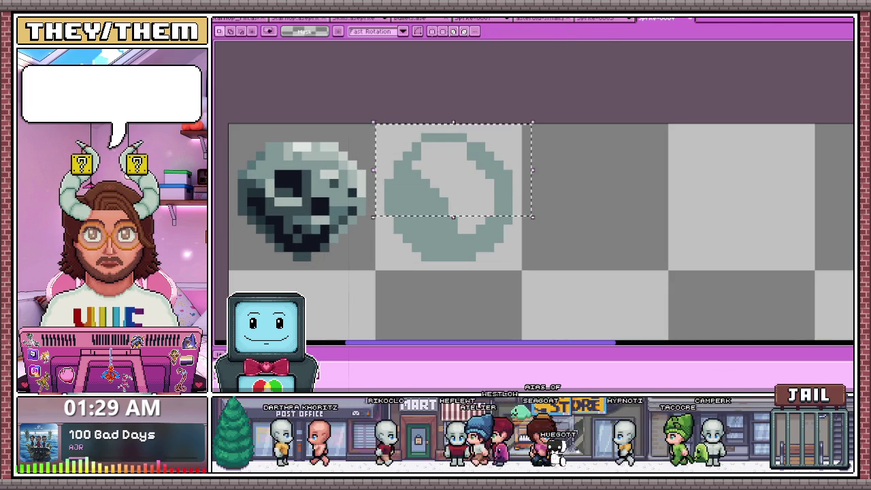
scroll(522, 111, "down", 2)
scroll(502, 218, "down", 1)
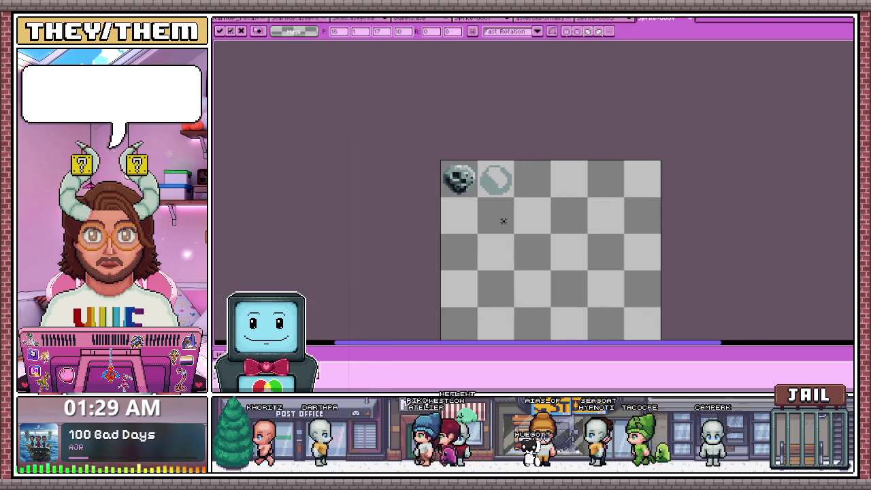
scroll(497, 170, "up", 1)
scroll(497, 170, "up", 2)
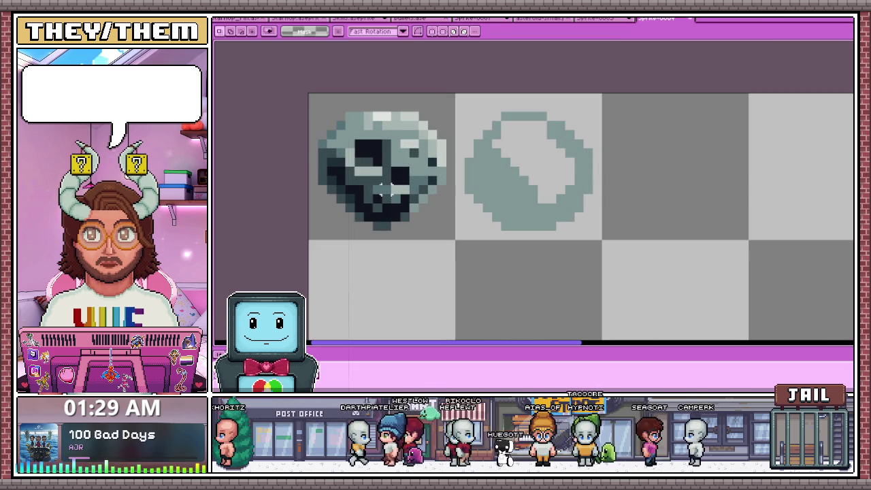
- Zoom in with the pencil and add dark shadow pixels along the stroke inside the grey ring
key("b")
scroll(469, 162, "up", 1)
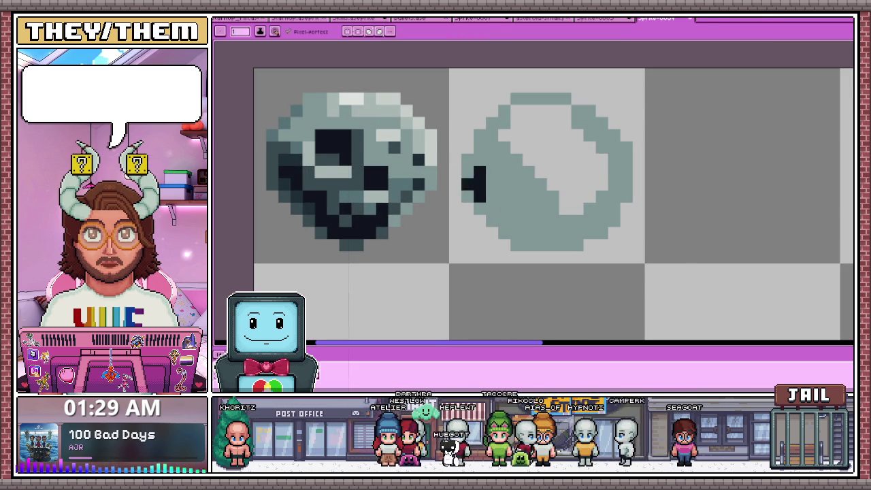
scroll(480, 208, "up", 1)
scroll(496, 173, "down", 3)
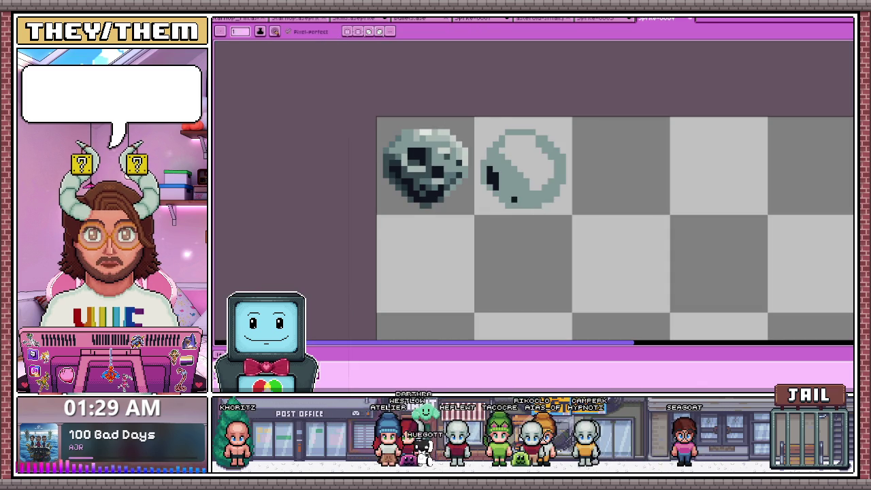
scroll(512, 189, "up", 1)
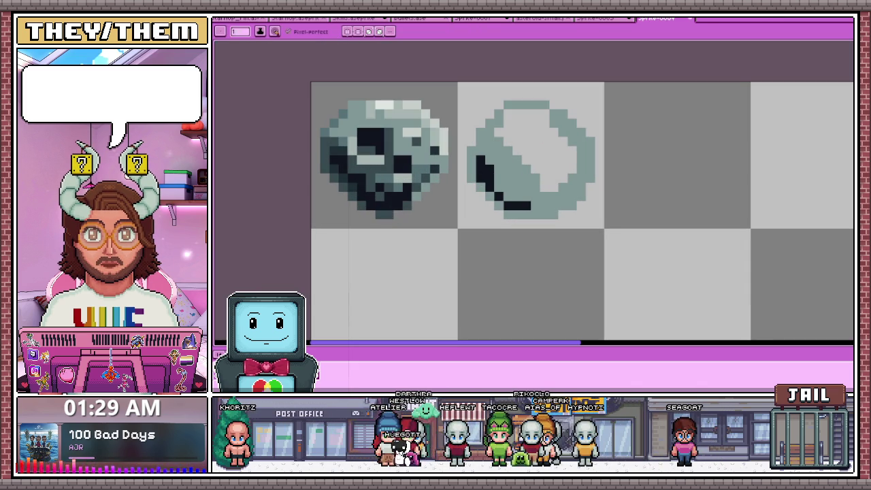
scroll(496, 162, "up", 2)
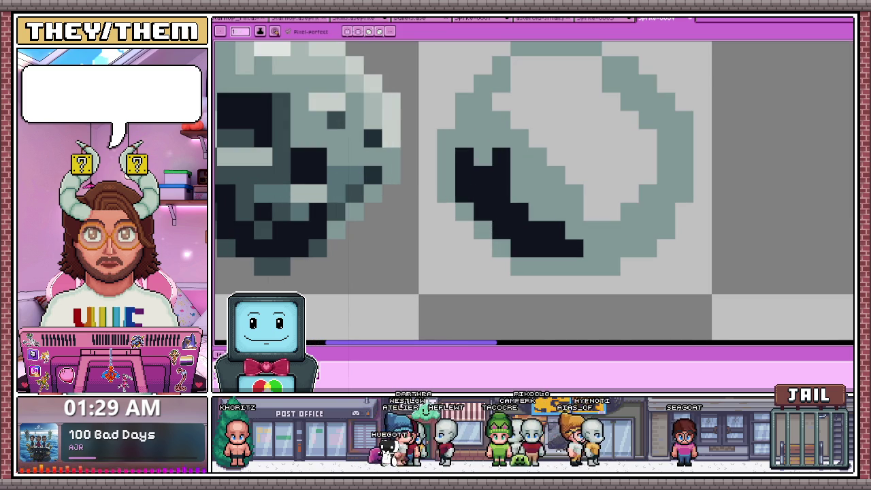
scroll(497, 177, "down", 2)
scroll(497, 177, "up", 1)
scroll(497, 177, "up", 2)
left_click(498, 189)
left_click(473, 165)
left_click(572, 238)
- Lighten the ring's top and upper-right edge pixels and paint a darker grey inner diagonal
scroll(512, 192, "down", 1)
scroll(512, 192, "down", 2)
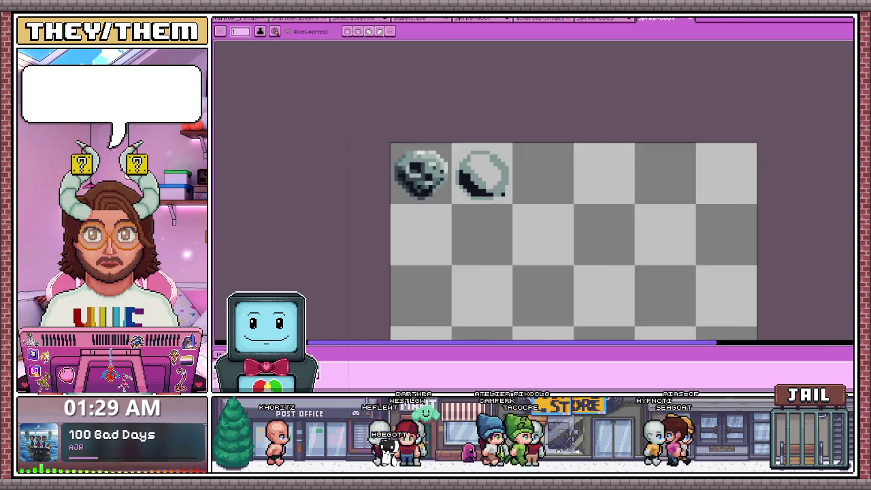
scroll(511, 192, "down", 1)
scroll(512, 192, "up", 2)
scroll(512, 192, "up", 1)
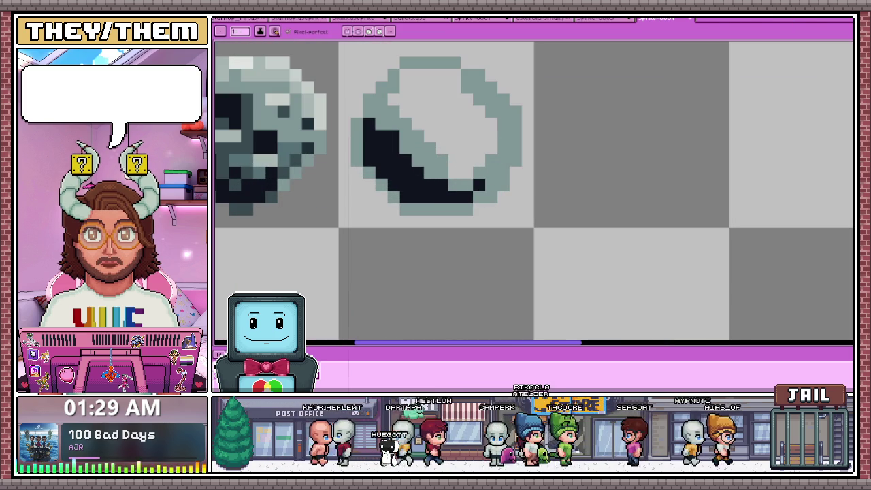
scroll(511, 192, "down", 2)
scroll(512, 192, "up", 2)
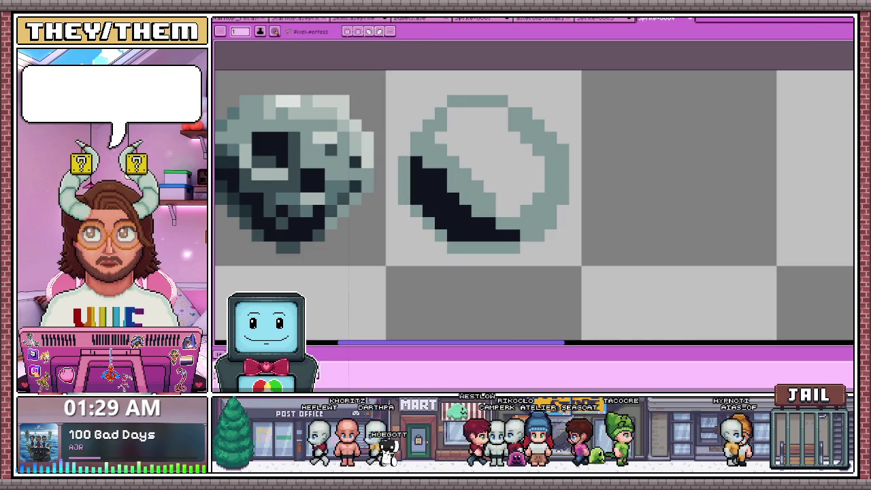
left_click_drag(473, 101, 504, 101)
left_click_drag(552, 137, 552, 164)
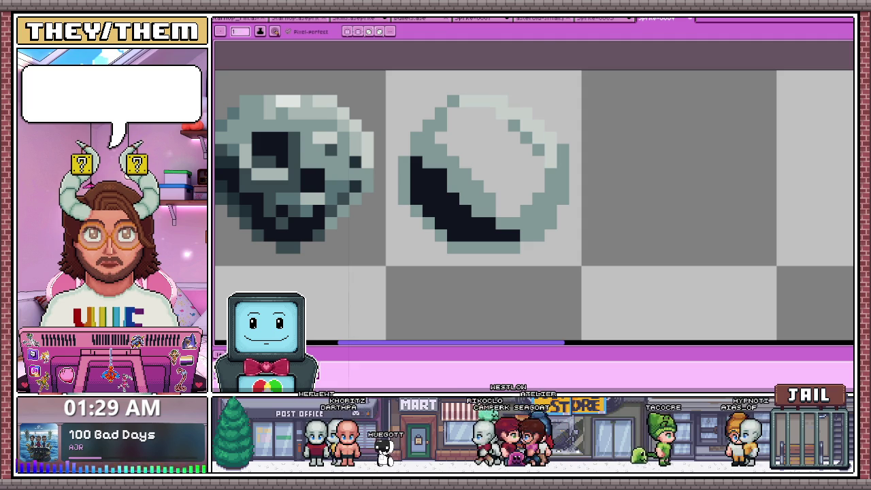
left_click_drag(525, 136, 539, 150)
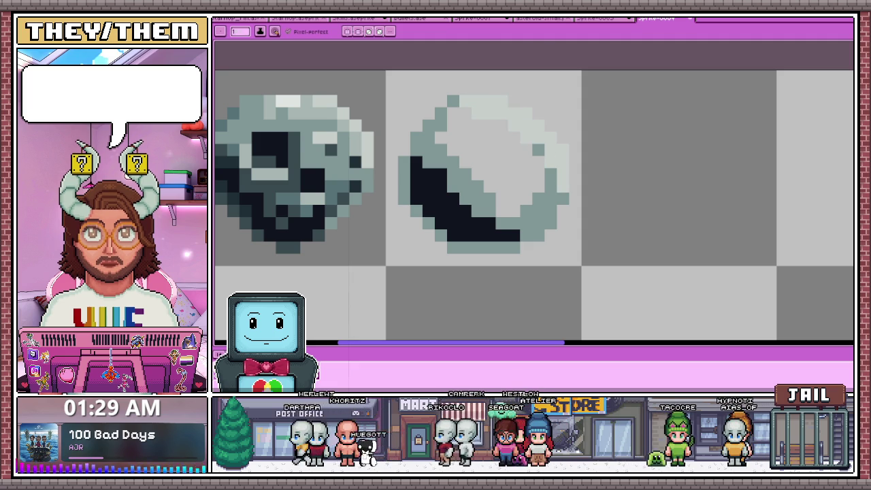
left_click_drag(474, 123, 490, 152)
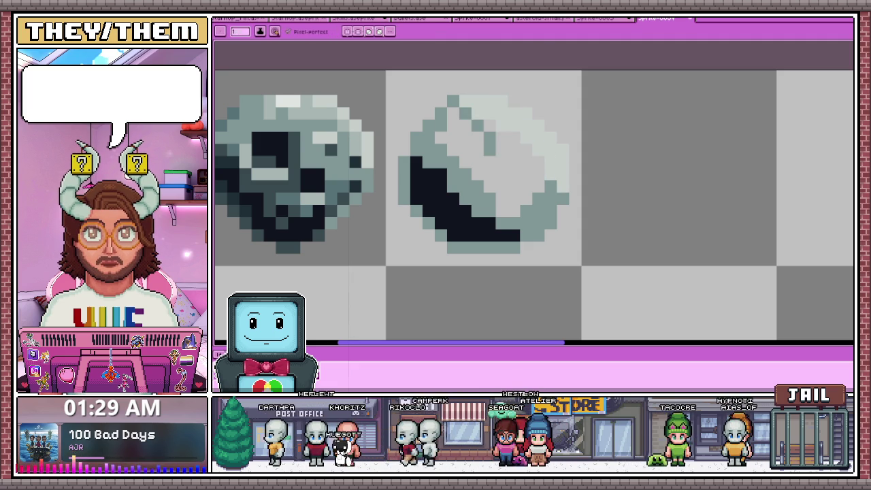
- Undo then redo the dark teal recolour, keeping the teal shadow shading on the ring
scroll(484, 193, "down", 2)
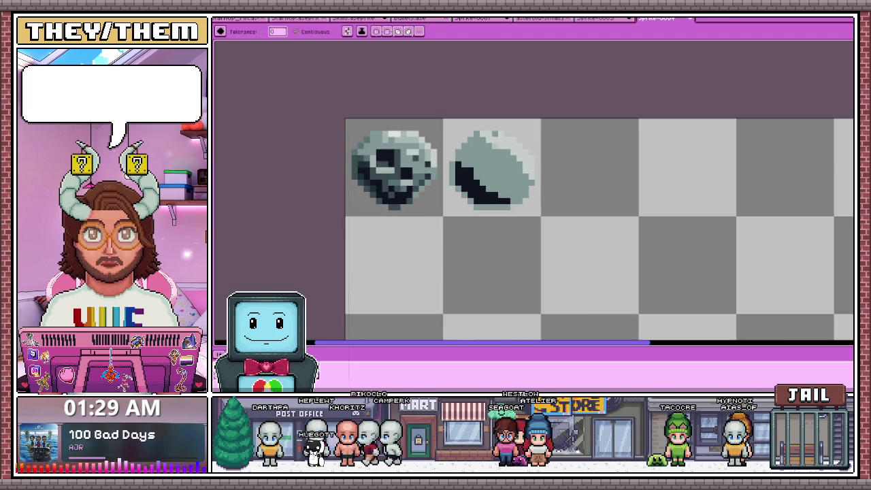
scroll(484, 193, "up", 1)
scroll(484, 194, "down", 2)
scroll(484, 193, "down", 1)
scroll(482, 196, "up", 2)
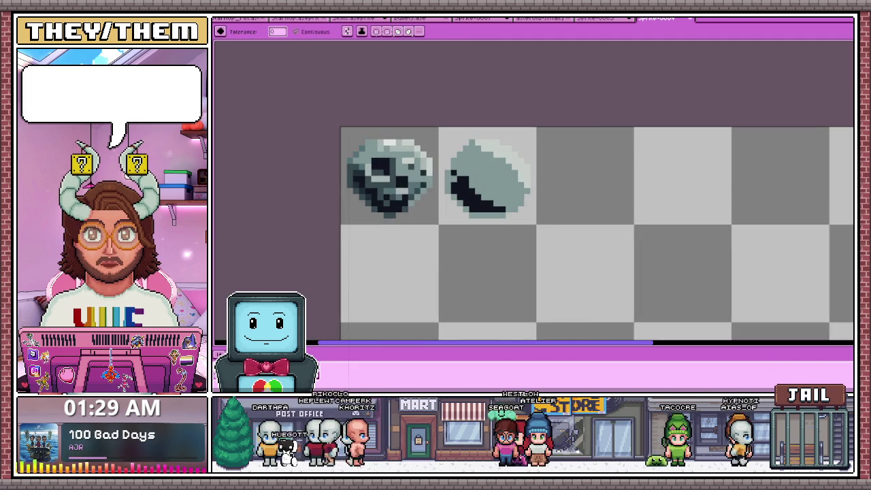
scroll(388, 164, "up", 1)
scroll(388, 163, "down", 2)
scroll(392, 170, "up", 2)
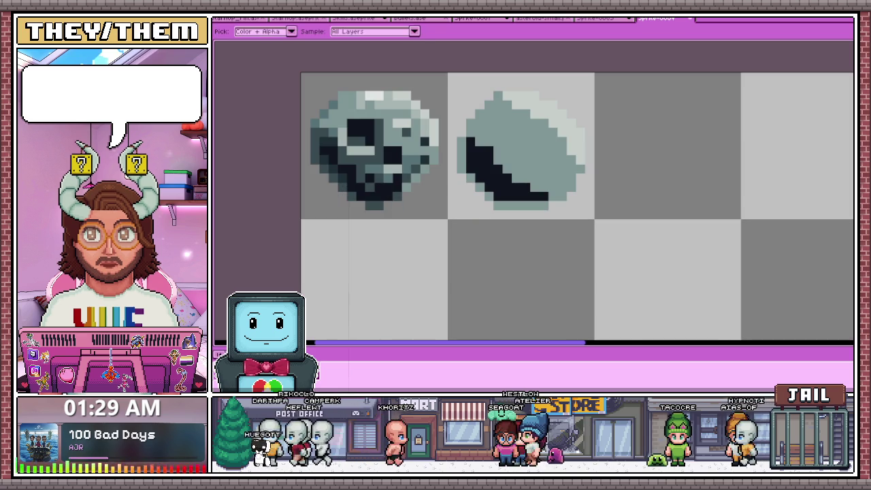
scroll(481, 158, "up", 1)
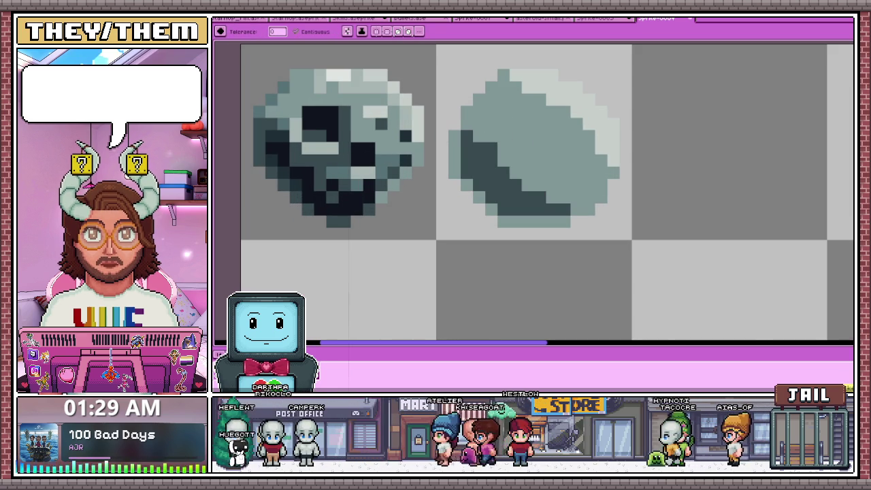
key("ctrl+z")
key("b")
key("ctrl+y")
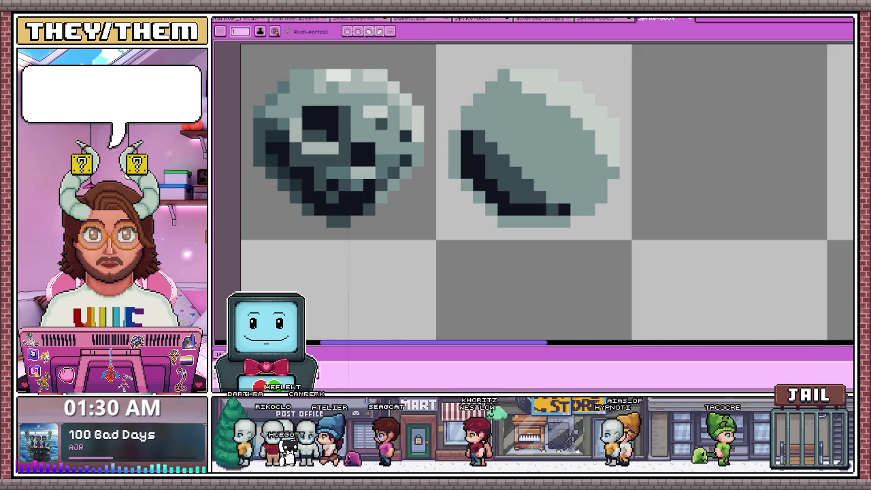
scroll(535, 198, "down", 4)
scroll(534, 199, "down", 4)
scroll(542, 201, "up", 3)
scroll(541, 201, "up", 3)
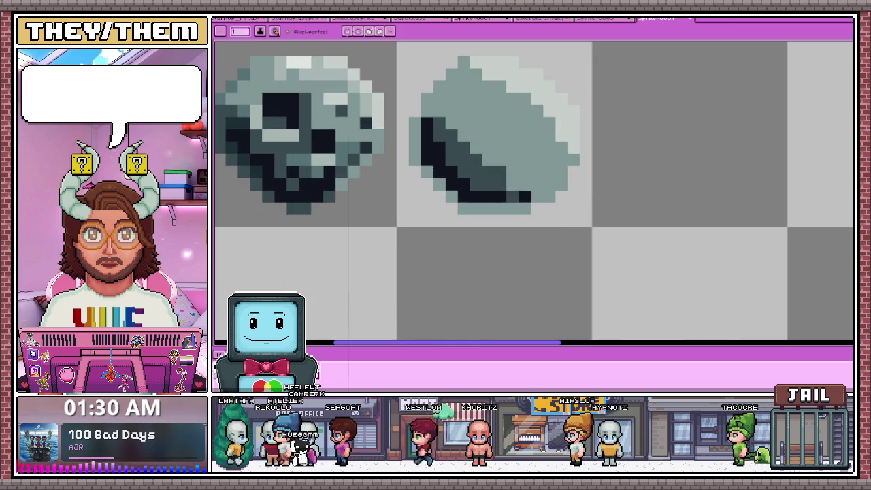
scroll(541, 201, "down", 2)
scroll(501, 170, "up", 2)
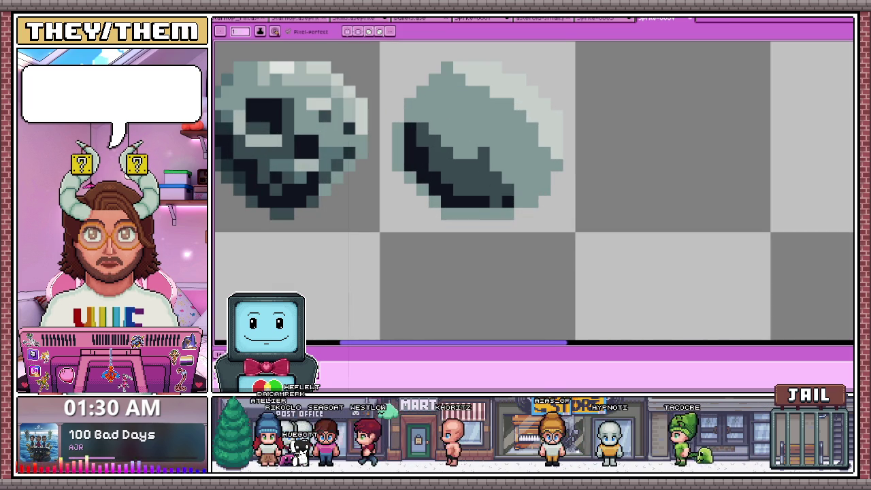
scroll(550, 197, "down", 1)
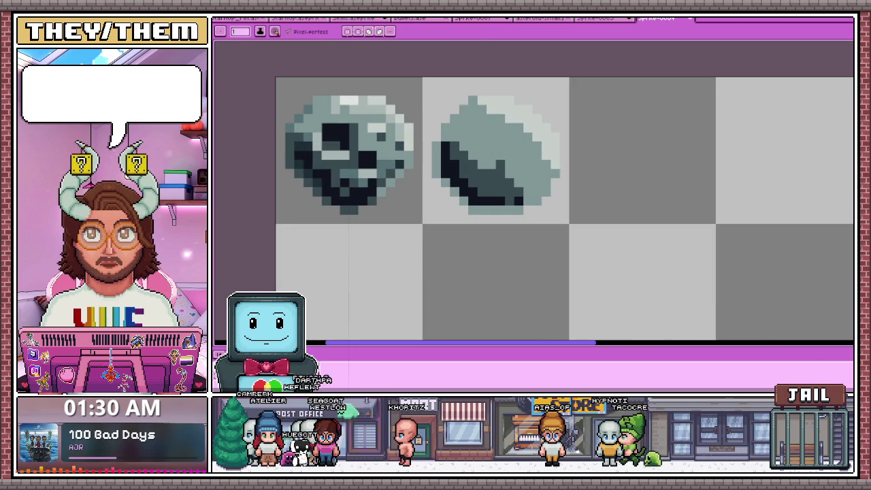
- Marquee-select the left rock's dark eye and drag a copy onto the right rock
key("m")
left_click_drag(314, 115, 350, 152)
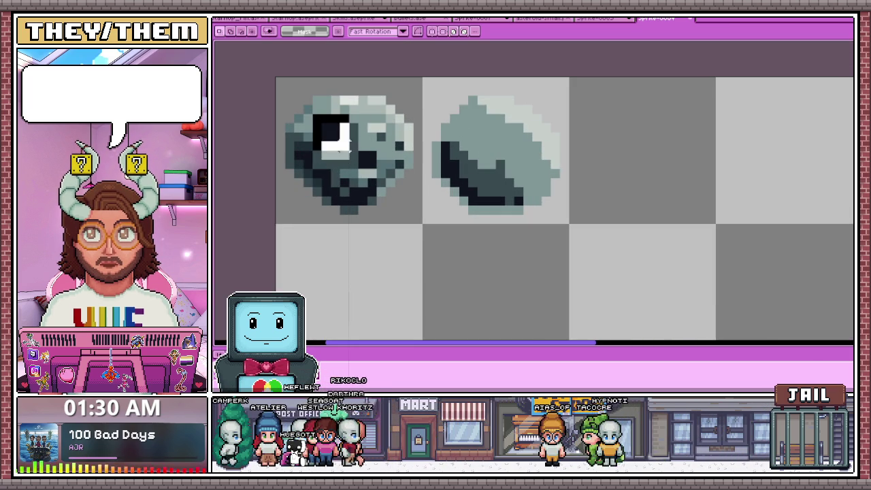
mouse_move(311, 113)
left_mouse_down()
mouse_move(361, 162)
mouse_move(477, 140)
left_mouse_up()
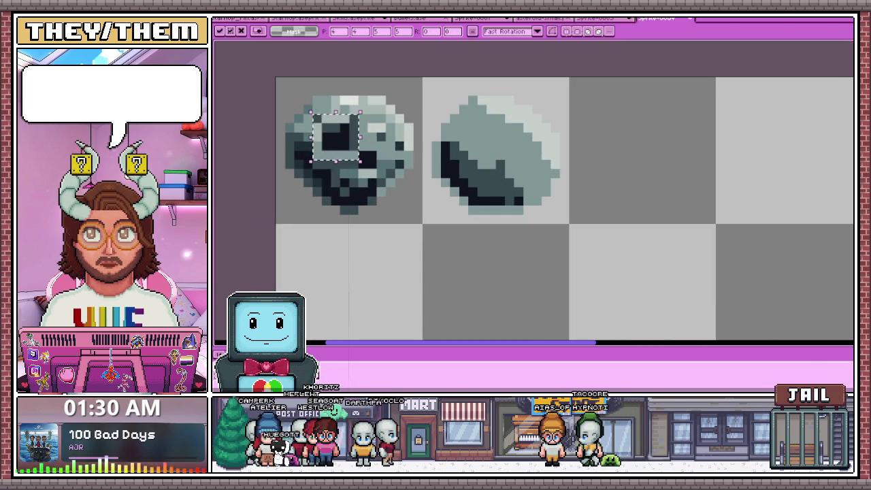
key("ctrl+z")
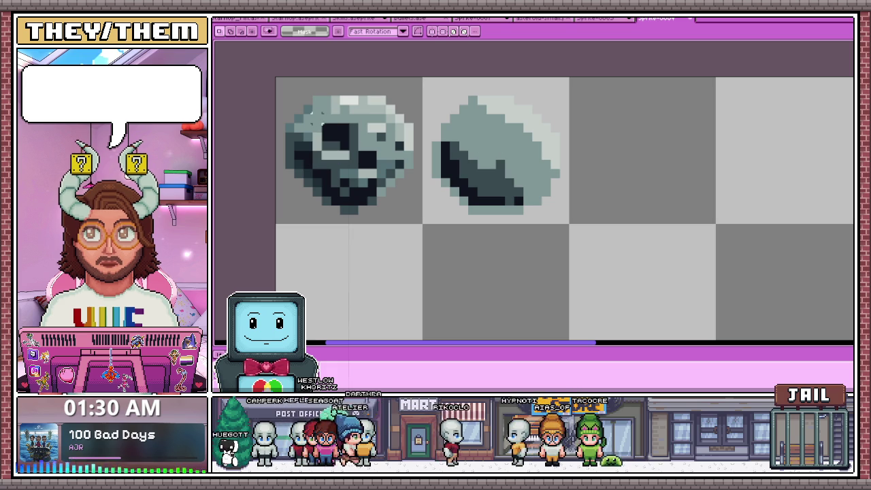
left_click_drag(313, 114, 349, 155)
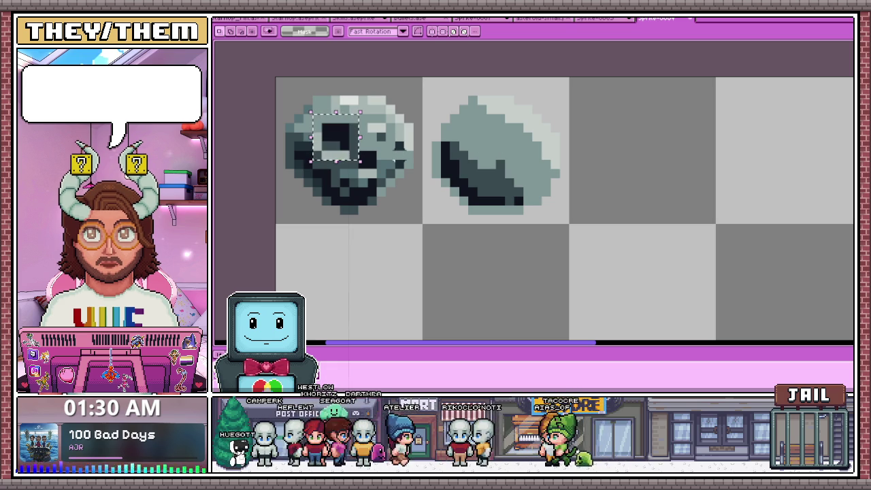
key("ctrl+t")
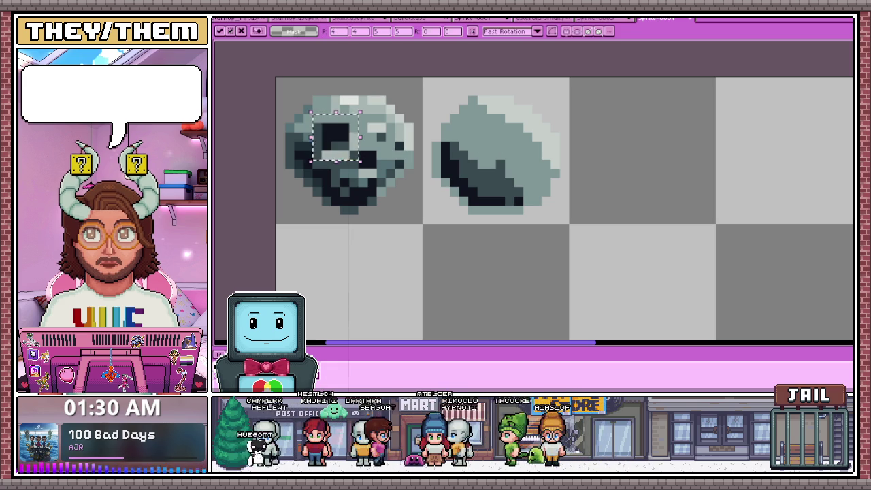
left_click_drag(336, 137, 509, 164)
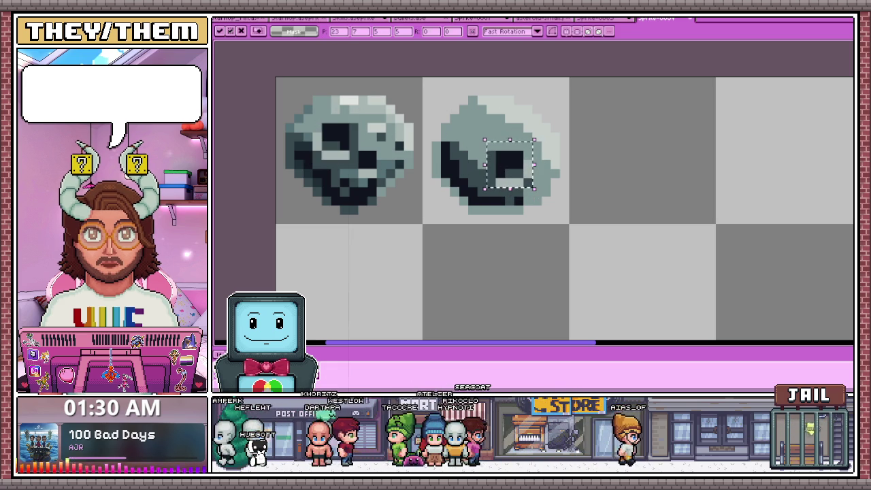
scroll(496, 168, "down", 1)
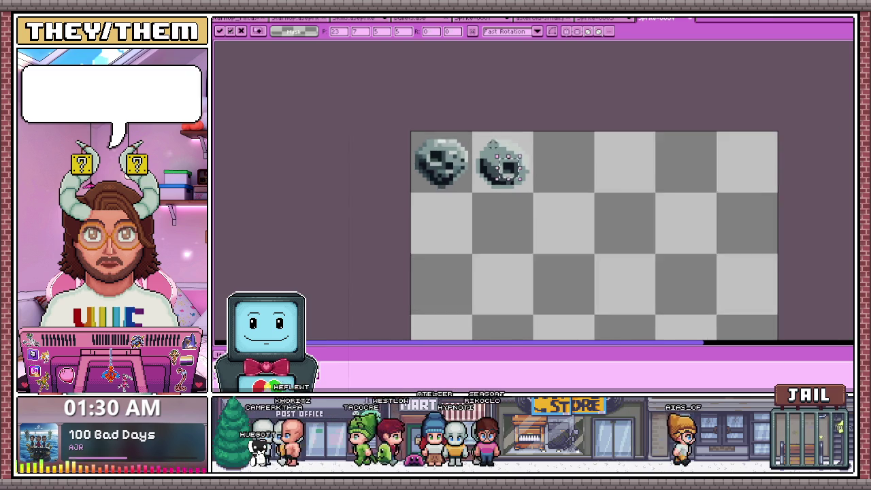
- Commit the pasted eye in its new position on the right rock
scroll(497, 169, "down", 1)
key("Return")
scroll(497, 169, "down", 1)
scroll(497, 169, "down", 1)
scroll(497, 163, "up", 2)
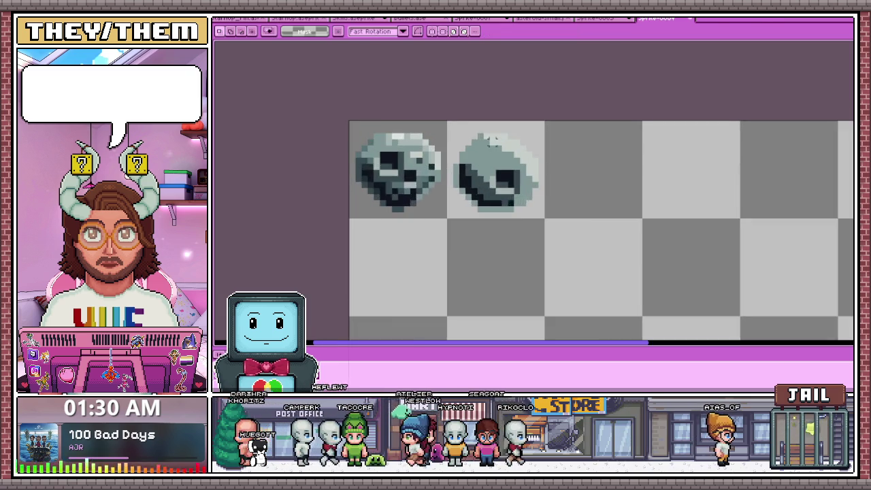
scroll(497, 163, "up", 2)
- Sample a shade and darken the highlight pixels along the right rock's top and upper right
key("i")
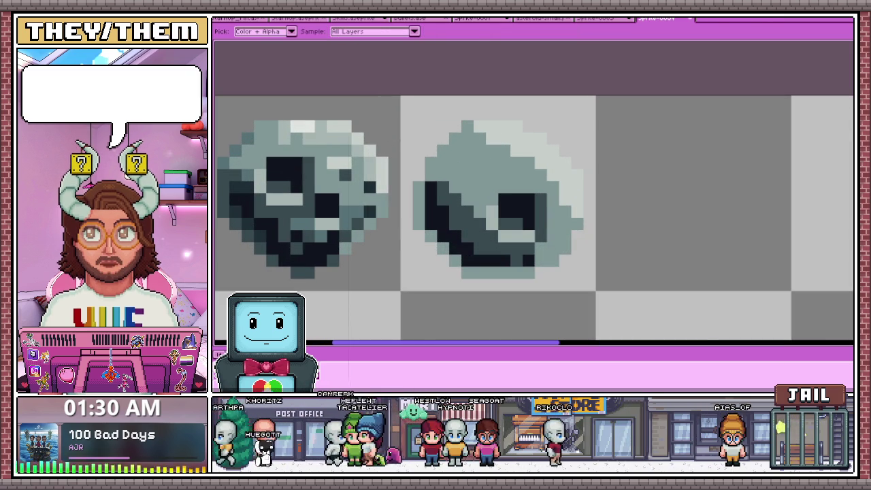
key("b")
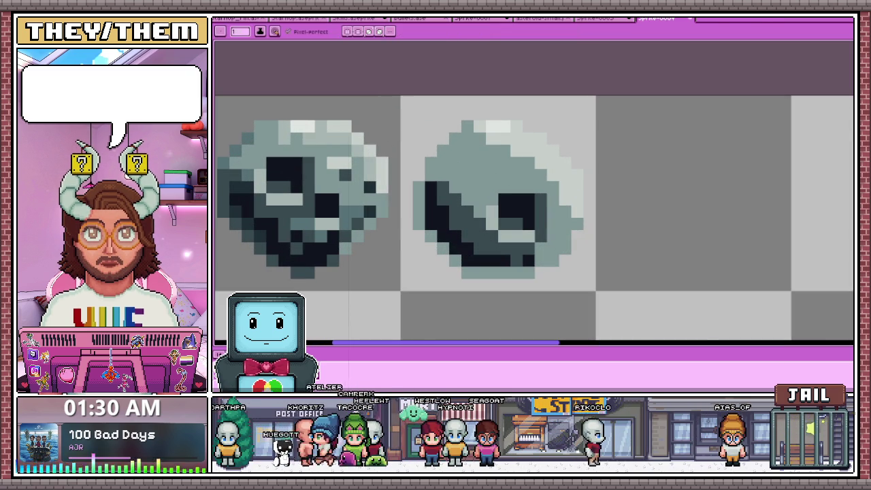
left_click(504, 114)
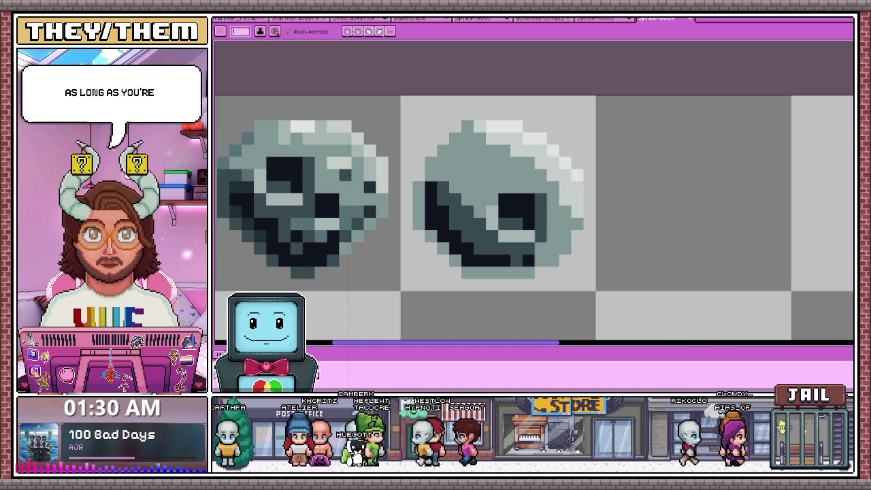
scroll(571, 174, "down", 4)
scroll(557, 173, "up", 2)
scroll(557, 174, "up", 1)
scroll(557, 173, "up", 1)
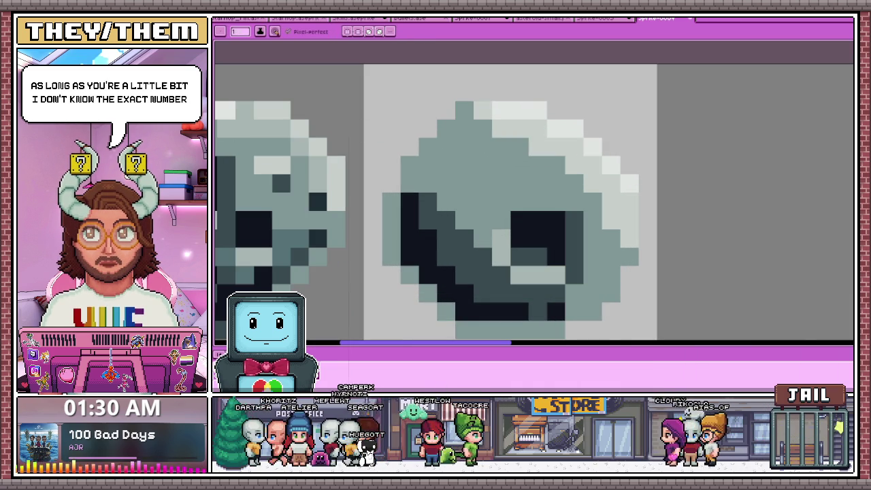
left_click_drag(483, 129, 538, 129)
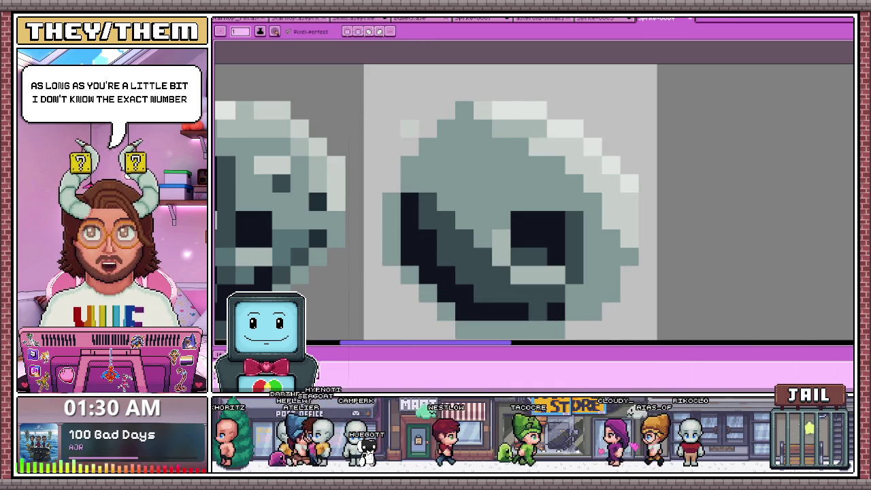
left_click(510, 110)
left_click(573, 129)
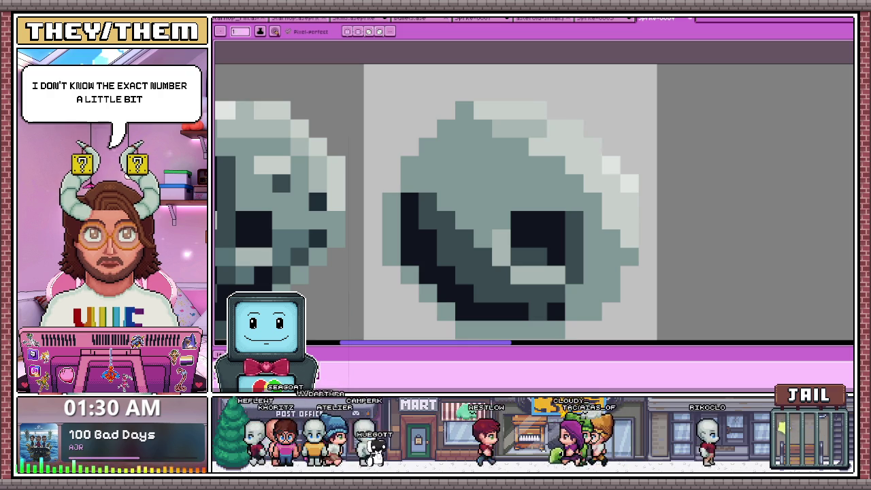
left_click(538, 147)
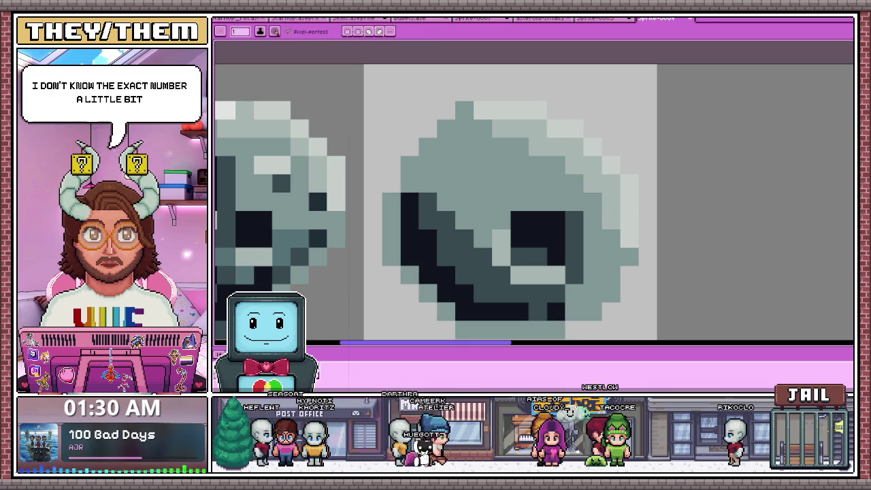
- Fill the right rock's upper-left eye into a solid dark square
scroll(535, 205, "down", 3)
scroll(535, 204, "up", 1)
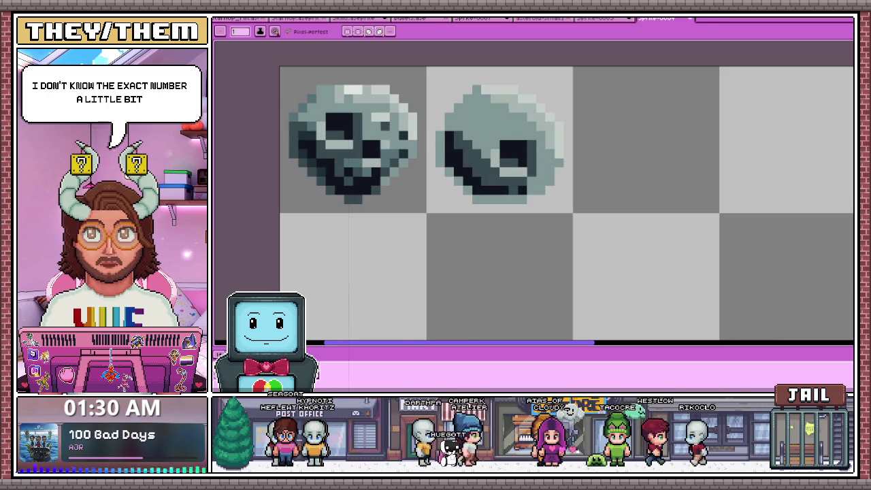
scroll(469, 113, "up", 2)
left_click(474, 105)
left_click(491, 123)
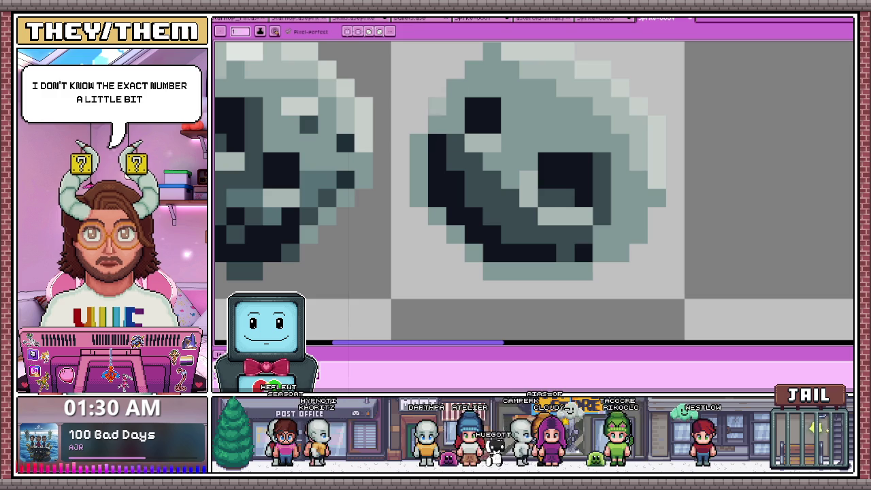
scroll(458, 141, "down", 3)
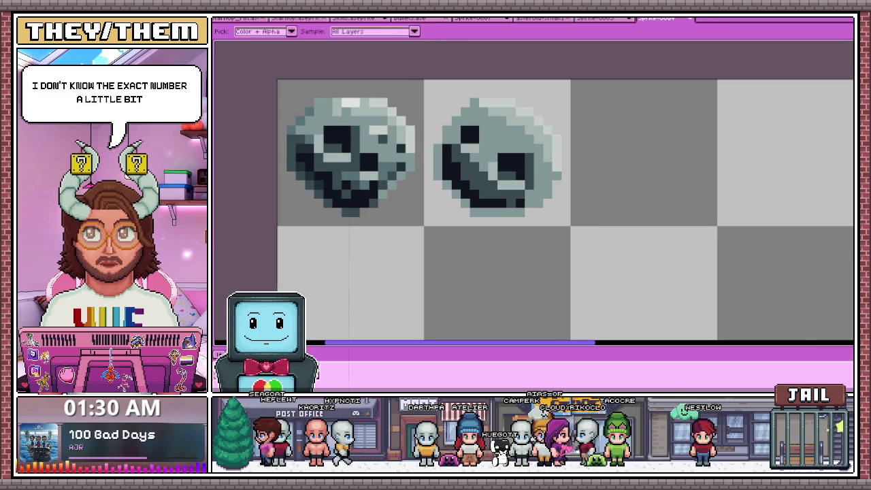
- Paint a dark-teal diagonal from the eye toward the centre and a dark pixel row along the rock
scroll(461, 127, "up", 2)
mouse_move(489, 113)
left_mouse_down()
mouse_move(516, 141)
mouse_move(526, 177)
left_mouse_up()
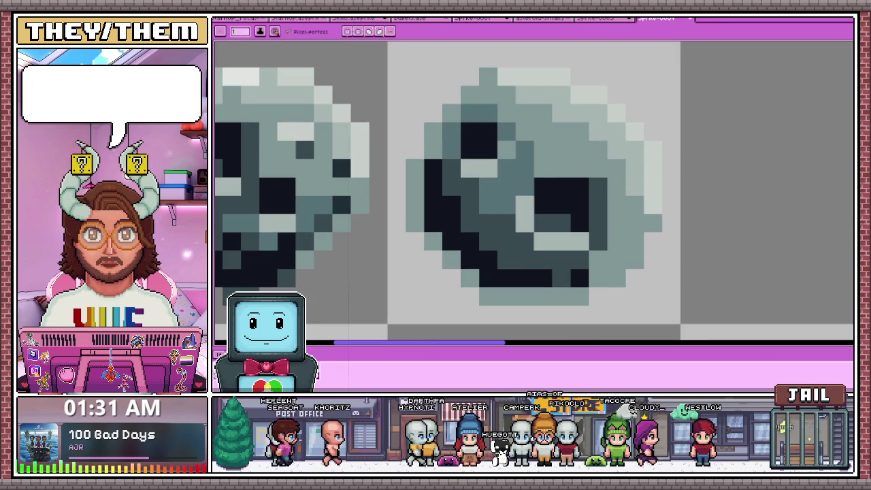
scroll(491, 132, "down", 3)
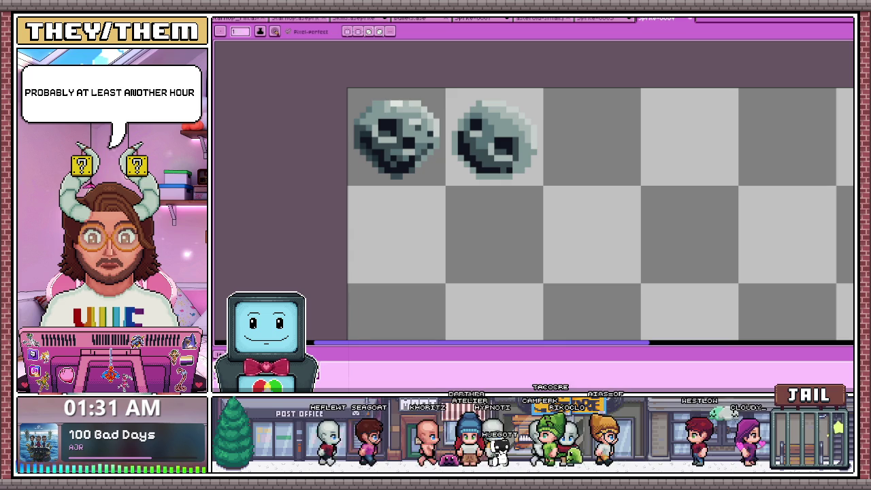
scroll(539, 179, "up", 2)
scroll(539, 178, "up", 3)
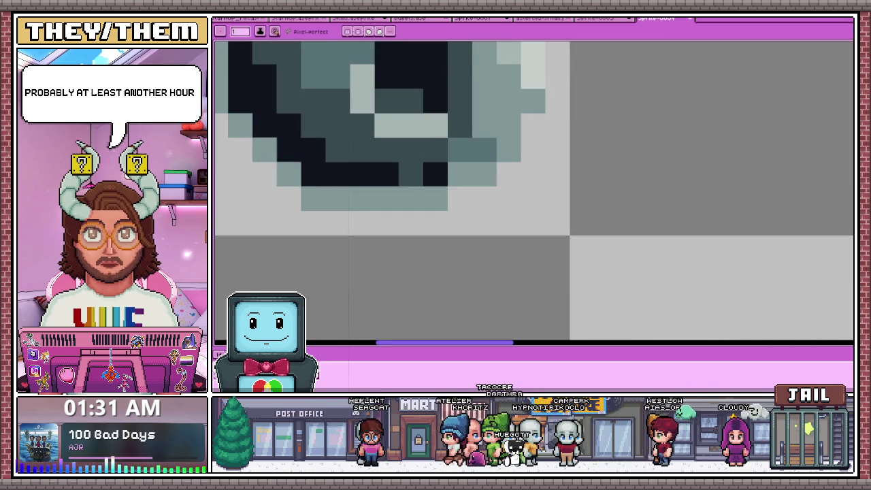
scroll(535, 190, "down", 2)
scroll(477, 137, "up", 1)
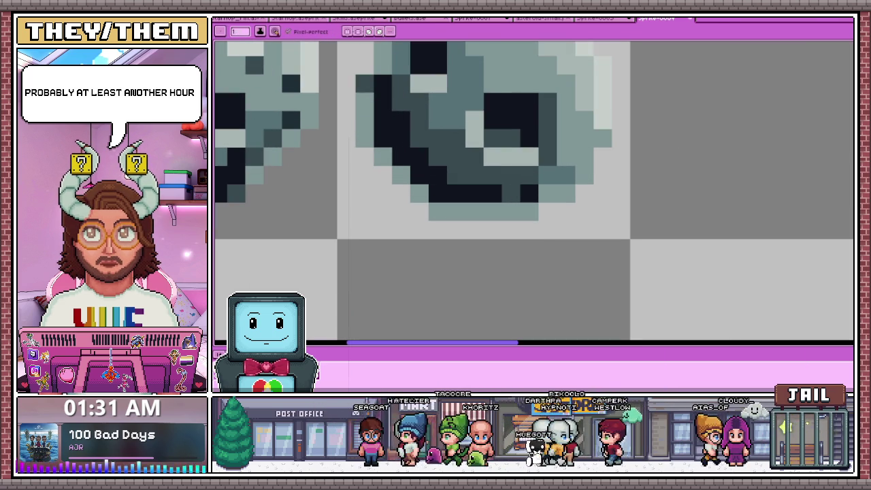
left_click_drag(456, 211, 511, 211)
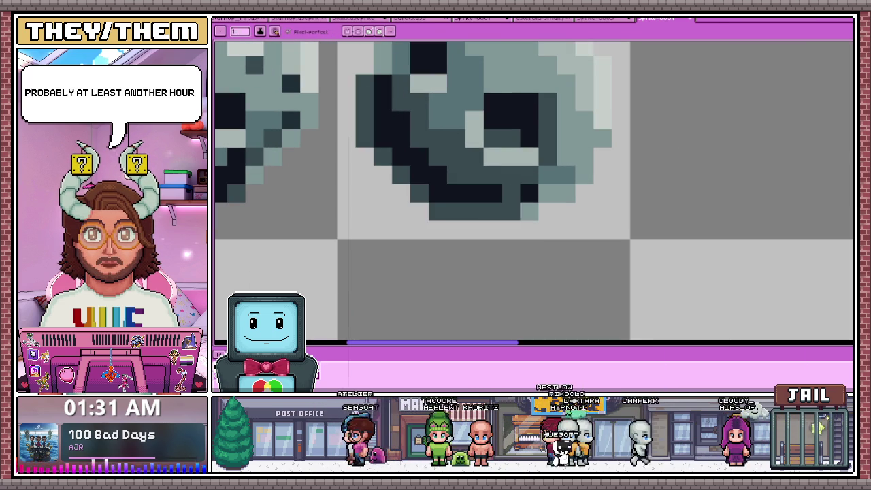
scroll(480, 136, "down", 2)
scroll(479, 182, "up", 2)
scroll(480, 182, "down", 3)
scroll(480, 183, "down", 3)
scroll(480, 183, "up", 1)
scroll(484, 185, "up", 1)
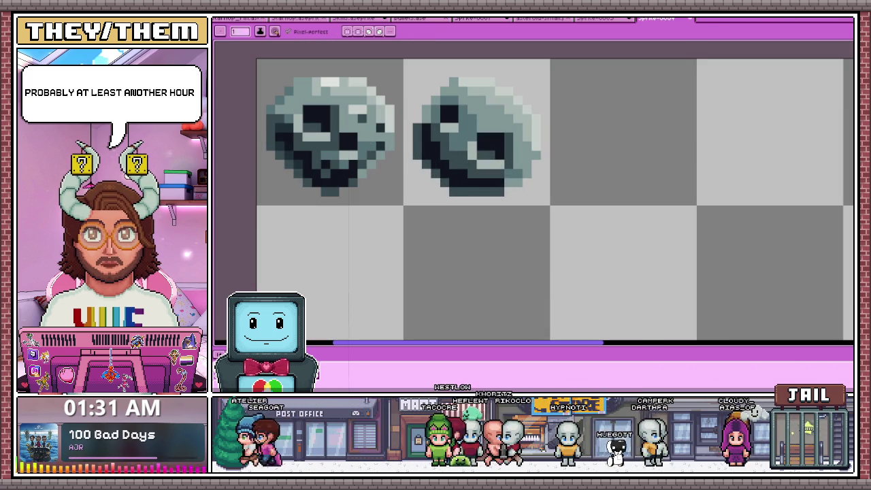
- Sample a colour from the sprite and recolour pixels near the rock's centre
key("i")
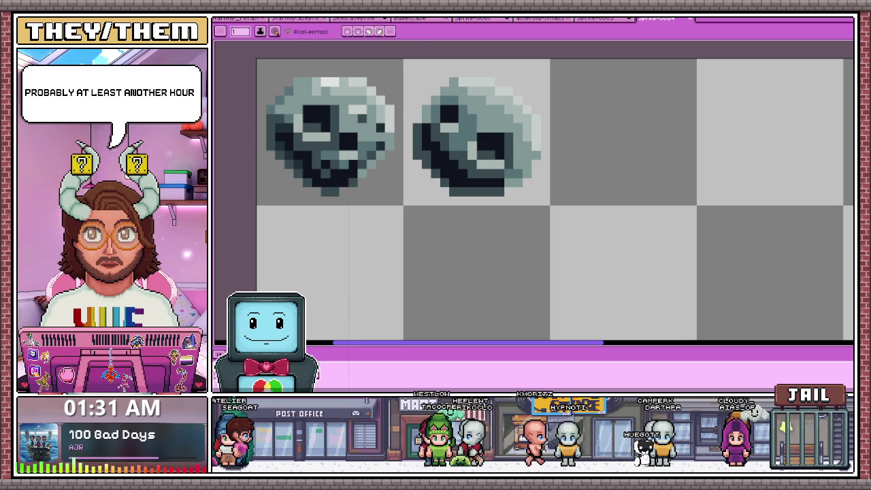
scroll(432, 130, "up", 1)
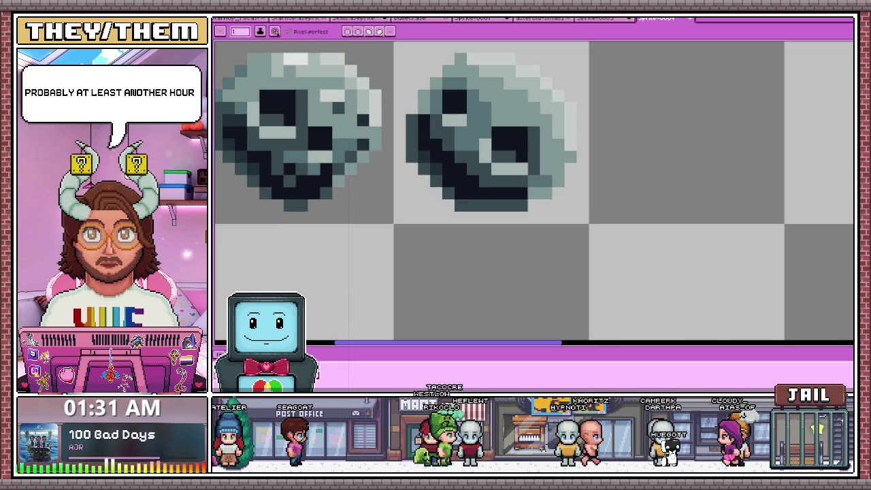
scroll(452, 211, "down", 3)
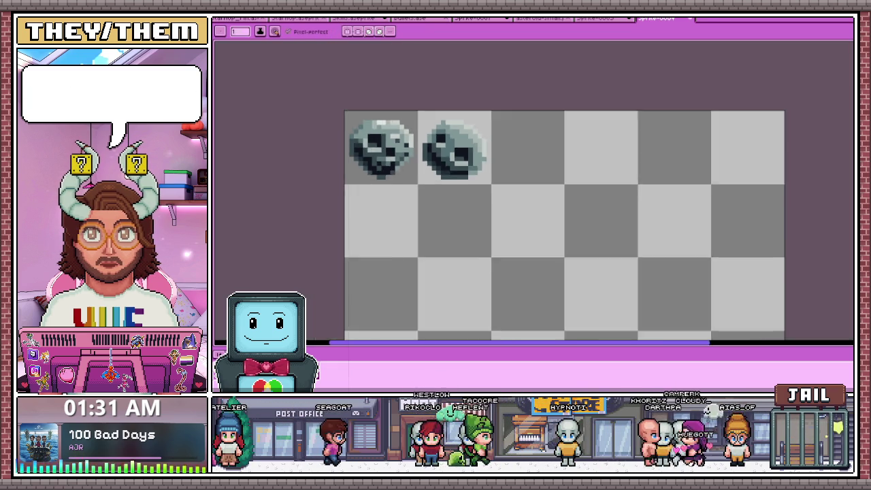
scroll(452, 211, "down", 2)
scroll(452, 211, "down", 3)
scroll(457, 220, "up", 3)
scroll(457, 221, "up", 2)
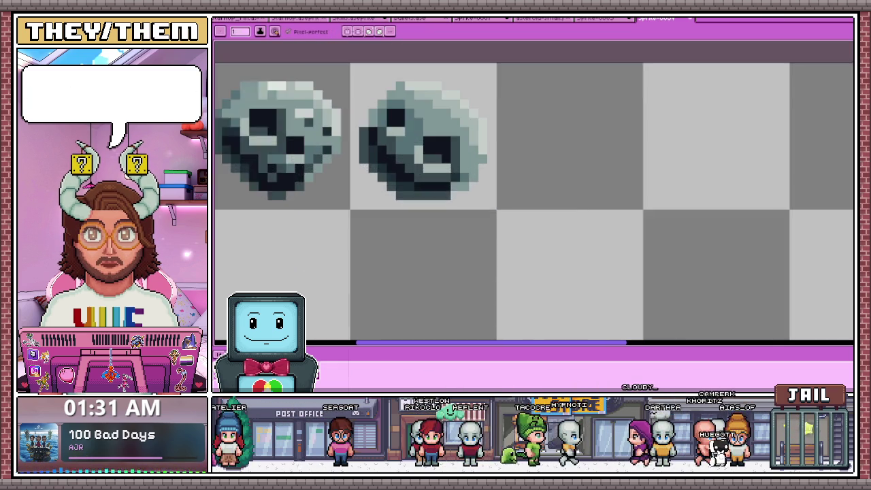
scroll(457, 221, "up", 1)
scroll(457, 221, "up", 2)
scroll(457, 221, "down", 2)
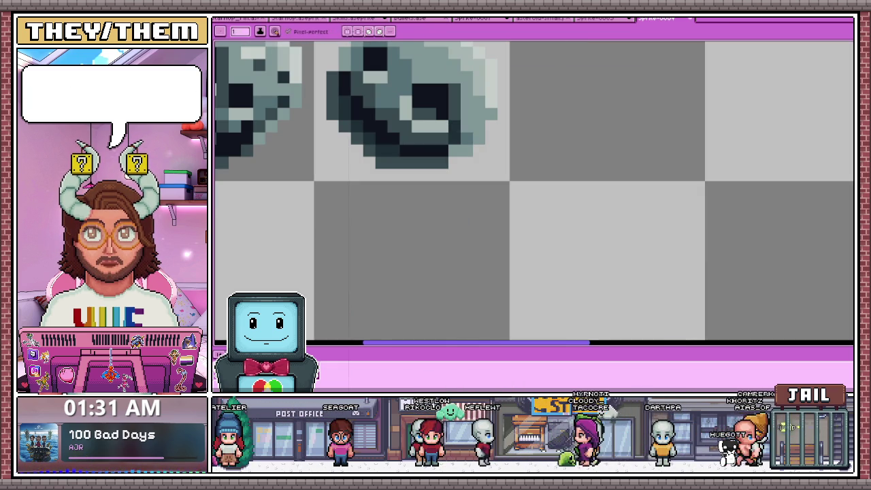
scroll(467, 114, "down", 2)
scroll(467, 114, "up", 3)
left_click(442, 128)
left_click_drag(416, 152, 416, 177)
- Sample a darker shade and darken two shading pixels on the second stone
scroll(368, 177, "down", 2)
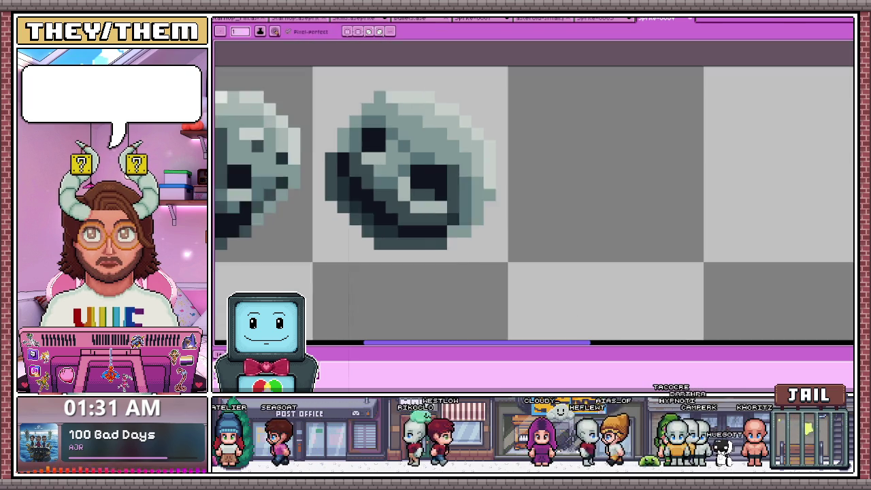
scroll(368, 177, "down", 2)
scroll(367, 177, "up", 1)
scroll(367, 177, "up", 2)
key("alt")
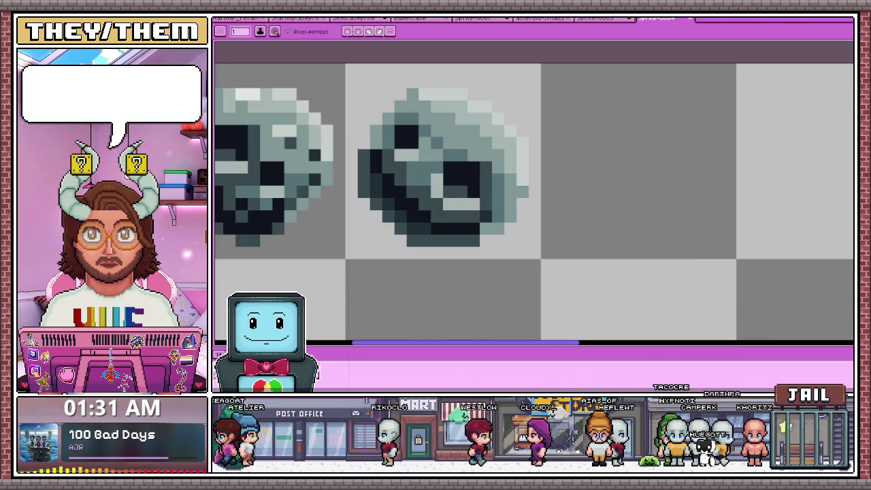
scroll(435, 170, "down", 1)
scroll(436, 170, "down", 1)
scroll(435, 170, "up", 3)
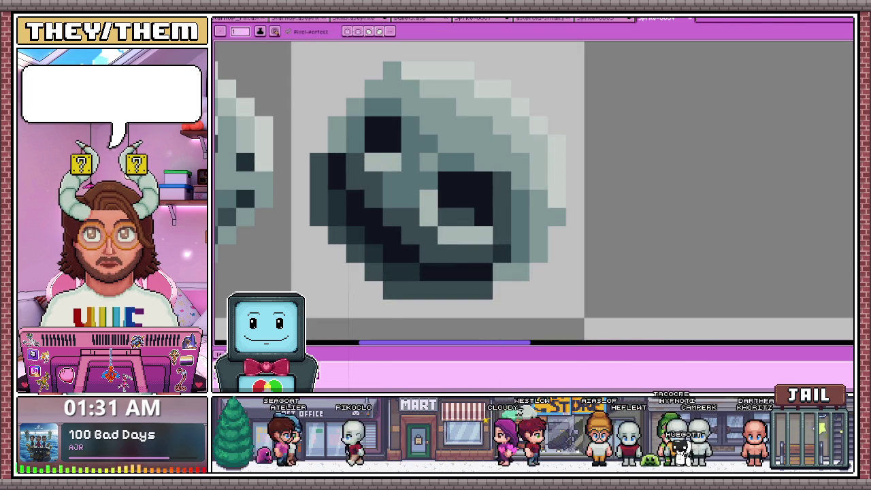
scroll(435, 171, "down", 3)
scroll(436, 170, "up", 2)
key("alt")
scroll(436, 170, "down", 2)
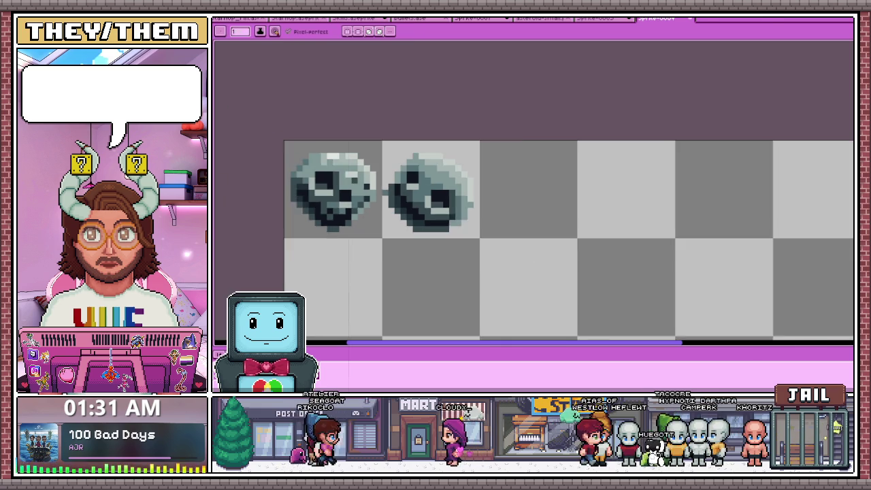
scroll(436, 170, "up", 2)
scroll(406, 183, "up", 1)
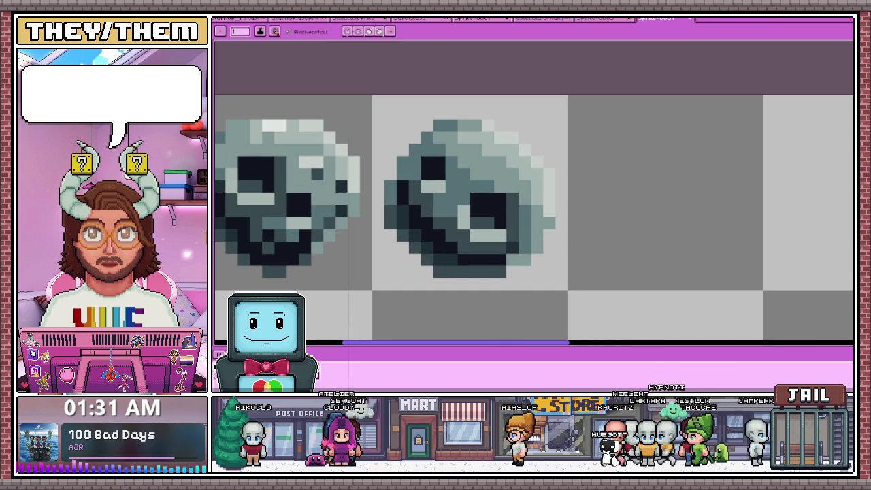
scroll(477, 170, "down", 2)
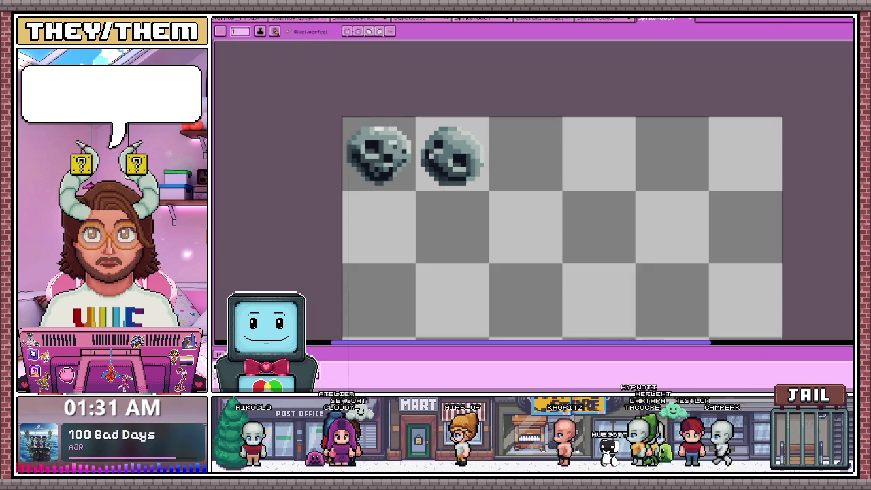
scroll(477, 170, "up", 2)
scroll(477, 170, "up", 1)
scroll(476, 170, "up", 1)
left_click(432, 141)
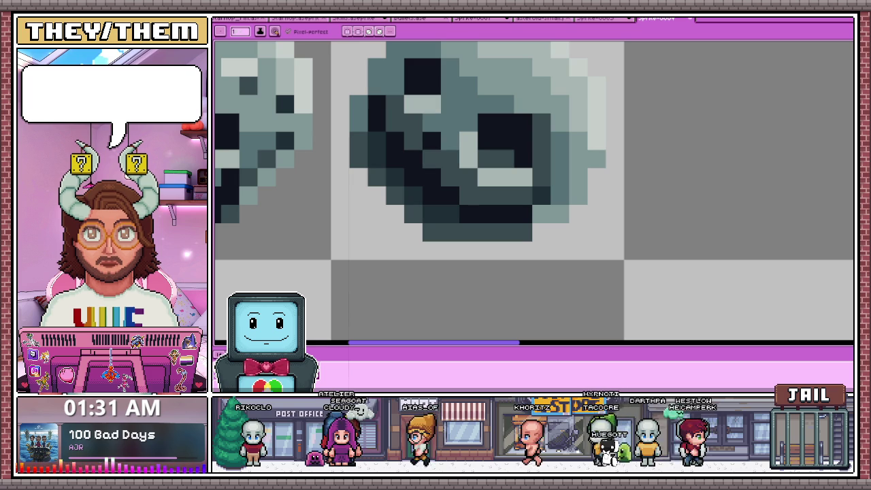
left_click(451, 159)
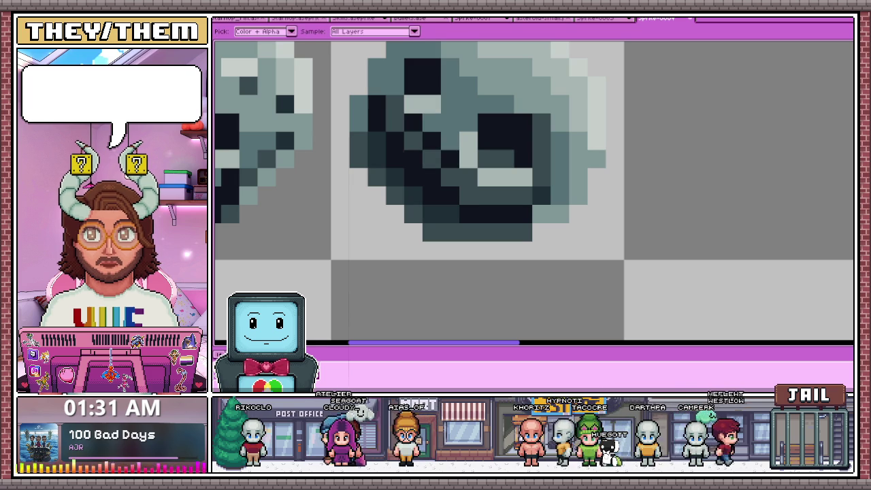
- Pick an existing stone colour and reshape the left stone's top edge with the pencil
key("b")
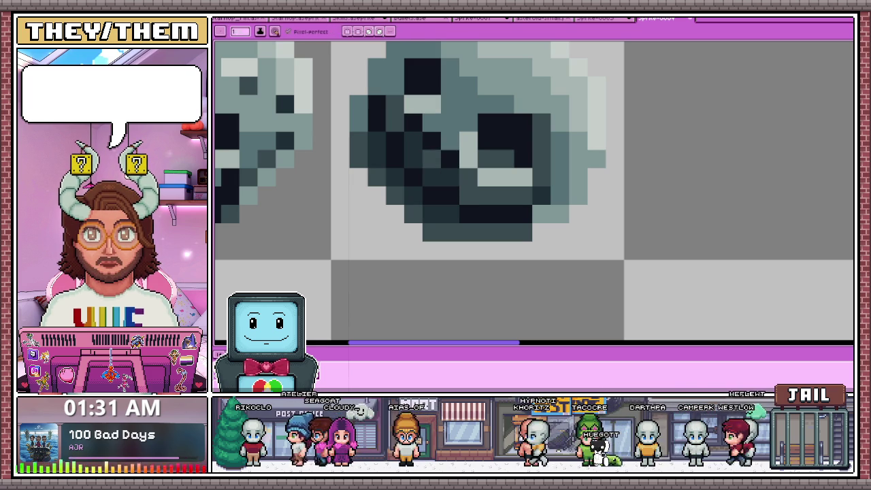
scroll(442, 197, "down", 1)
scroll(442, 197, "down", 3)
scroll(443, 197, "down", 2)
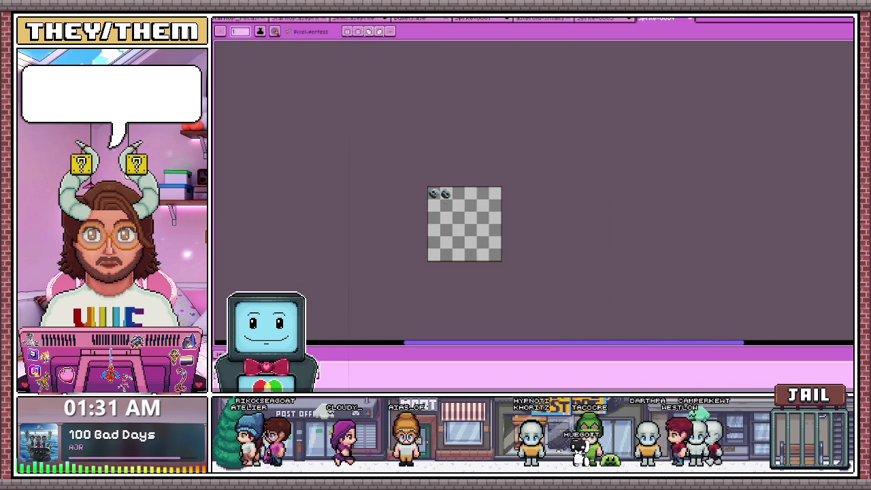
scroll(439, 191, "up", 1)
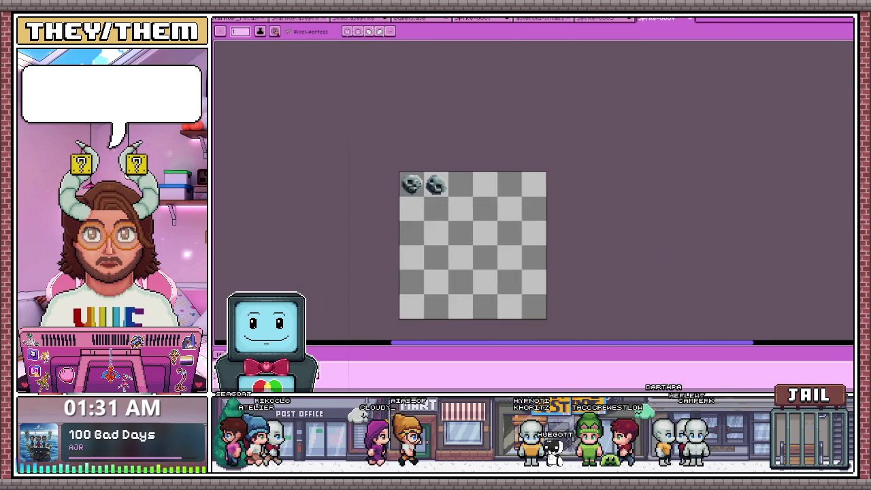
scroll(440, 192, "up", 3)
scroll(440, 192, "up", 2)
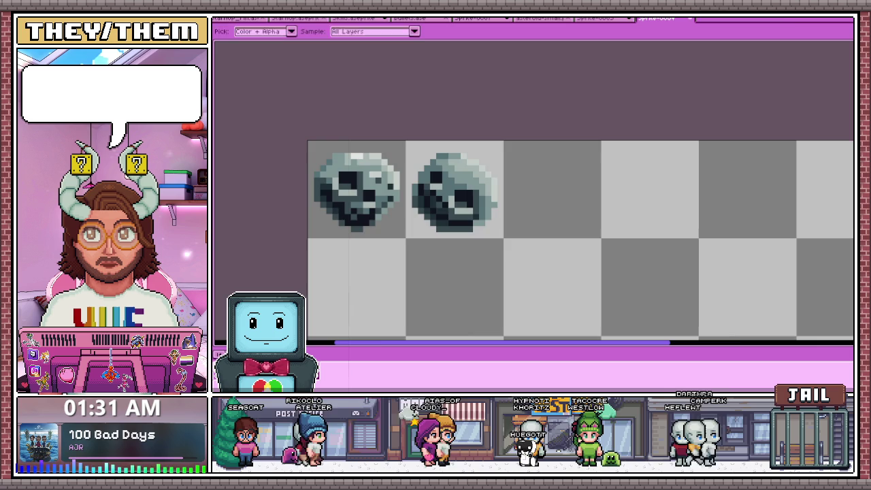
scroll(453, 174, "up", 1)
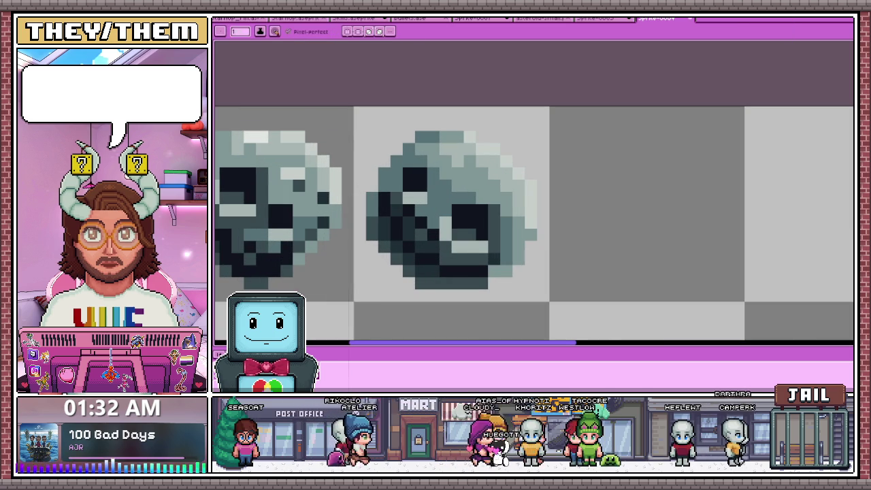
scroll(502, 195, "down", 1)
scroll(502, 196, "up", 1)
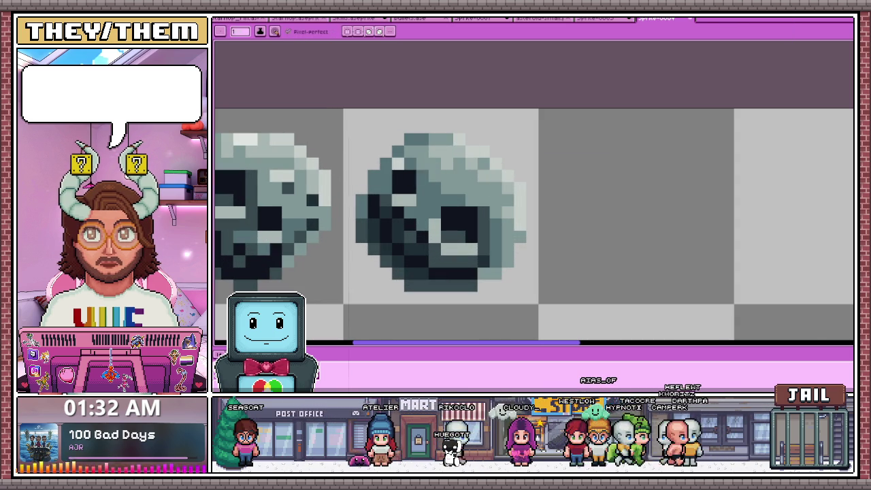
key("i")
scroll(420, 163, "down", 1)
key("b")
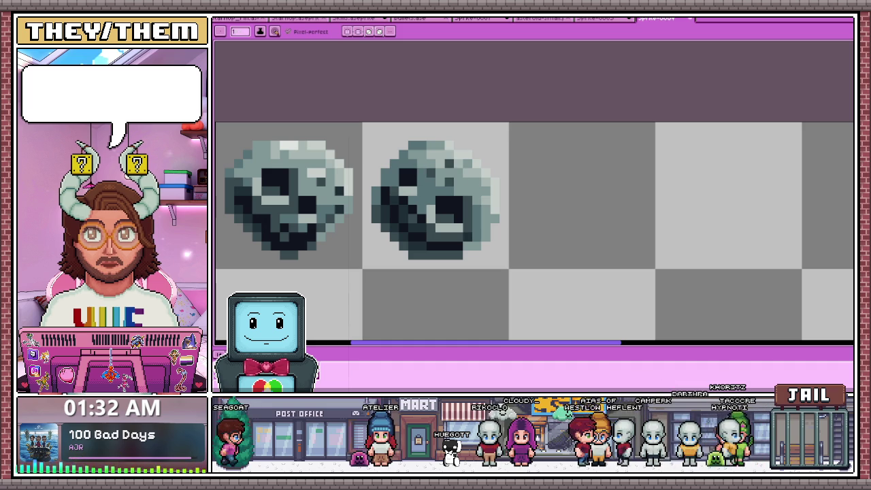
scroll(475, 209, "down", 3)
scroll(475, 209, "down", 2)
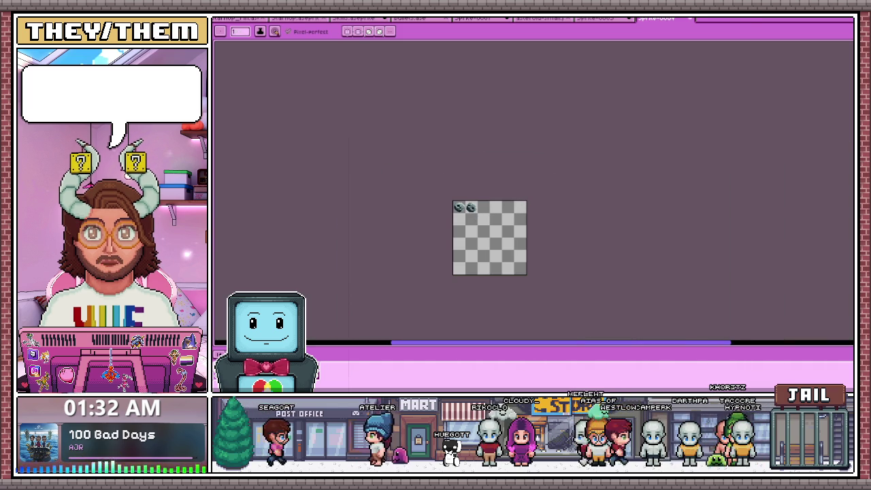
scroll(489, 224, "up", 1)
scroll(465, 194, "up", 3)
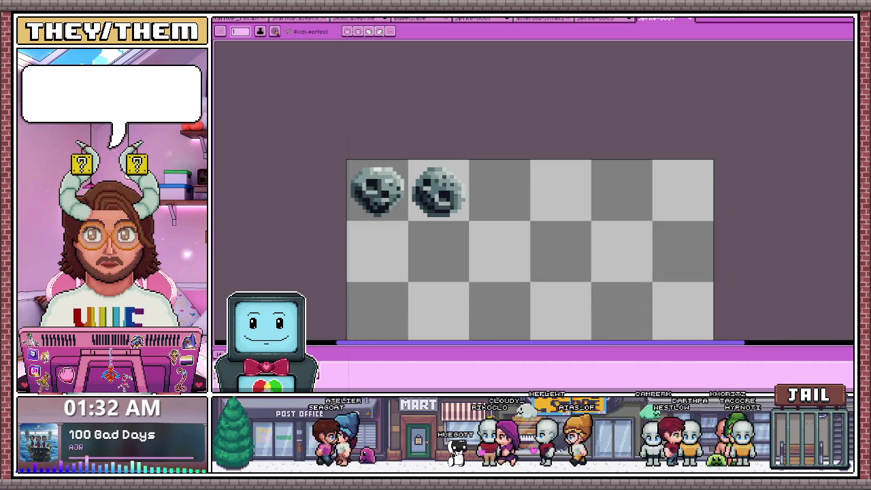
scroll(464, 194, "down", 1)
scroll(464, 195, "down", 1)
scroll(465, 195, "up", 2)
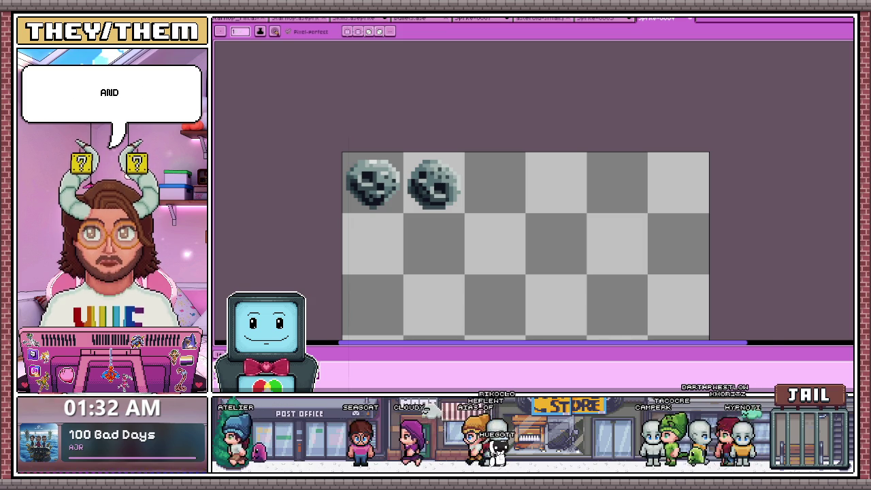
scroll(380, 174, "up", 4)
scroll(378, 137, "up", 3)
left_click_drag(352, 133, 352, 174)
left_click_drag(324, 133, 324, 163)
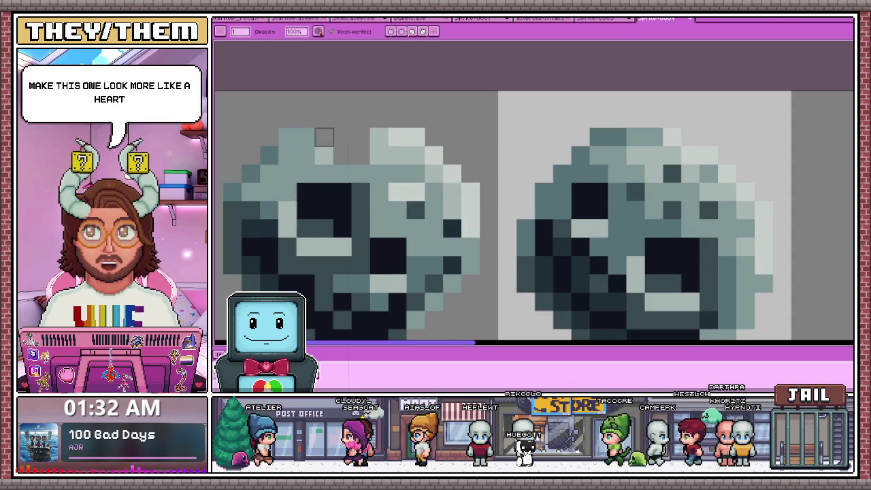
- Sample a stone colour and sketch a curved outline for a third rock in the empty cell
scroll(378, 136, "down", 3)
scroll(378, 137, "down", 4)
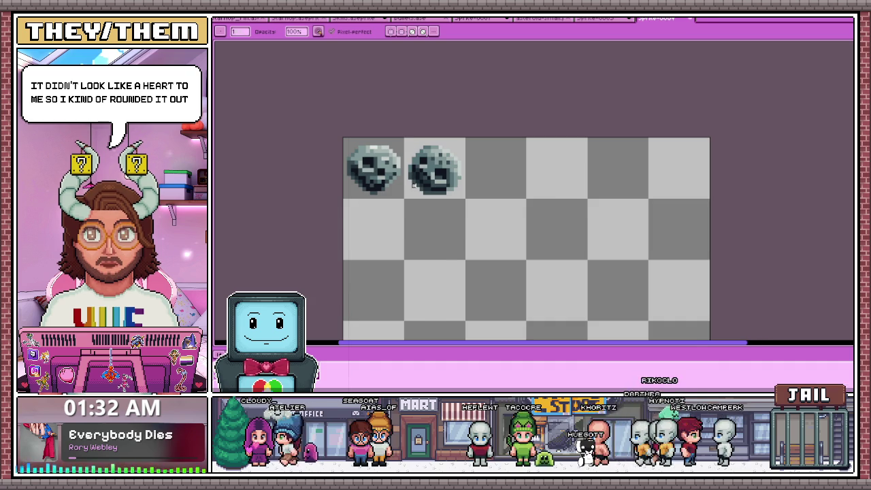
scroll(413, 182, "down", 2)
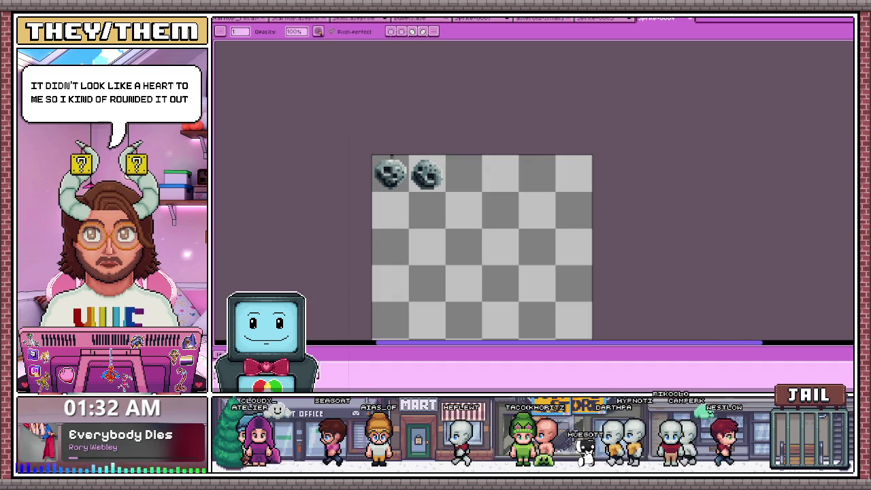
scroll(448, 172, "up", 1)
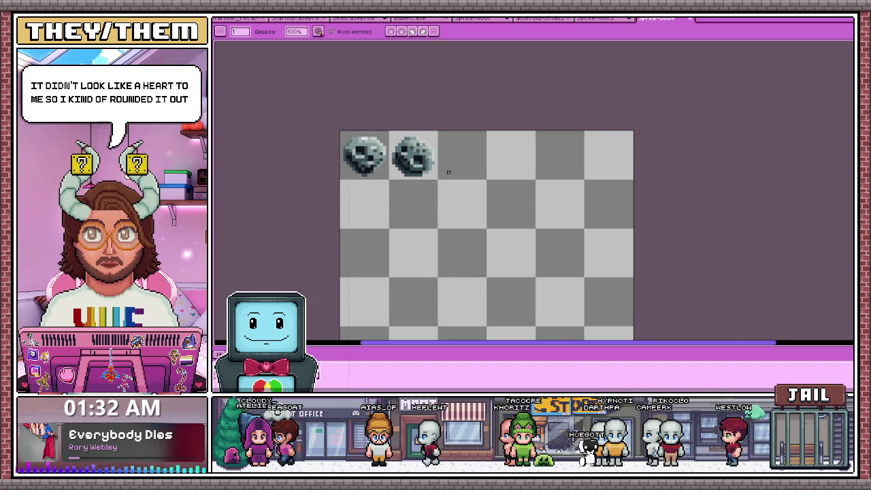
scroll(440, 168, "up", 1)
key("i")
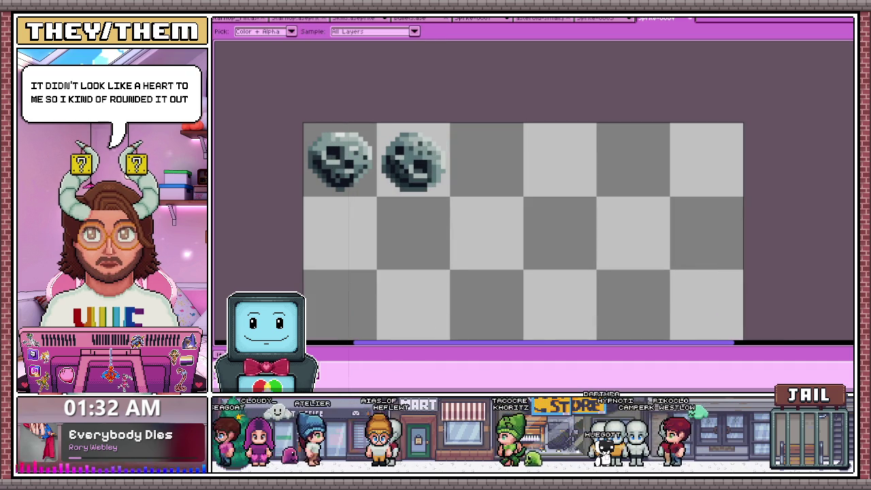
key("b")
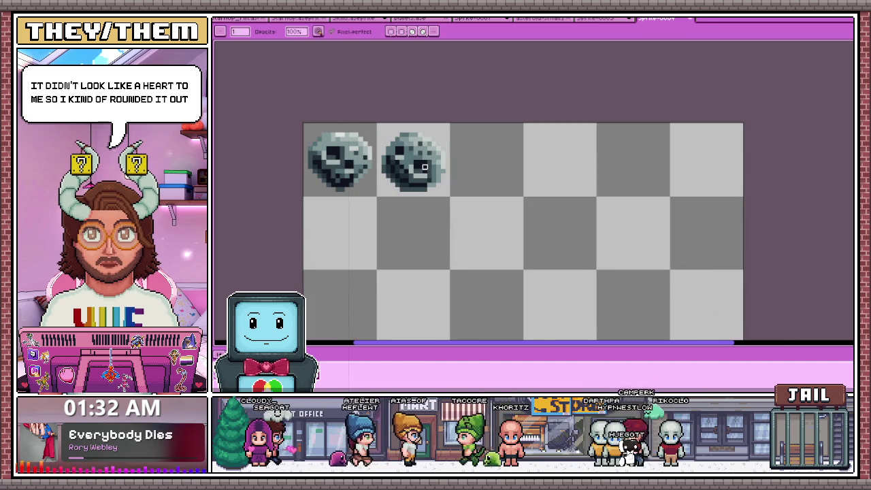
scroll(425, 156, "up", 1)
scroll(425, 155, "up", 2)
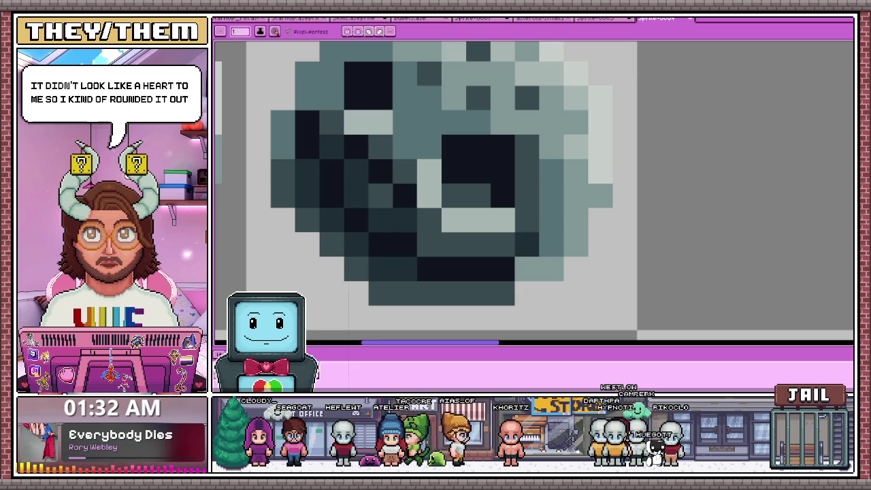
scroll(425, 156, "down", 1)
scroll(425, 155, "down", 4)
scroll(426, 155, "up", 1)
scroll(426, 155, "up", 2)
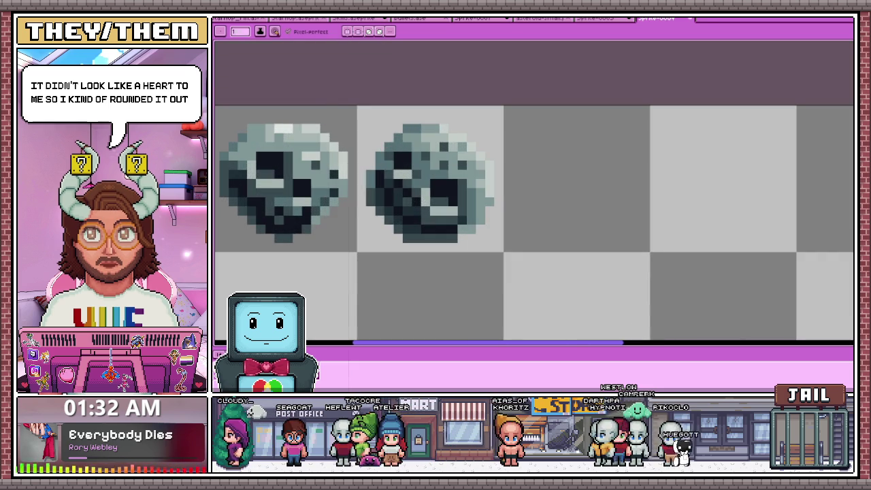
scroll(423, 194, "down", 3)
scroll(422, 194, "up", 2)
scroll(422, 194, "up", 1)
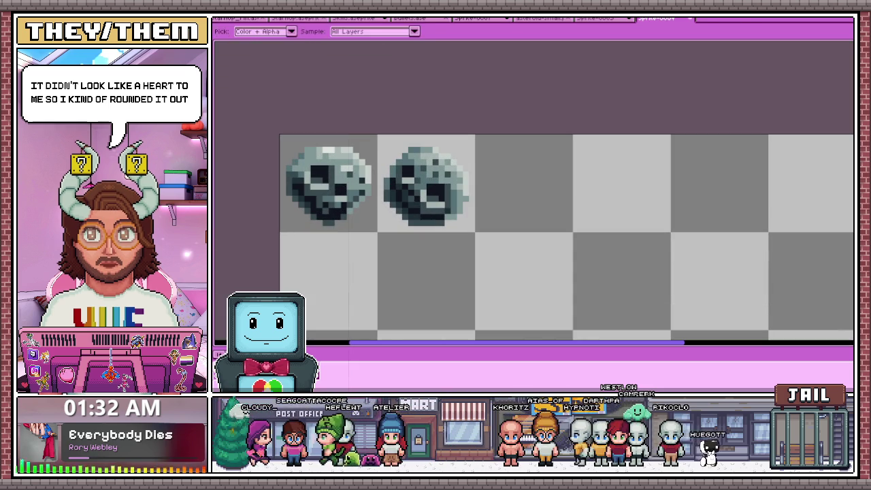
scroll(424, 203, "down", 1)
scroll(424, 203, "down", 2)
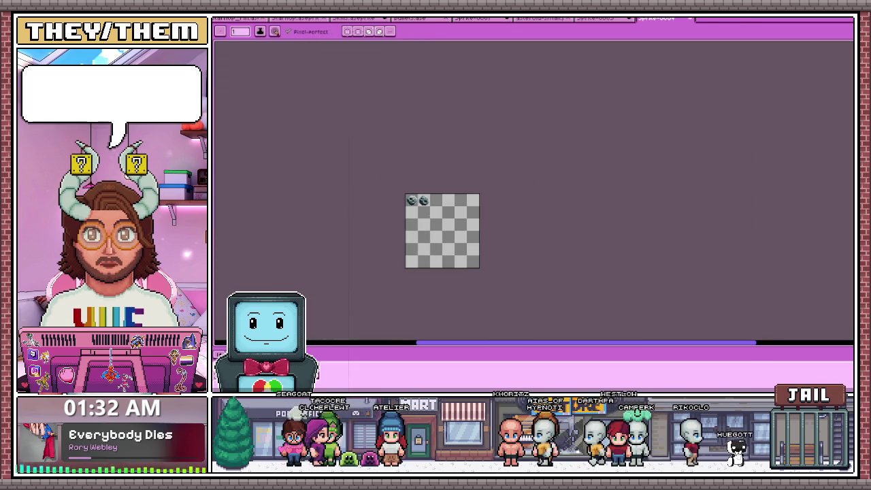
scroll(434, 213, "up", 2)
scroll(424, 196, "up", 2)
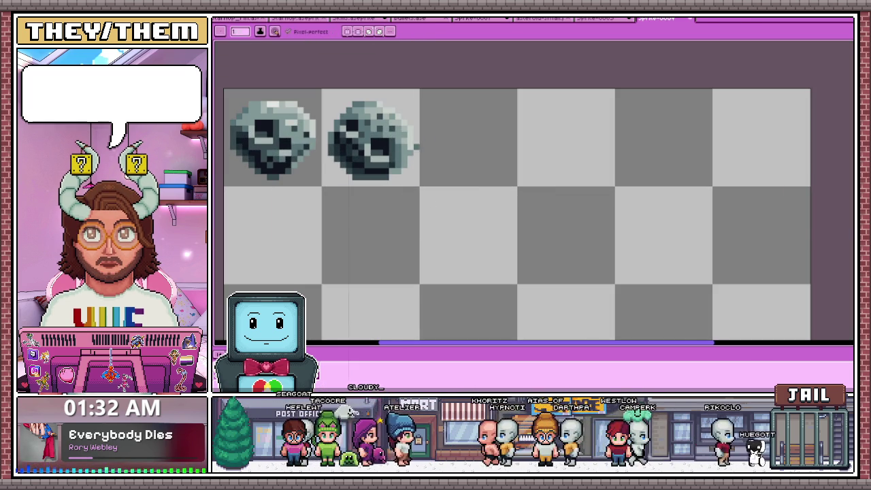
scroll(433, 123, "up", 1)
mouse_move(414, 168)
left_mouse_down()
mouse_move(461, 140)
mouse_move(445, 98)
mouse_move(543, 142)
mouse_move(475, 217)
mouse_move(421, 196)
left_mouse_up()
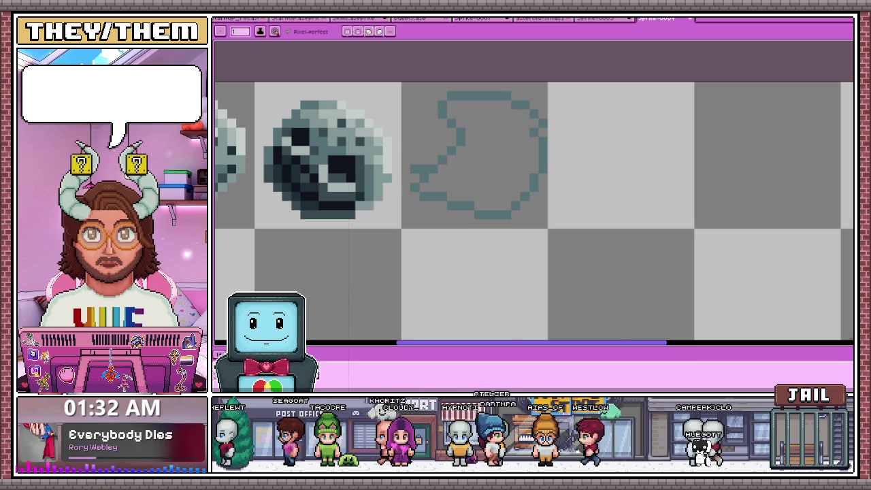
- Erase the outline's lower-right part and redraw the right arc to close the crescent
scroll(439, 174, "down", 2)
scroll(442, 164, "up", 1)
scroll(463, 170, "up", 1)
key("e")
left_click_drag(467, 195, 500, 160)
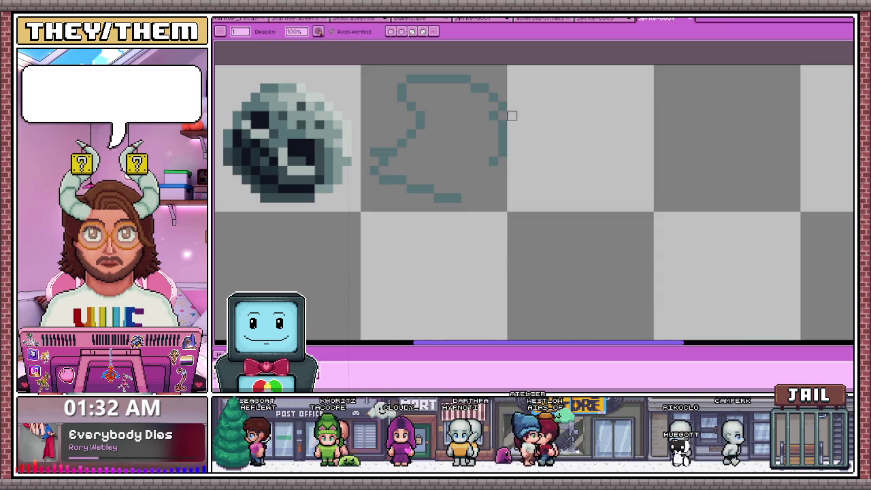
key("b")
mouse_move(501, 112)
left_mouse_down()
mouse_move(504, 147)
mouse_move(476, 190)
mouse_move(446, 190)
left_mouse_up()
- Paint blue-grey inside the crescent outline, then undo the last stroke
scroll(439, 174, "down", 3)
scroll(423, 188, "up", 1)
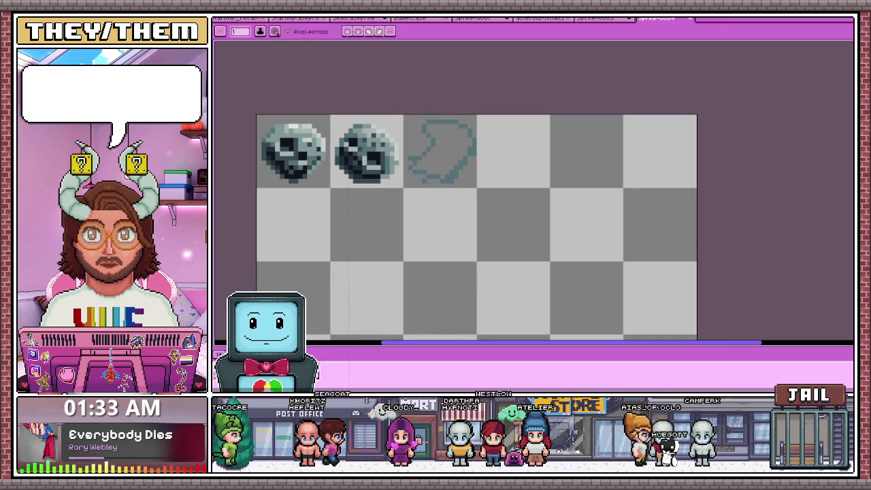
scroll(442, 159, "up", 1)
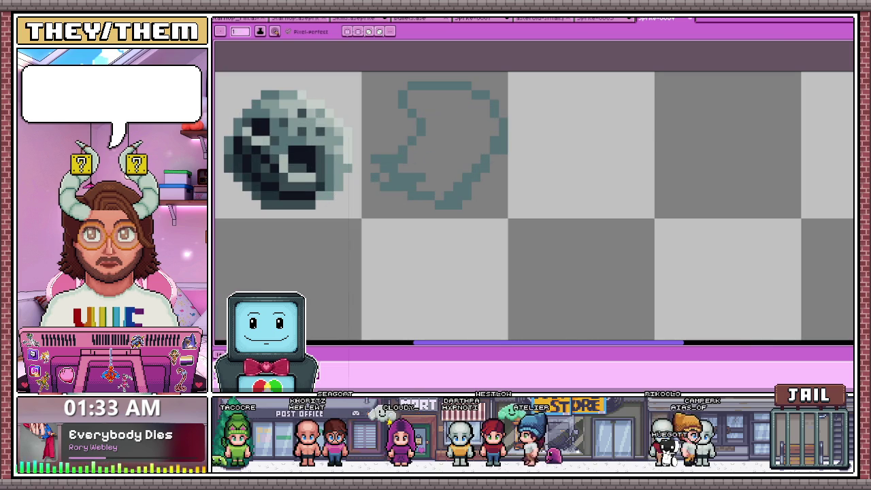
scroll(407, 181, "down", 1)
scroll(418, 172, "up", 1)
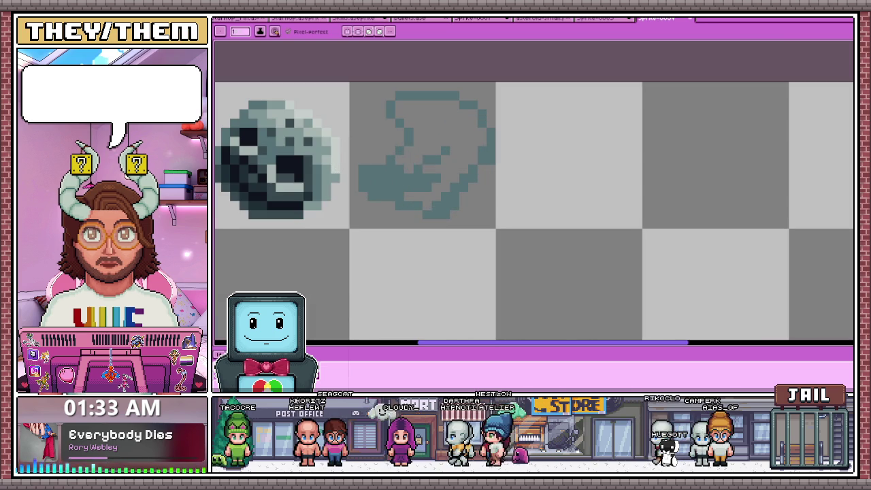
mouse_move(395, 165)
left_mouse_down()
mouse_move(424, 146)
mouse_move(441, 101)
left_mouse_up()
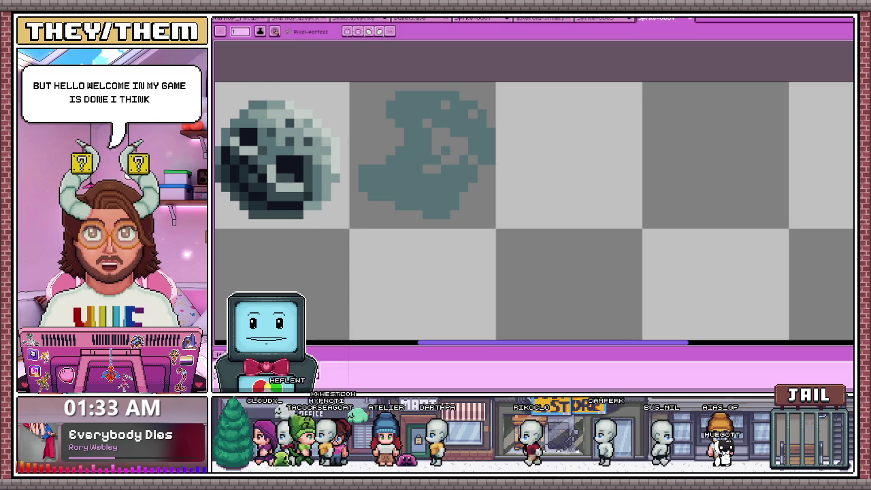
key("ctrl+z")
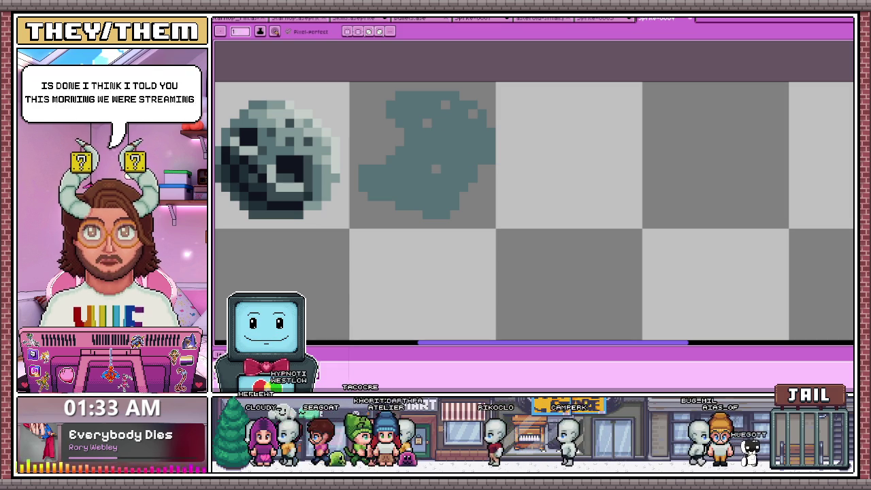
- Erase a bite from the blue-grey blob's right edge to form a crescent
key("e")
mouse_move(477, 110)
left_mouse_down()
mouse_move(491, 141)
mouse_move(482, 169)
left_mouse_up()
scroll(482, 105, "down", 1)
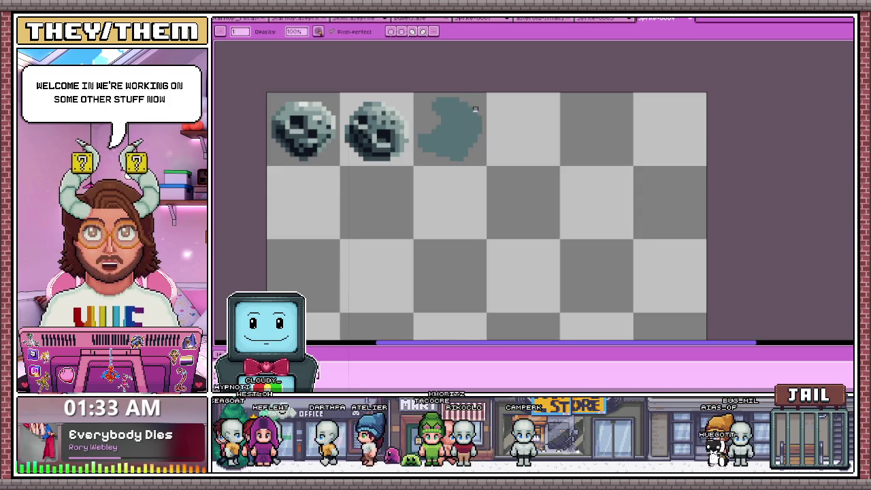
scroll(425, 141, "up", 2)
key("b")
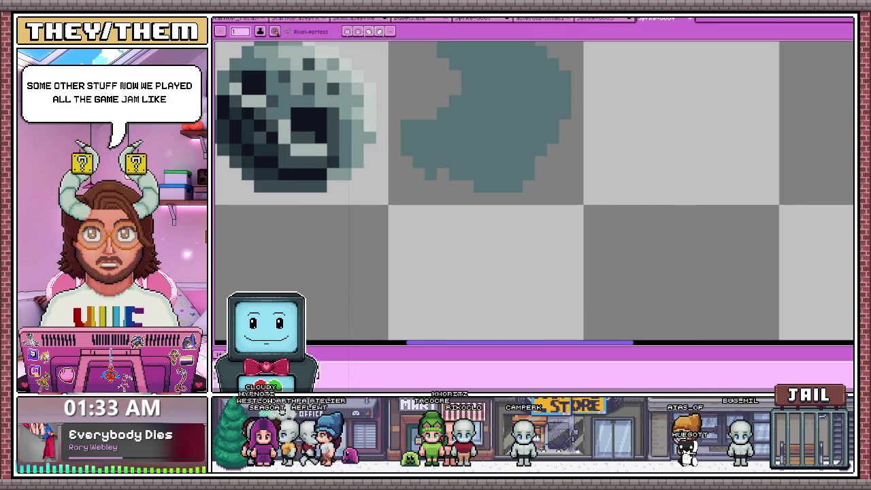
scroll(450, 177, "down", 1)
scroll(485, 184, "up", 1)
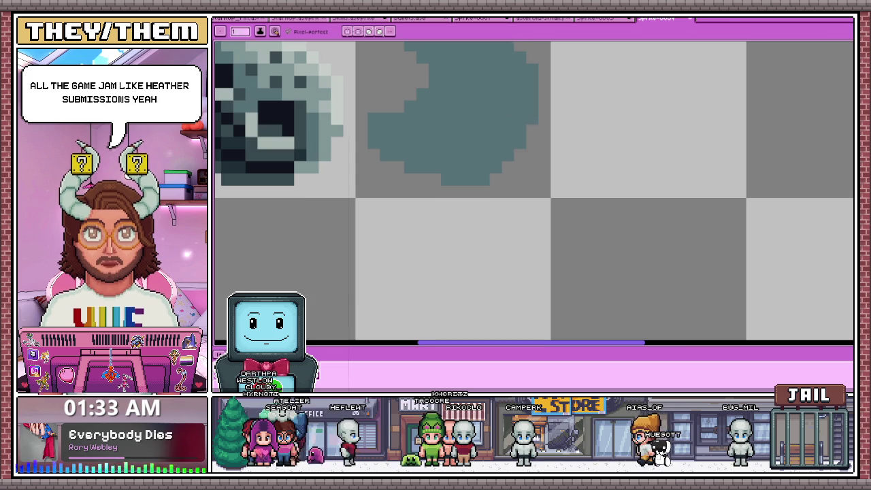
scroll(430, 175, "down", 3)
scroll(430, 175, "down", 1)
scroll(430, 175, "up", 3)
scroll(431, 175, "up", 1)
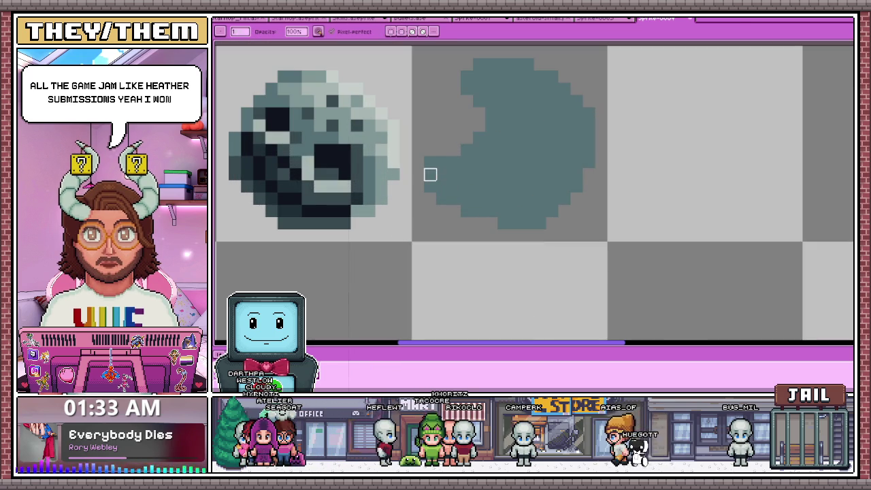
- Toggle between eraser and pencil while zooming in and out to inspect the crescent
key("e")
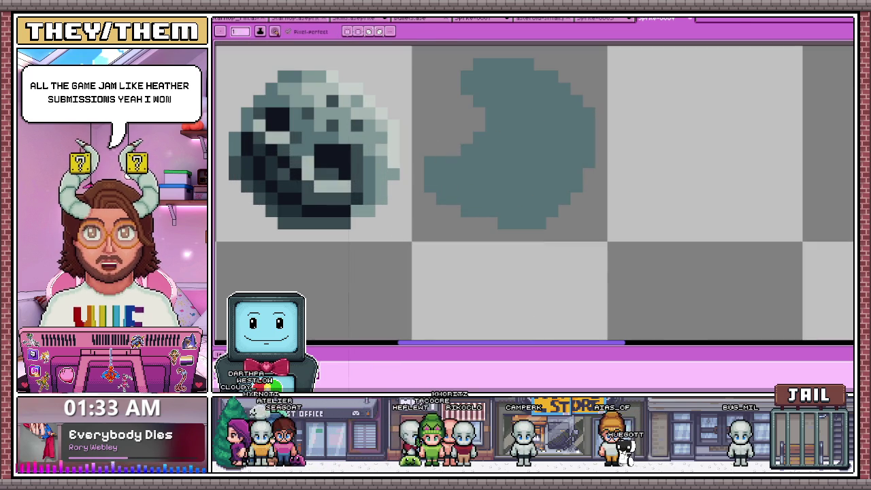
key("b")
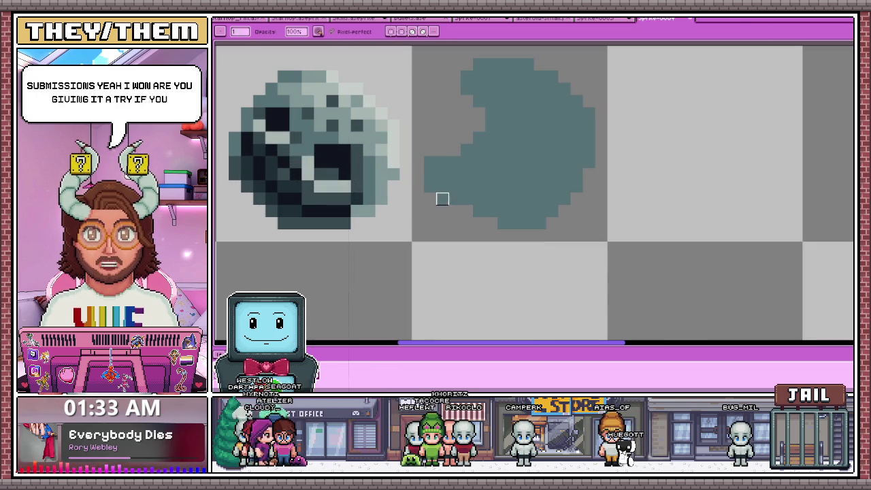
scroll(467, 148, "down", 5)
scroll(496, 202, "up", 2)
scroll(497, 202, "up", 1)
scroll(416, 174, "up", 3)
scroll(416, 173, "down", 3)
scroll(416, 174, "up", 1)
scroll(416, 174, "down", 1)
scroll(470, 149, "up", 2)
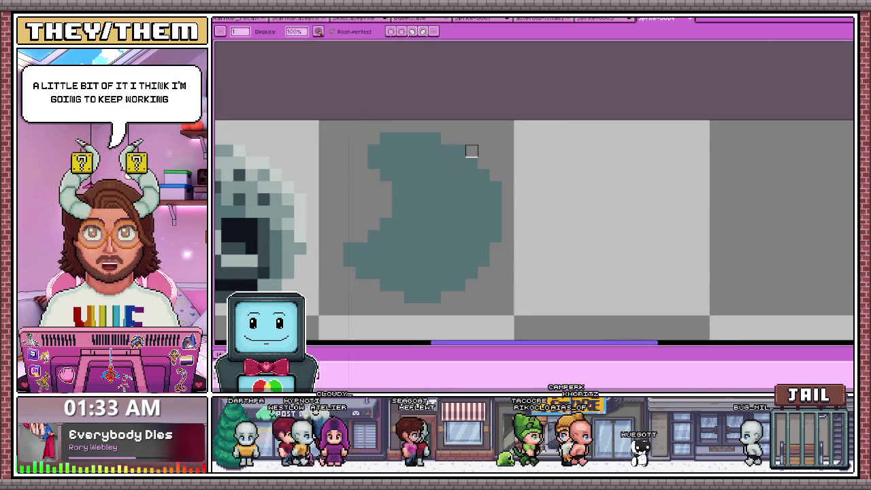
scroll(452, 187, "down", 2)
scroll(460, 212, "down", 2)
scroll(460, 207, "up", 3)
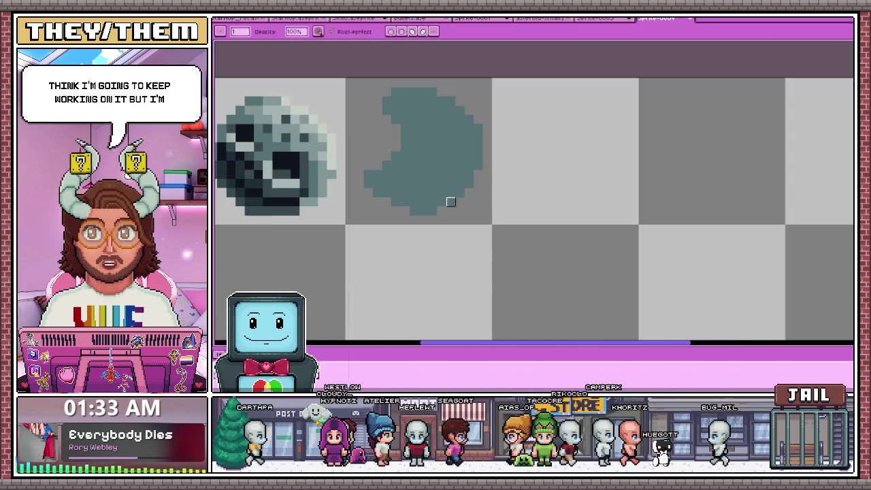
scroll(460, 200, "down", 2)
scroll(337, 183, "up", 1)
scroll(449, 194, "down", 2)
scroll(460, 203, "down", 1)
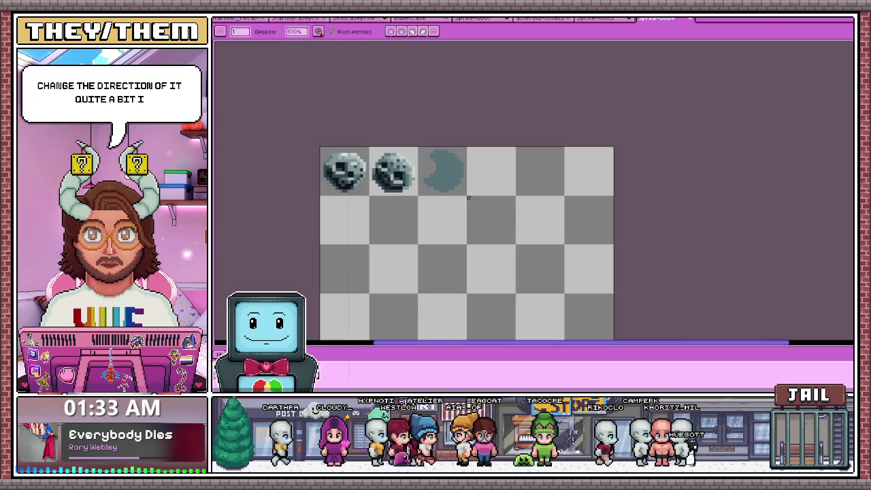
scroll(459, 203, "up", 1)
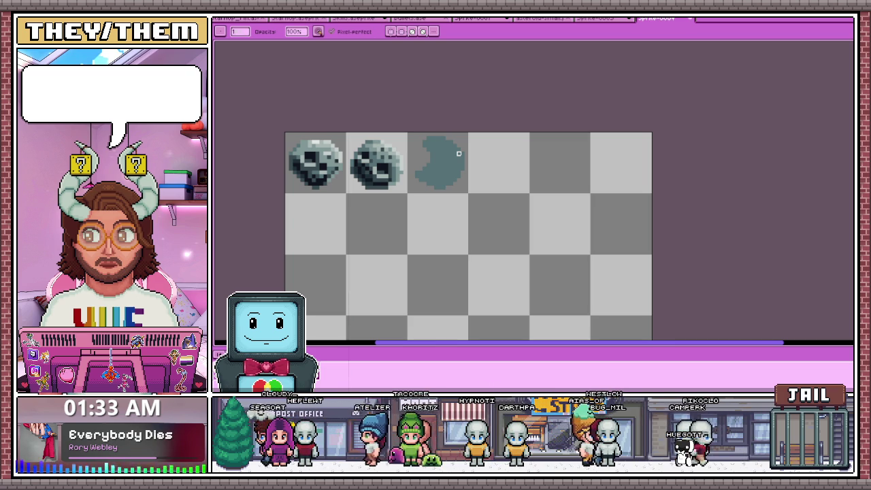
- Save the sprite sheet, then recheck the crescent with eraser and pencil at different zooms
key("ctrl+s")
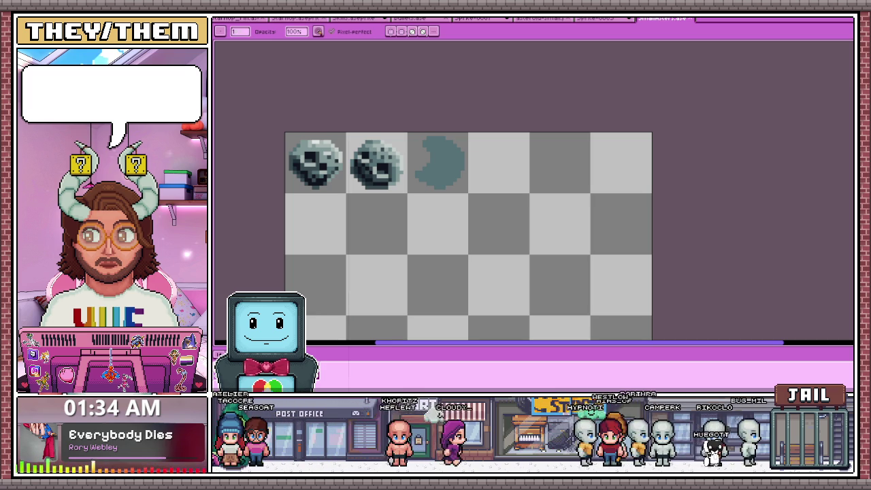
key("e")
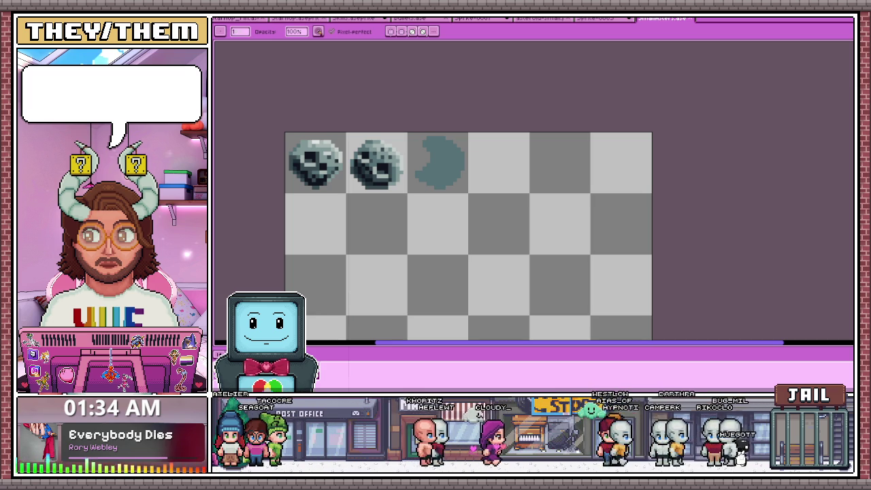
scroll(402, 170, "up", 1)
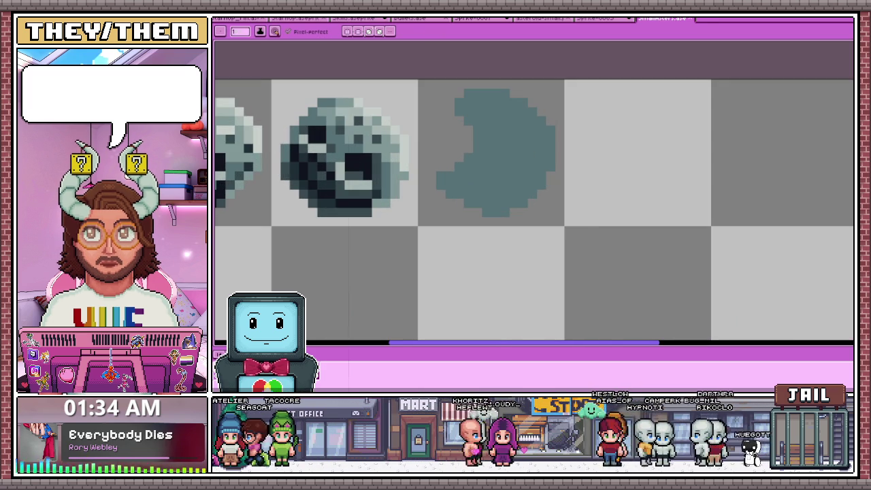
scroll(477, 136, "up", 1)
scroll(435, 102, "down", 3)
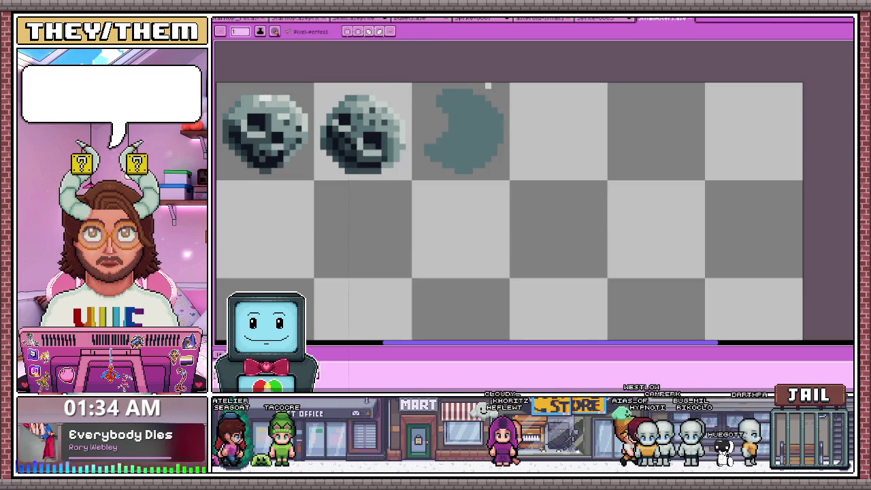
scroll(473, 123, "down", 2)
scroll(467, 119, "down", 2)
scroll(525, 129, "up", 2)
scroll(470, 115, "up", 1)
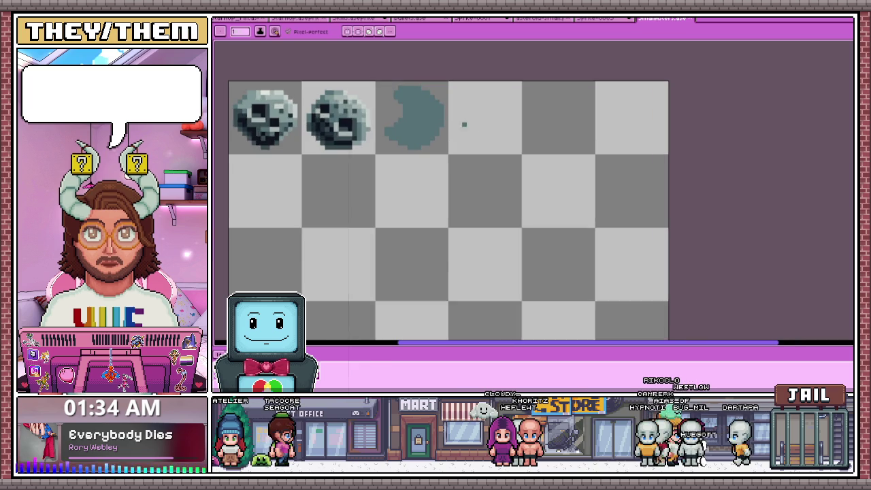
scroll(443, 122, "up", 2)
key("b")
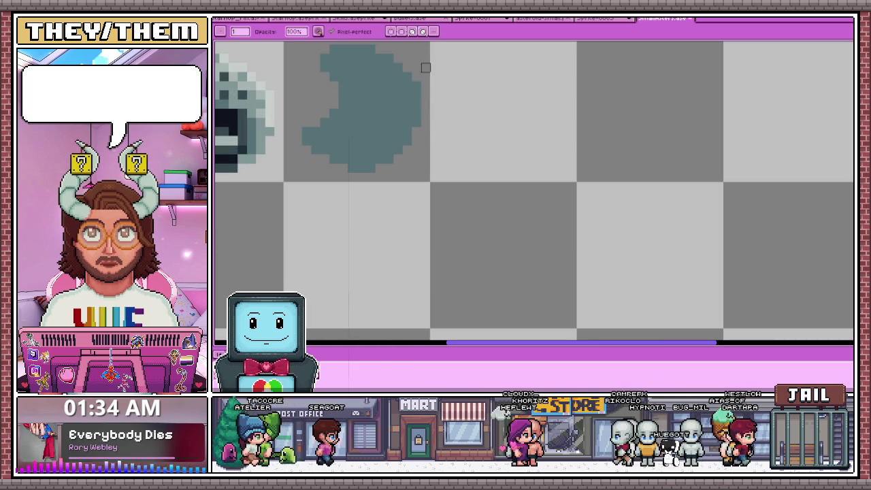
key("e")
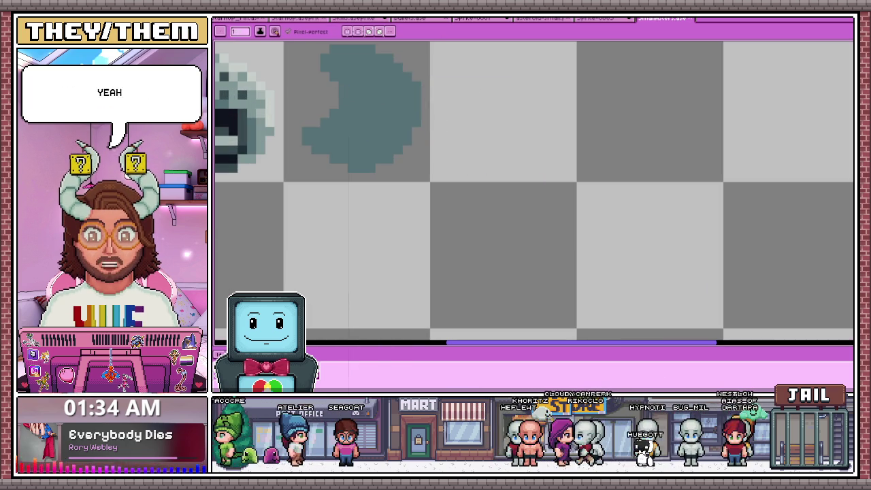
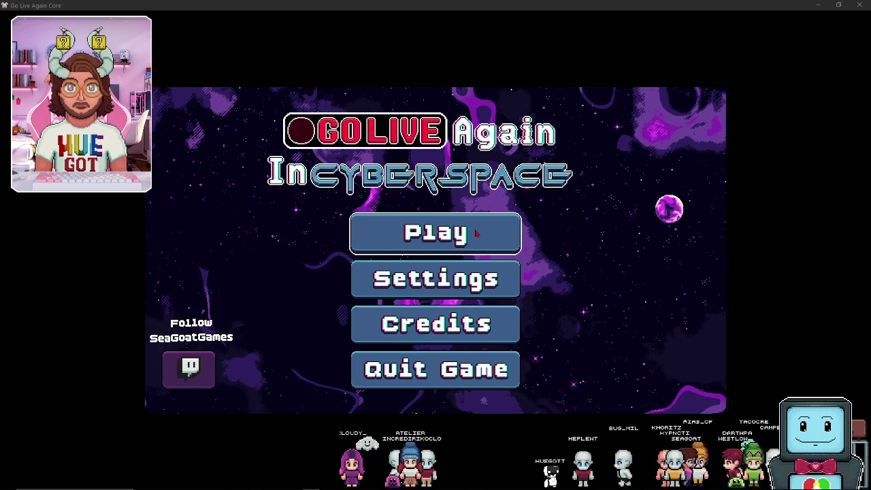
- View the credits bios, go Back, then GO LIVE! from the Shop to begin a run
left_click(487, 326)
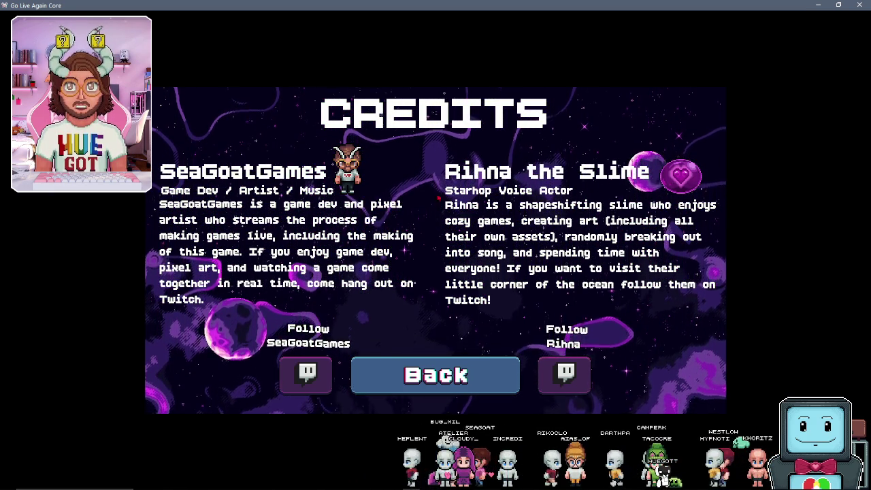
left_click(419, 375)
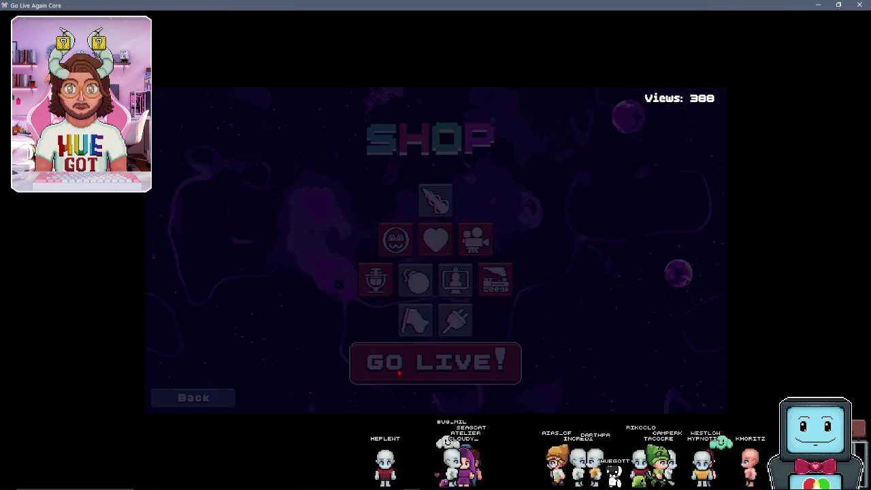
left_click(399, 374)
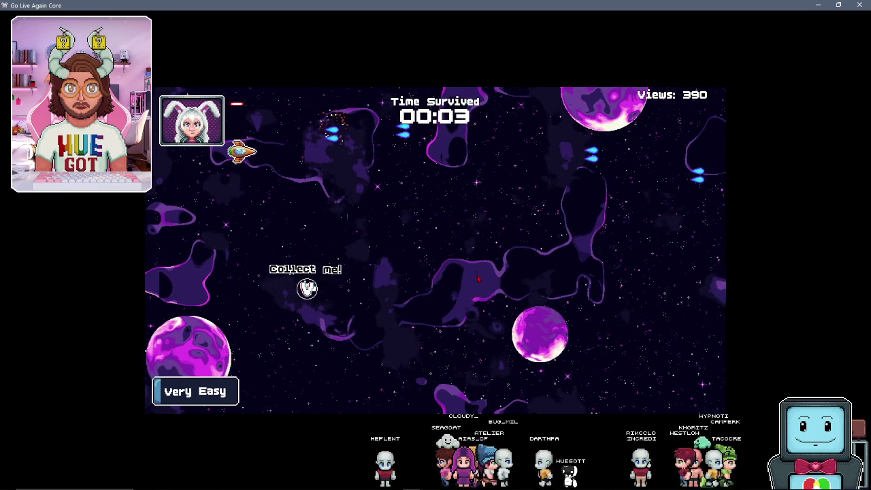
- Steer the ship with the arrow keys to reach the pickup and weave around enemies
key("Down")
key("Right")
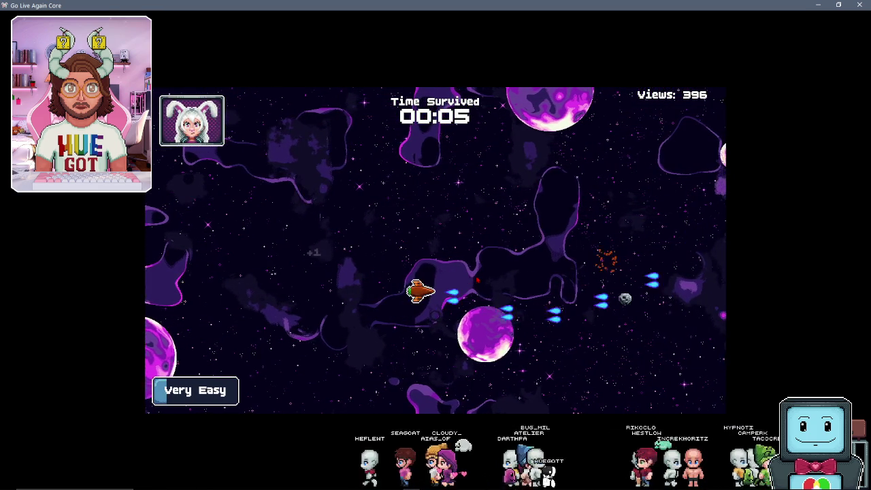
key("Up")
key("Left")
key("Left")
key("Down")
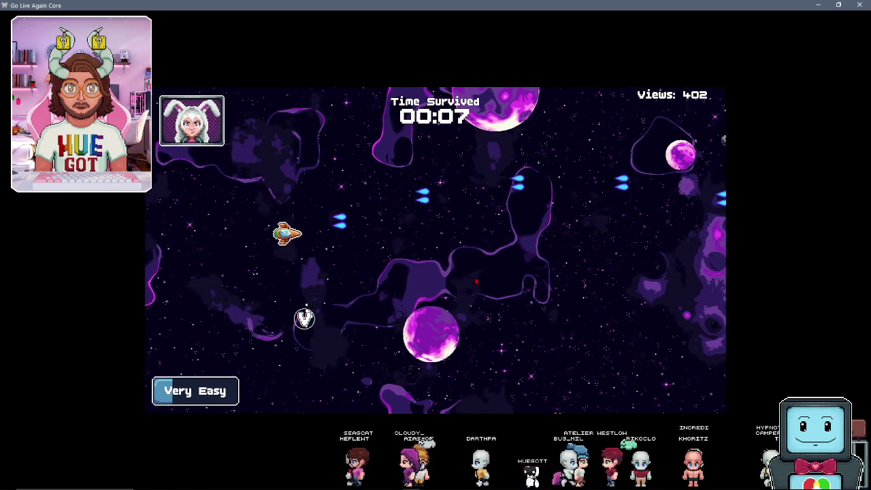
key("Right")
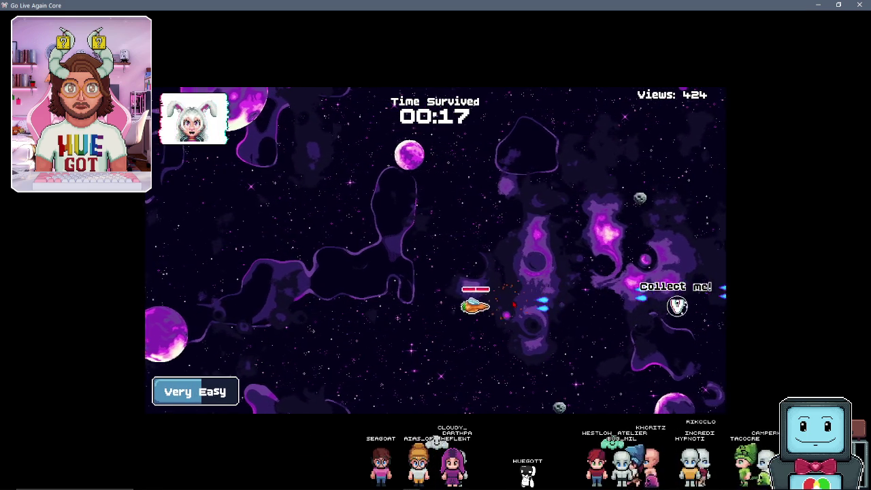
key("Up")
key("Left")
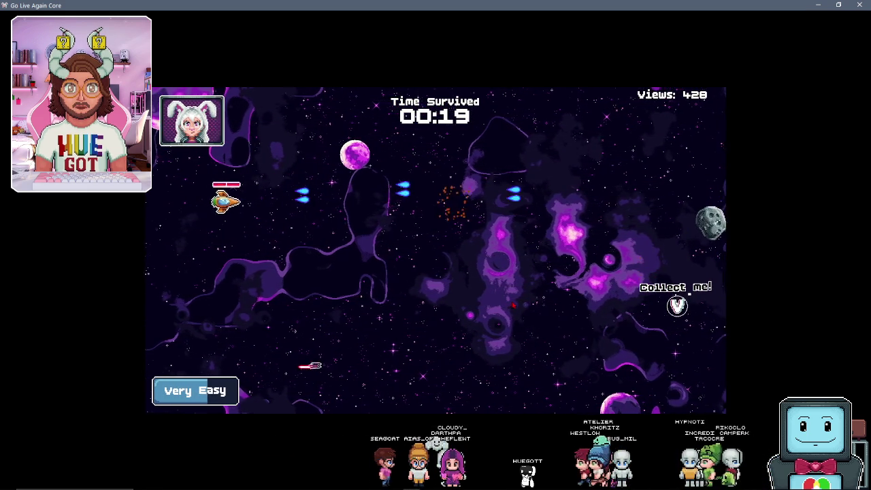
key("Down")
key("Right")
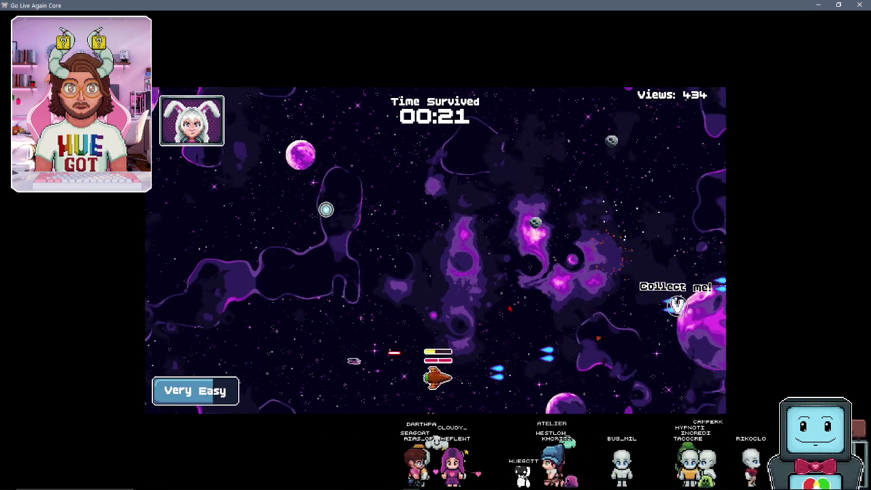
key("Up")
key("Up")
key("Right")
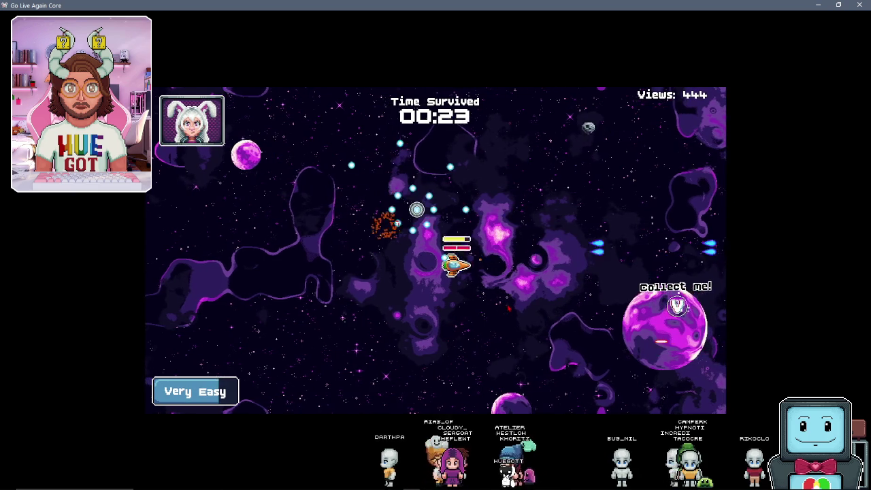
- Keep dodging shots with WASD past 01:00, then begin a new outline in the third asteroid frame
key("w")
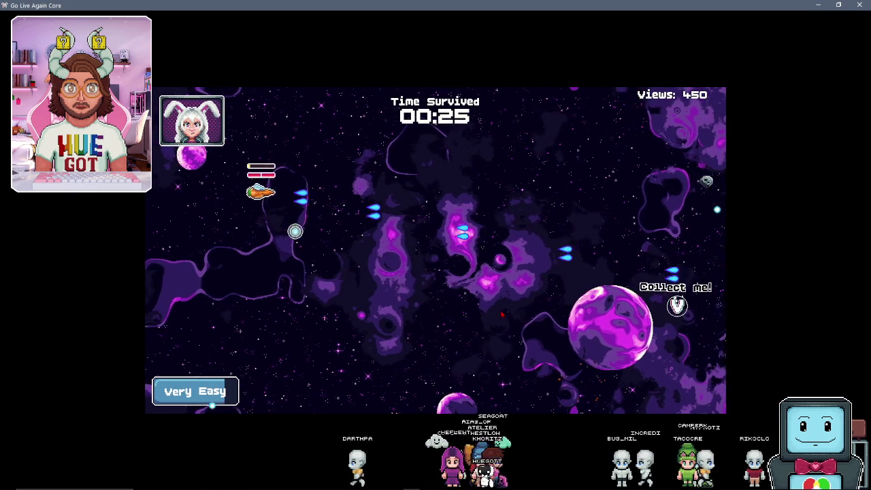
key("d")
key("s")
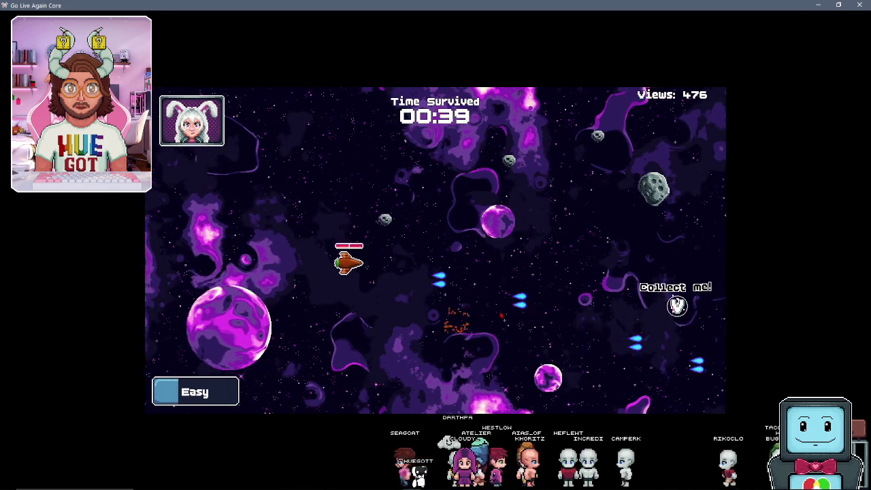
key("w")
key("d")
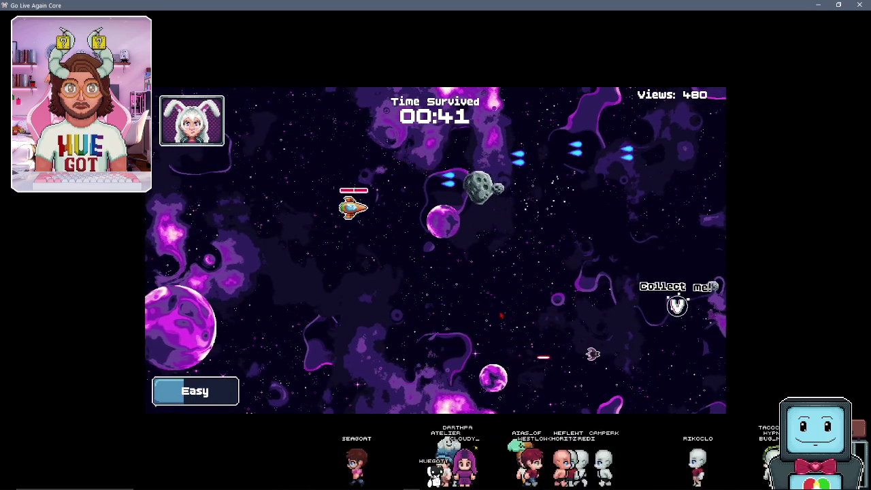
key("a")
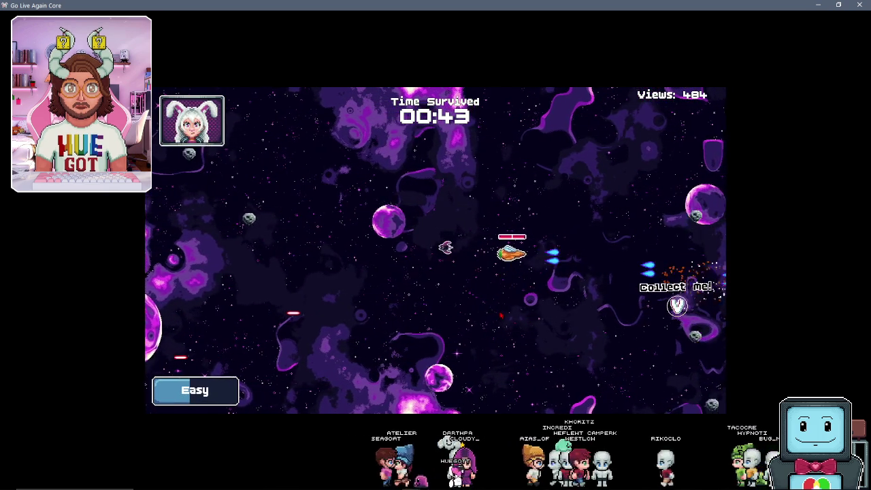
key("w")
key("w")
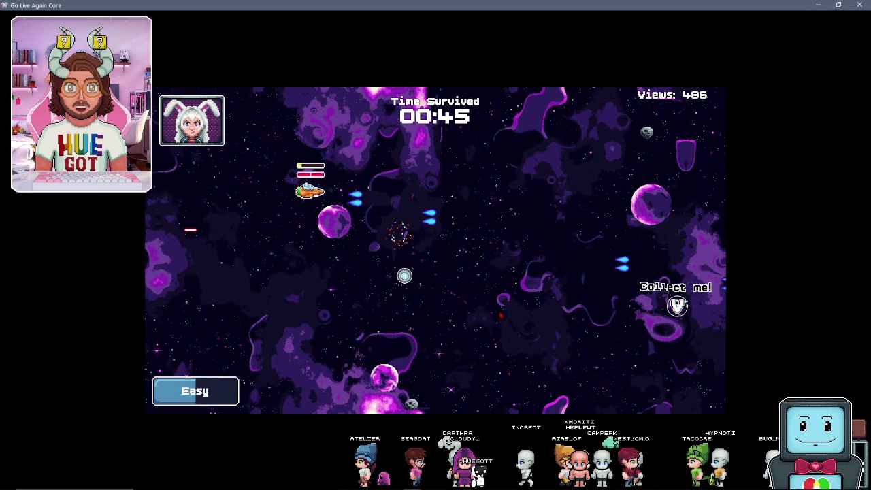
key("d")
key("s")
key("s")
key("d")
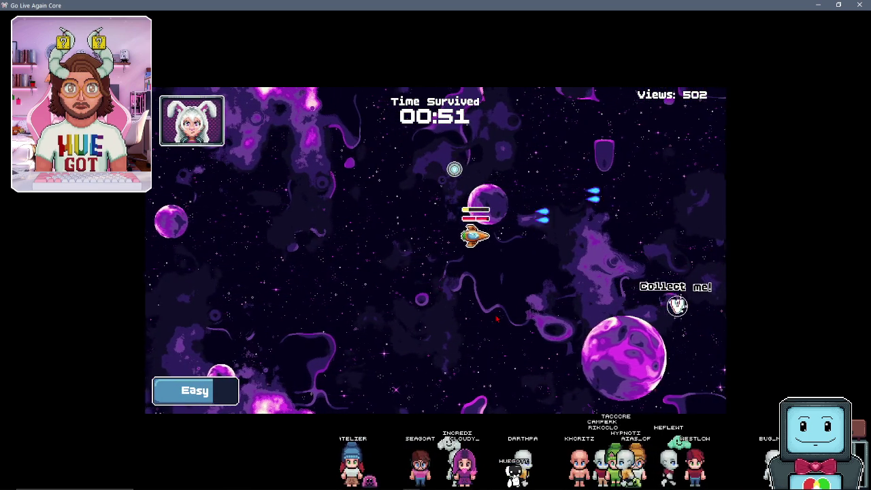
key("d")
key("w")
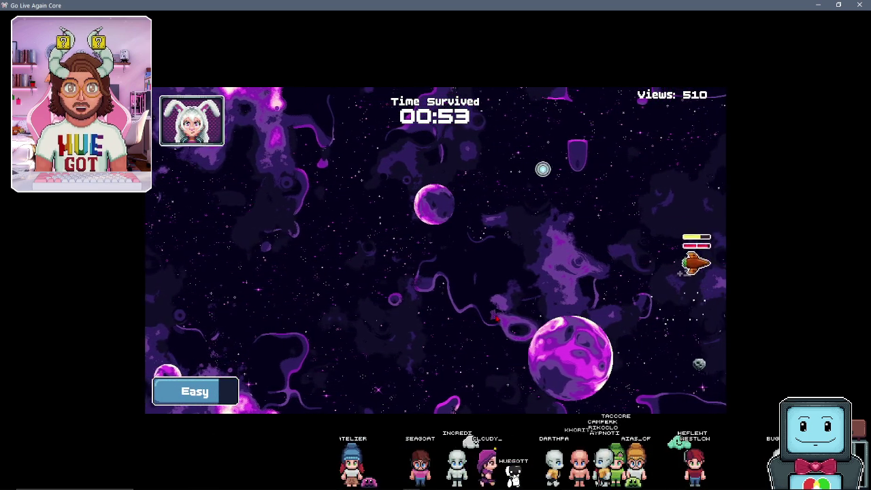
key("a")
key("w")
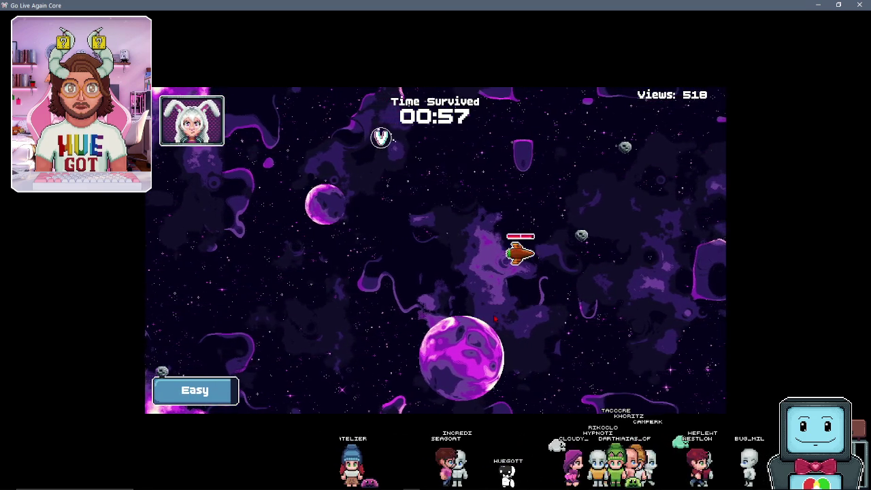
key("a")
key("s")
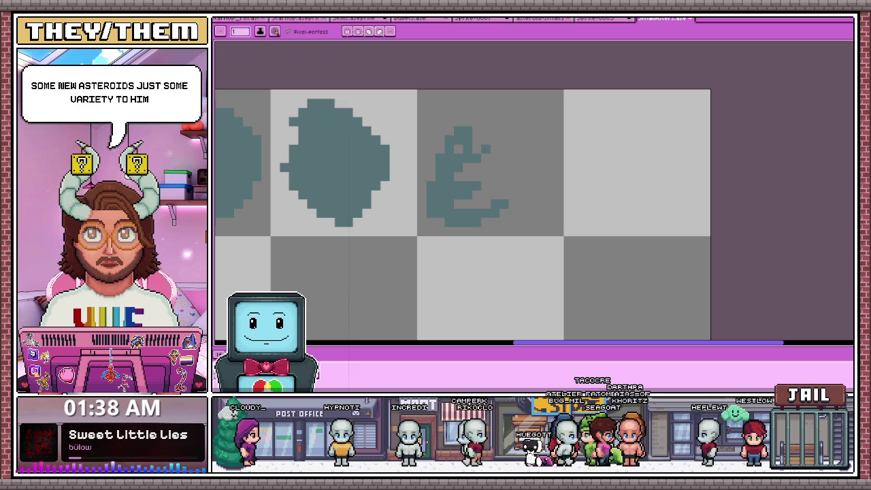
mouse_move(449, 149)
left_mouse_down()
mouse_move(476, 102)
mouse_move(534, 106)
mouse_move(535, 170)
left_mouse_up()
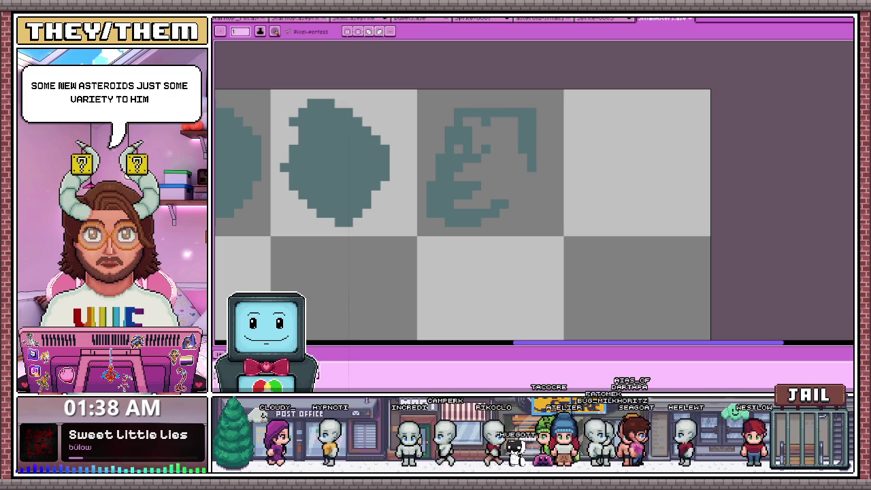
- Round off the third asteroid's outline and fill it solid teal, painting over the grey holes
left_click_drag(477, 126, 497, 147)
left_click_drag(537, 112, 528, 211)
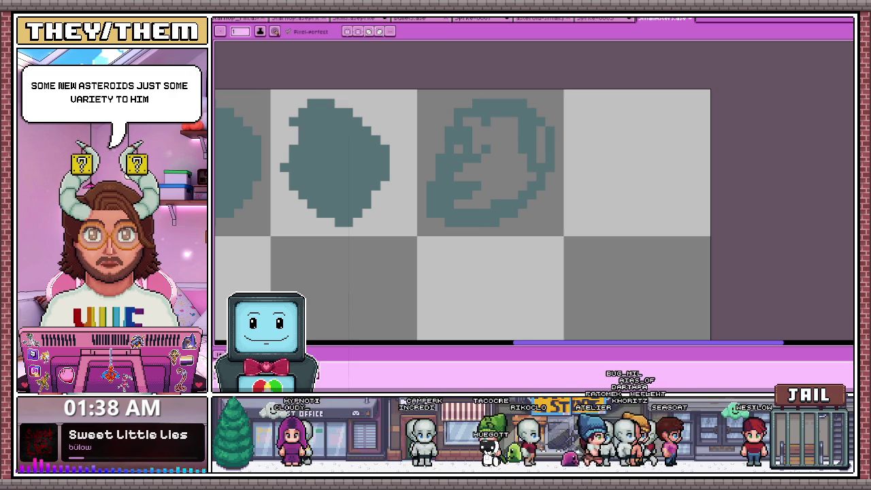
left_click(517, 136)
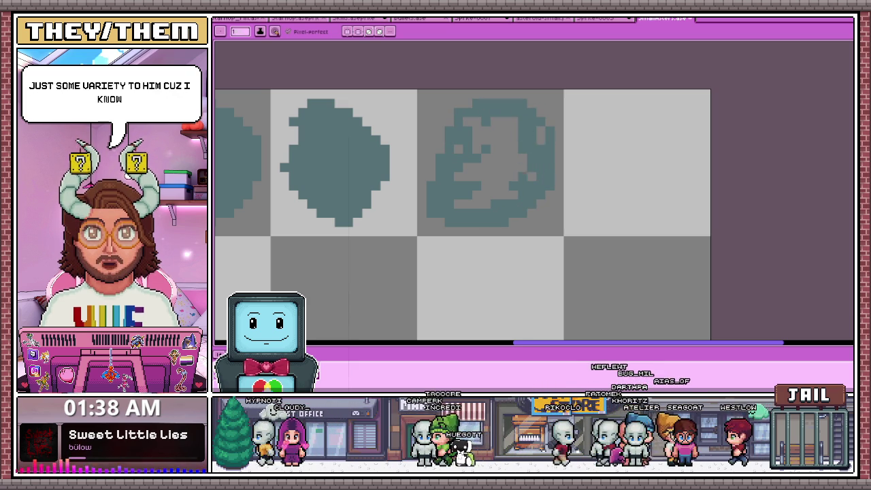
mouse_move(507, 156)
left_mouse_down()
mouse_move(480, 198)
mouse_move(458, 205)
left_mouse_up()
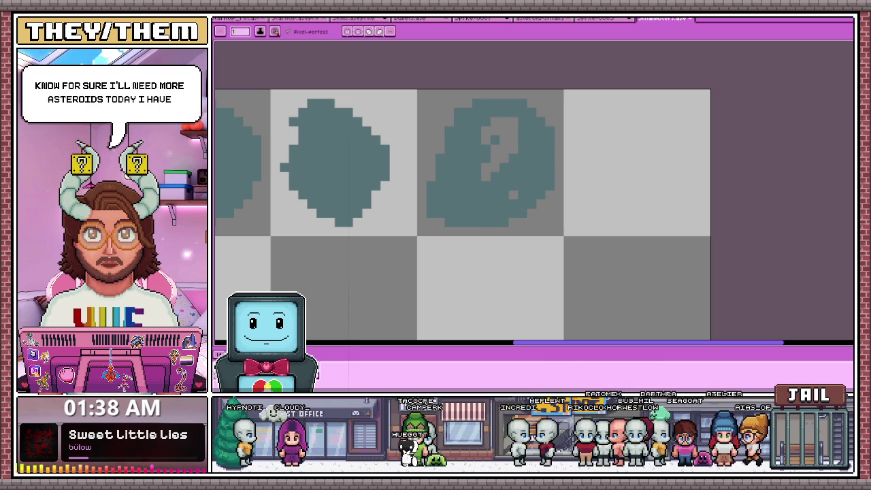
left_click_drag(509, 125, 486, 130)
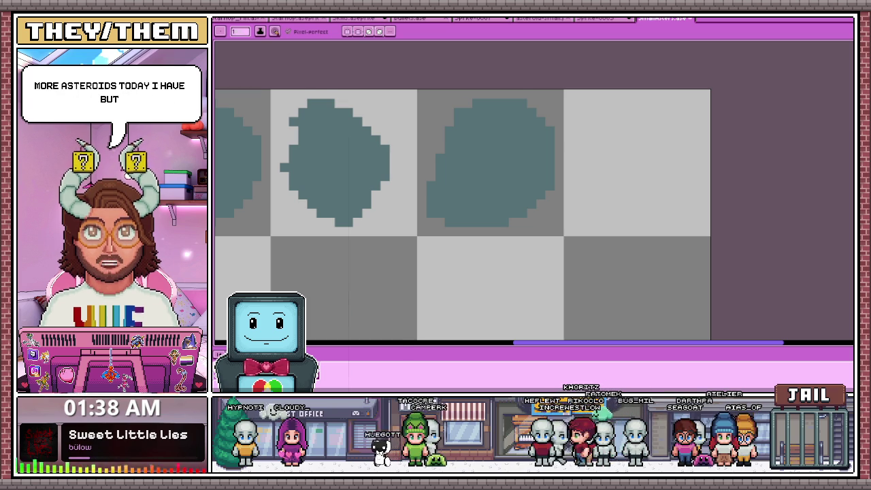
scroll(468, 102, "up", 1)
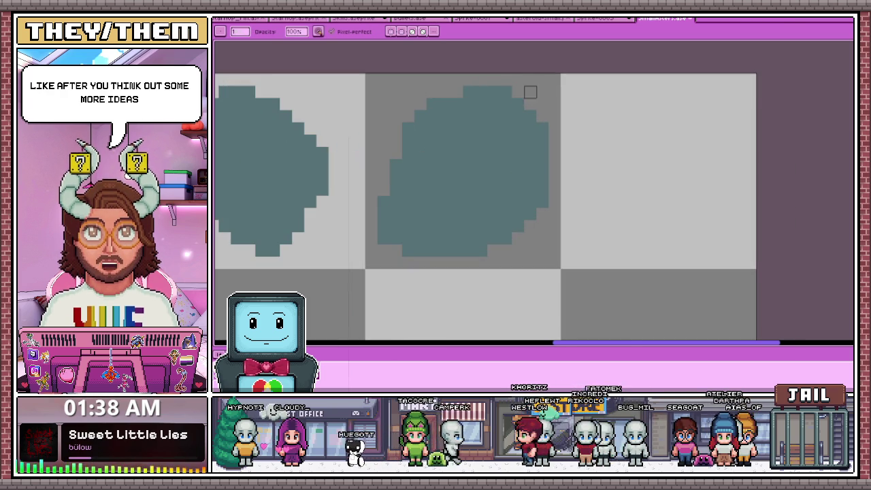
scroll(542, 128, "down", 3)
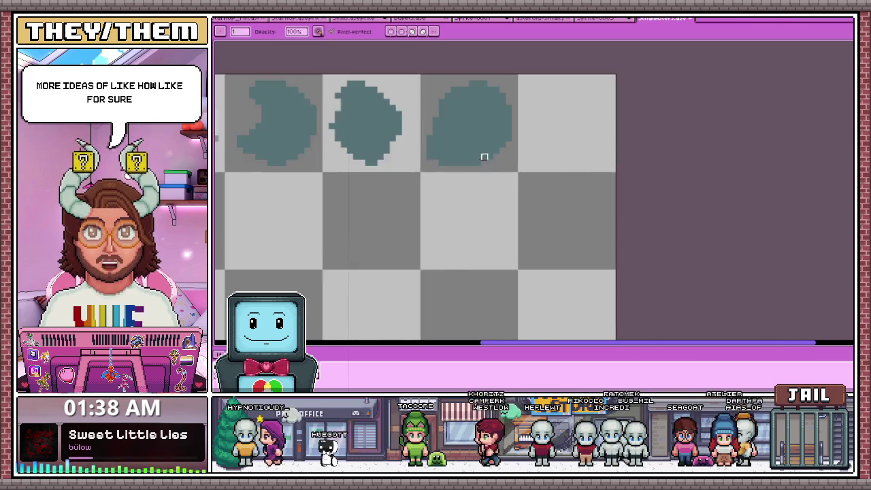
scroll(470, 157, "up", 1)
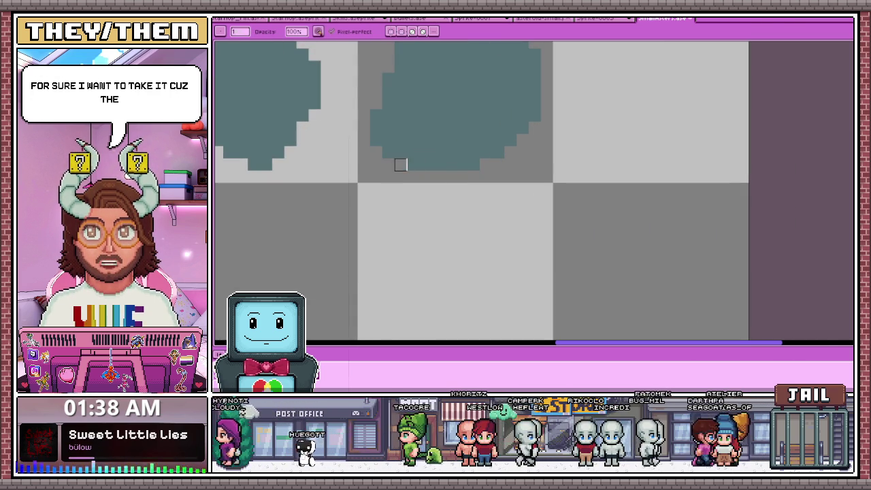
scroll(401, 164, "down", 4)
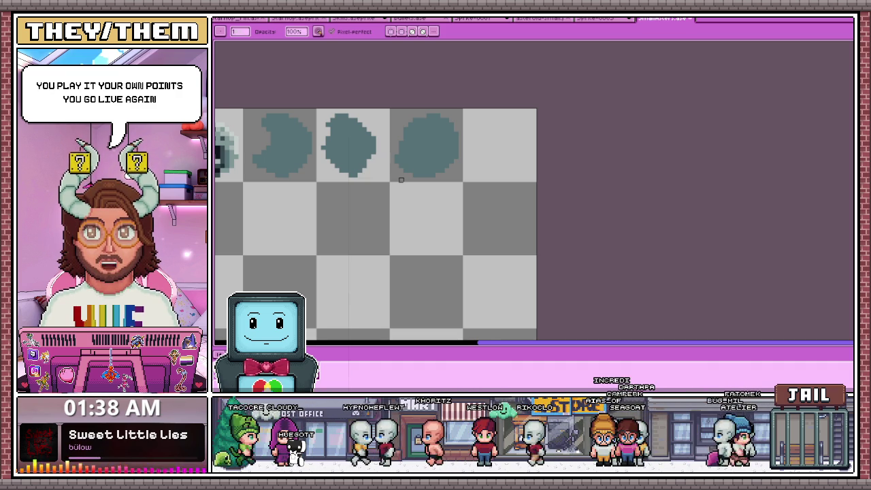
key("e")
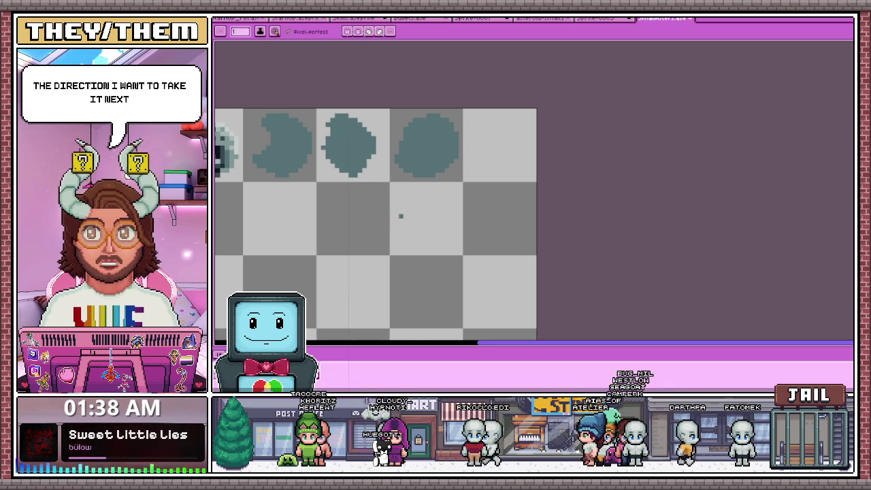
scroll(401, 216, "down", 3)
scroll(401, 217, "up", 2)
scroll(400, 217, "up", 1)
scroll(401, 217, "up", 1)
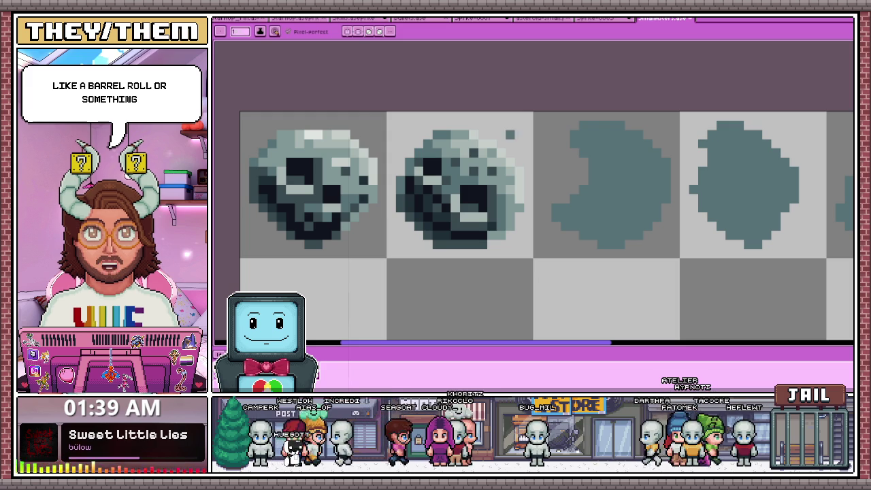
- Select the fifth blob sprite in the top row with the rectangular marquee
scroll(531, 225, "down", 3)
scroll(531, 225, "down", 1)
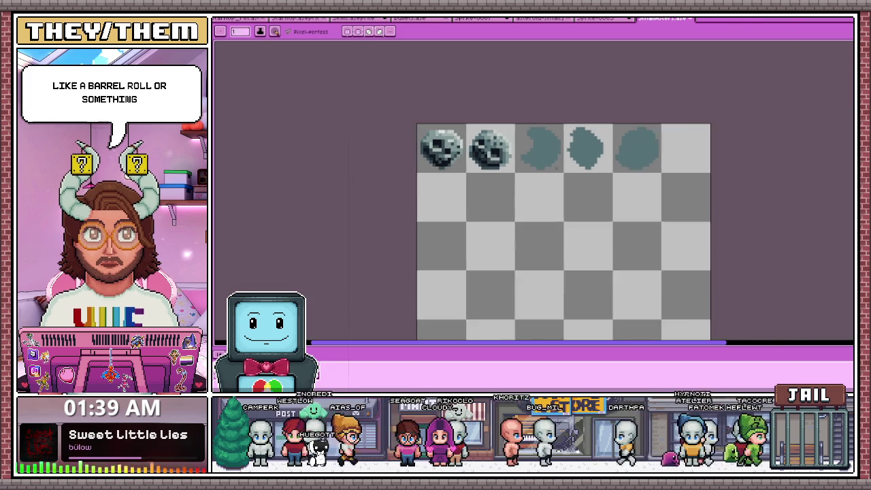
scroll(531, 225, "up", 2)
scroll(531, 225, "down", 2)
scroll(527, 230, "down", 1)
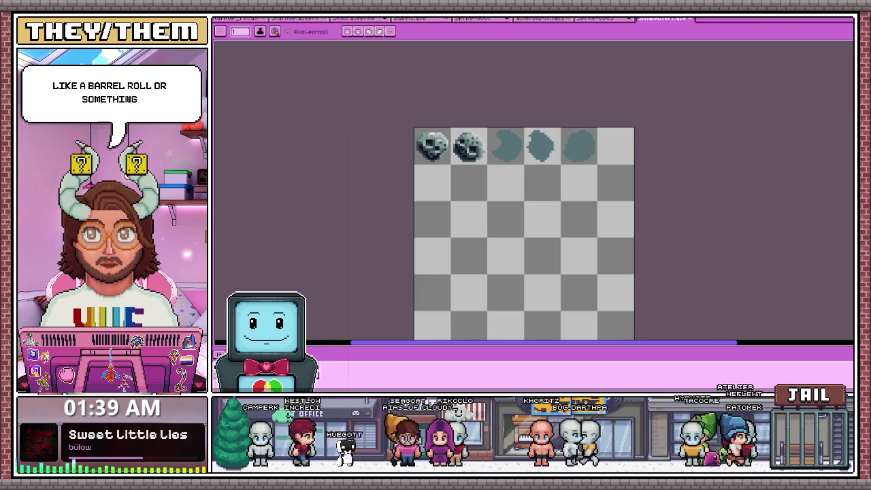
scroll(562, 143, "up", 1)
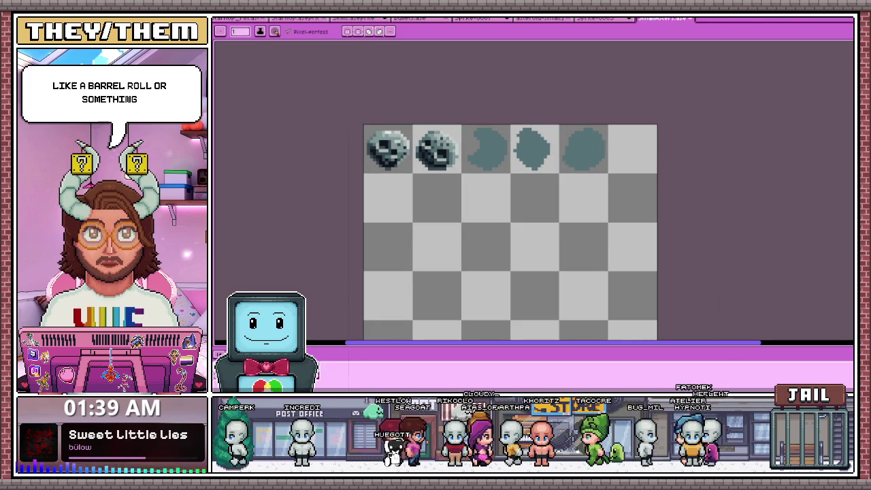
key("m")
scroll(563, 129, "up", 1)
scroll(564, 130, "up", 1)
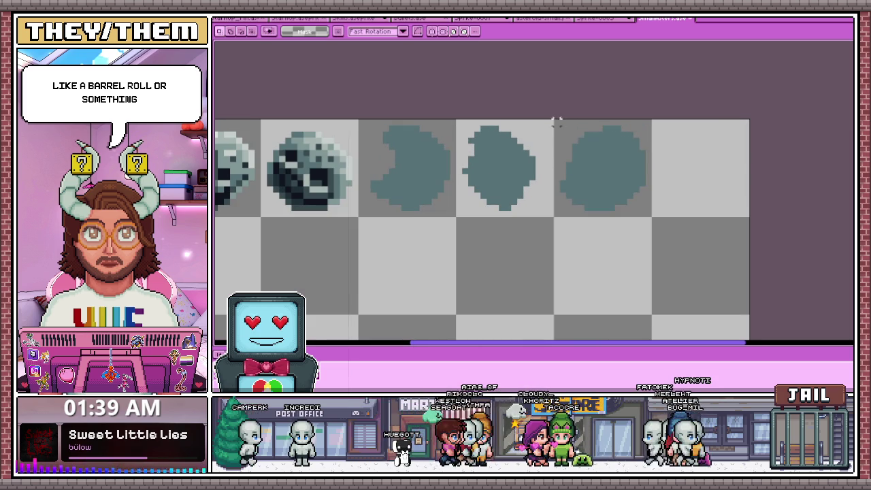
left_click_drag(557, 121, 650, 214)
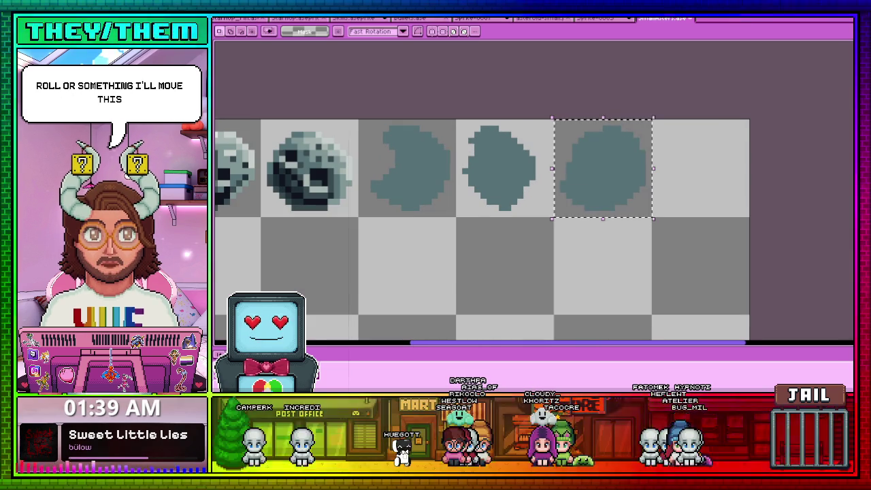
- Drag the selected sprite into row 2, cell 1, then bring up the handwritten list image
scroll(650, 215, "down", 1)
scroll(613, 190, "down", 1)
left_click_drag(589, 172, 388, 224)
scroll(388, 225, "up", 1)
scroll(391, 224, "up", 1)
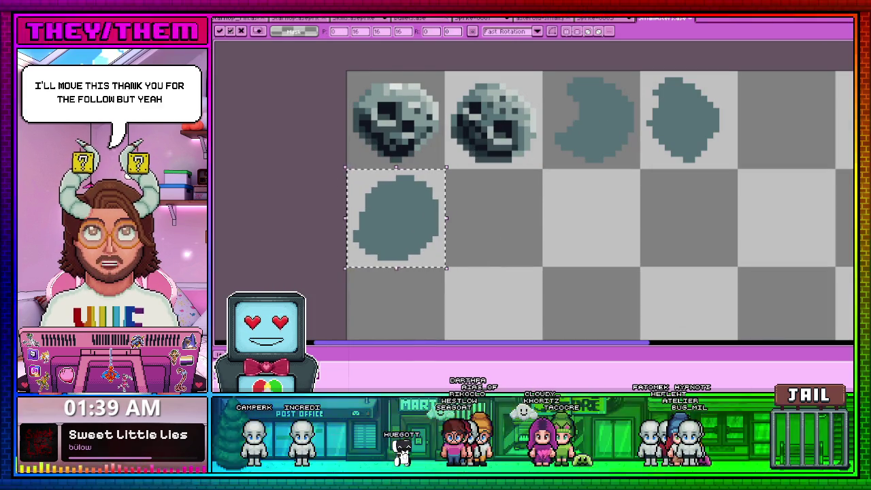
left_click(480, 18)
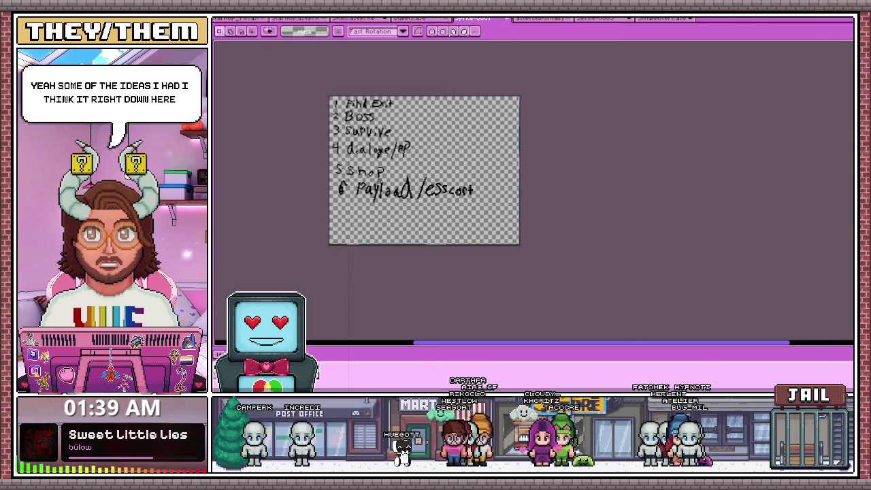
- Hand-write '/ Elite' after Boss in item 2 using a thicker pencil brush
scroll(362, 160, "up", 1)
scroll(362, 159, "down", 1)
scroll(362, 160, "up", 1)
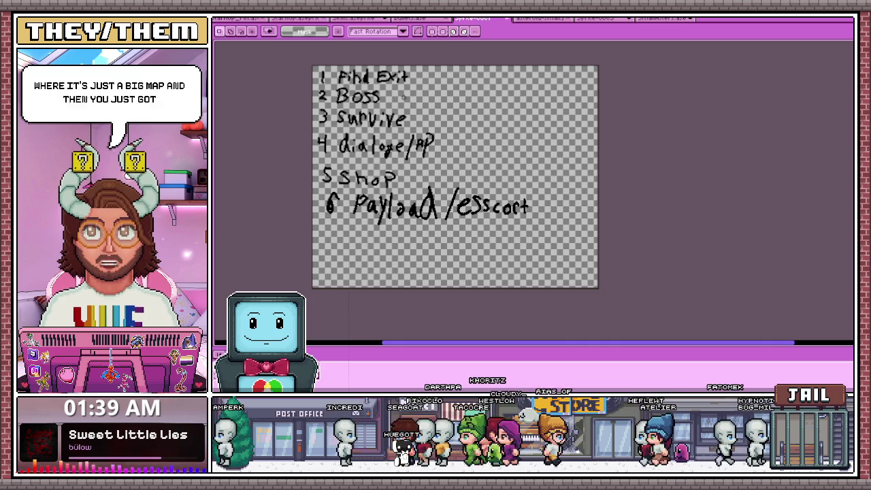
scroll(404, 97, "down", 1)
scroll(346, 98, "up", 3)
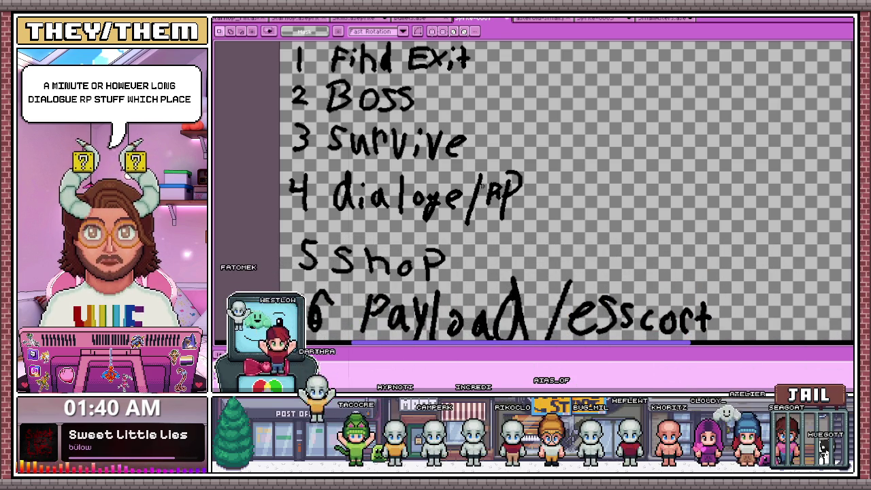
scroll(465, 102, "down", 3)
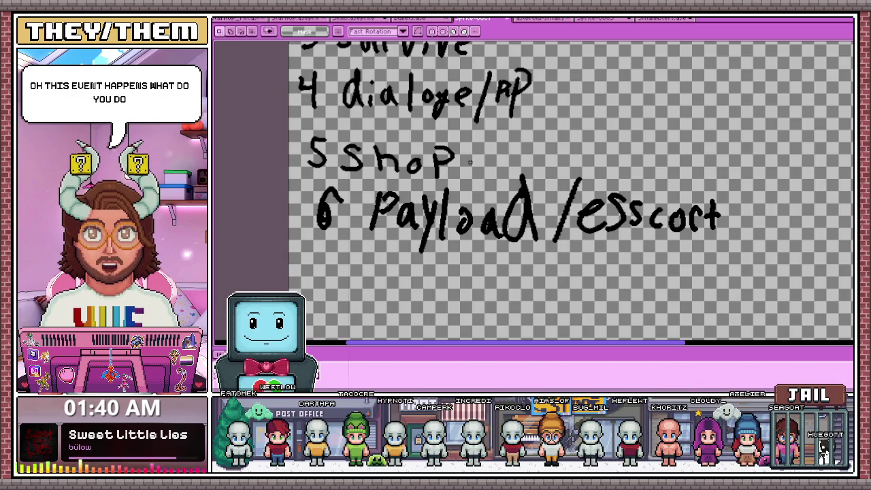
scroll(444, 175, "down", 3)
scroll(445, 177, "up", 2)
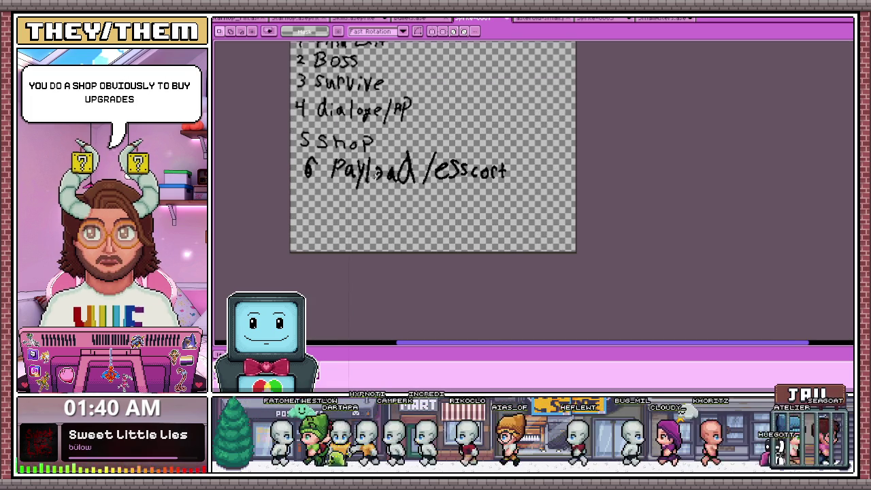
scroll(327, 174, "up", 2)
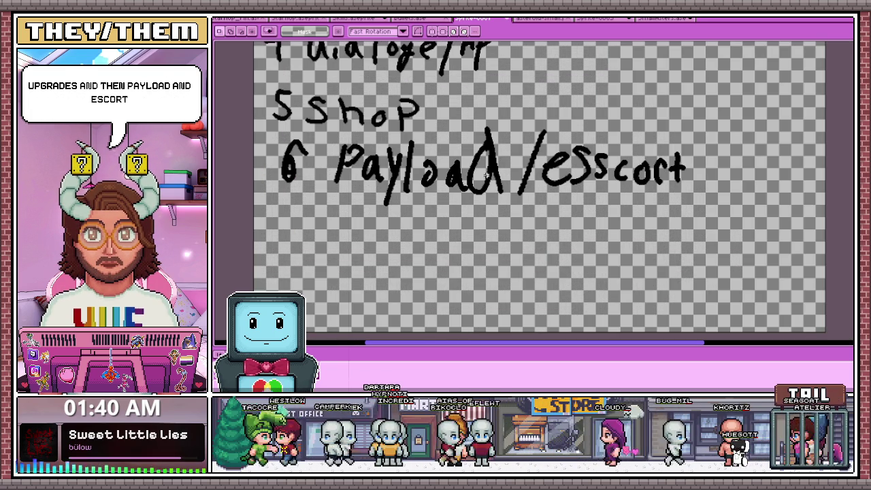
scroll(420, 168, "down", 2)
scroll(381, 171, "down", 2)
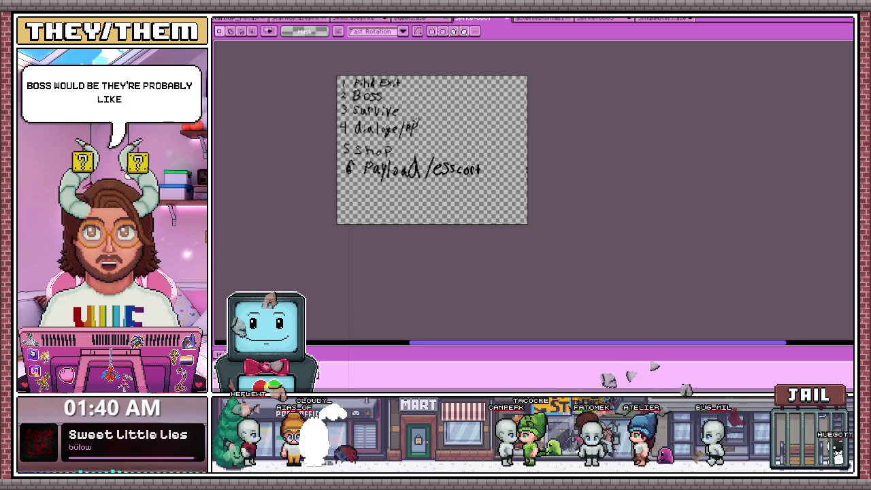
scroll(392, 98, "up", 1)
scroll(392, 98, "up", 1)
scroll(392, 98, "up", 1)
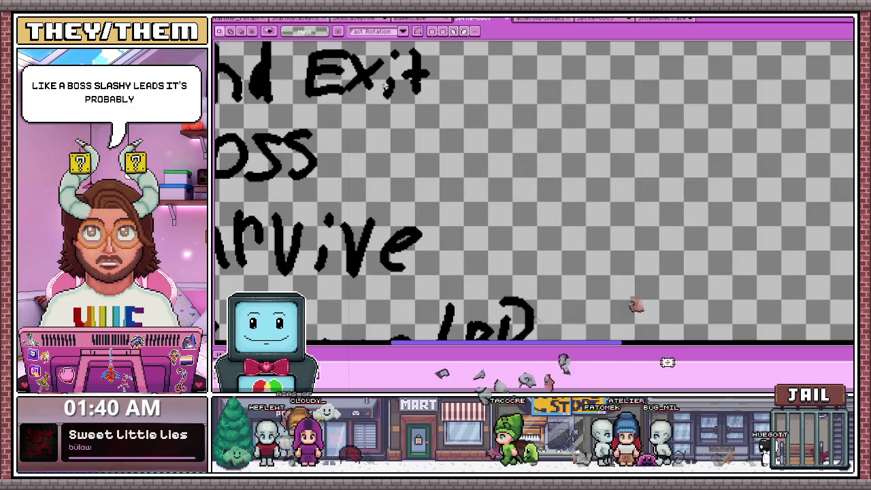
key("b")
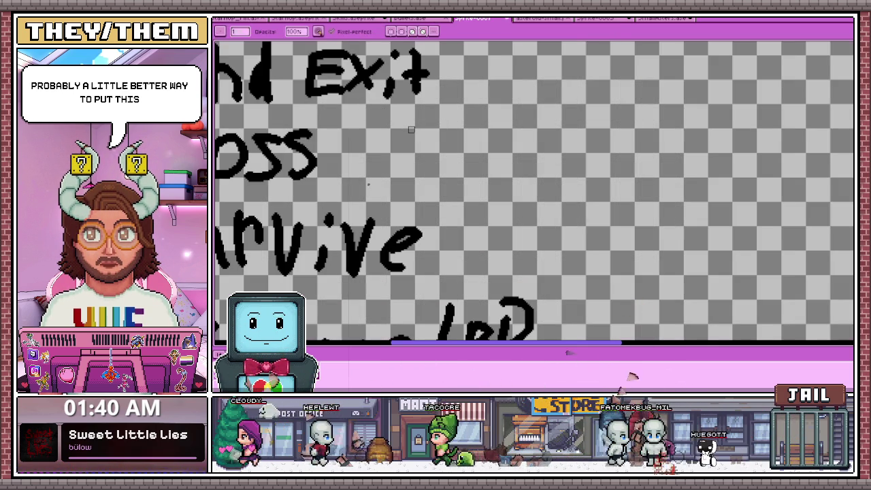
left_click_drag(369, 179, 443, 106)
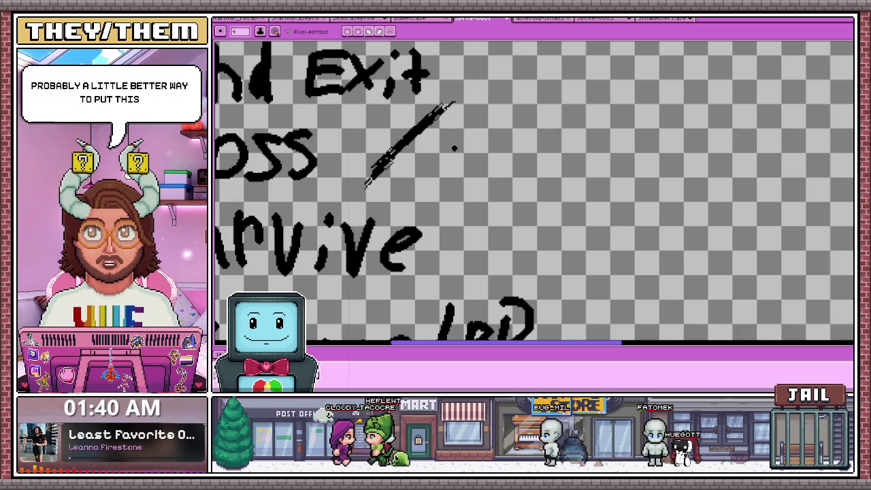
left_click_drag(368, 183, 443, 107)
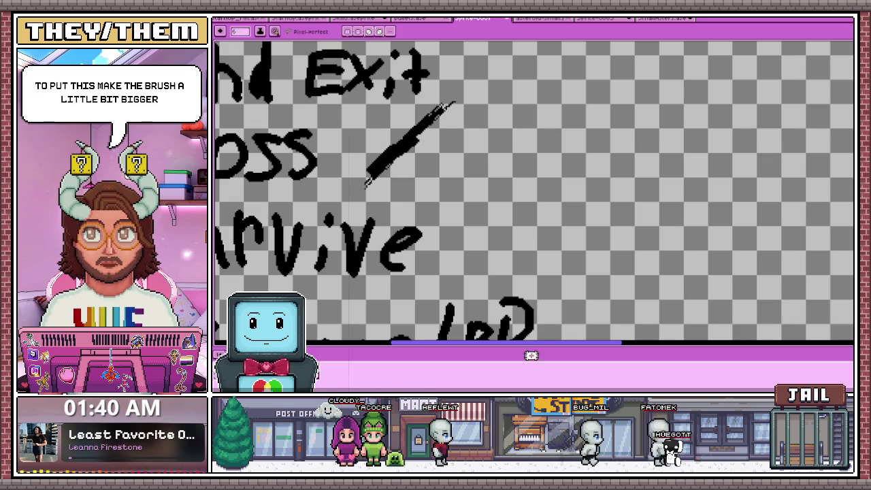
mouse_move(489, 83)
left_mouse_down()
mouse_move(466, 181)
mouse_move(524, 172)
left_mouse_up()
left_click_drag(481, 136, 535, 132)
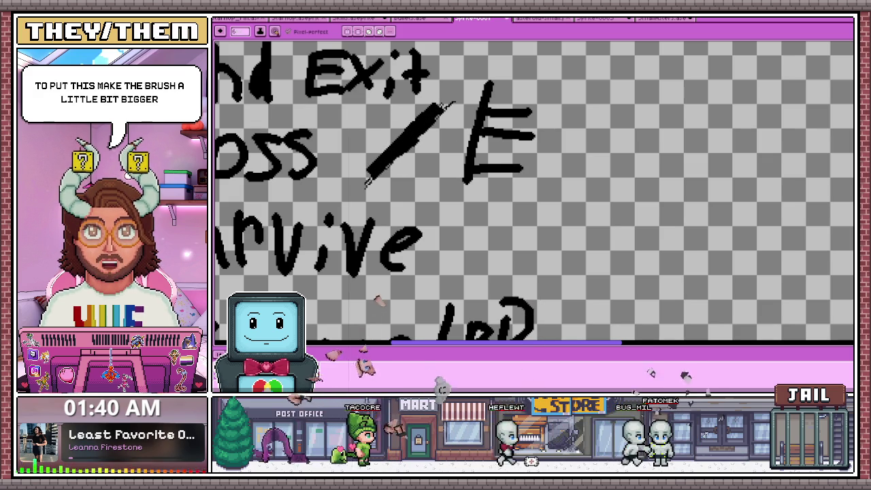
left_click_drag(562, 91, 553, 198)
left_click_drag(671, 154, 701, 178)
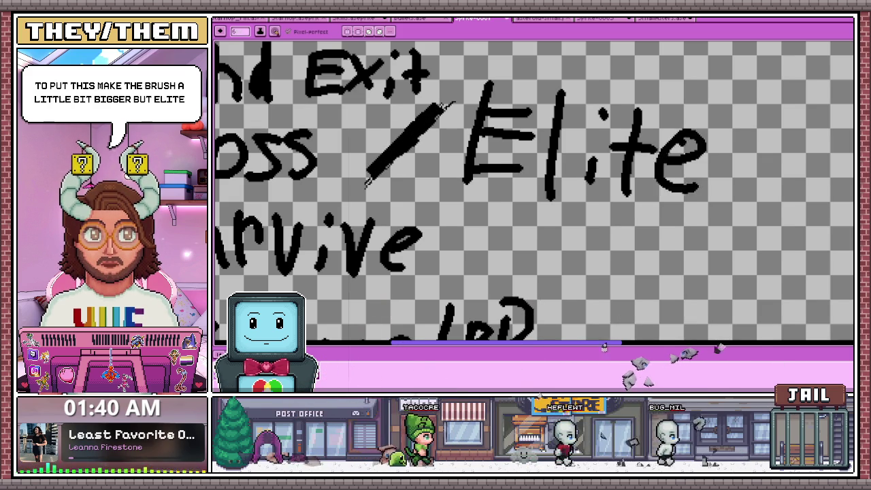
- Try an arrow and box around Elite, undo them, and add a stroke after Elite
scroll(671, 153, "down", 2)
scroll(613, 170, "up", 1)
scroll(507, 107, "down", 2)
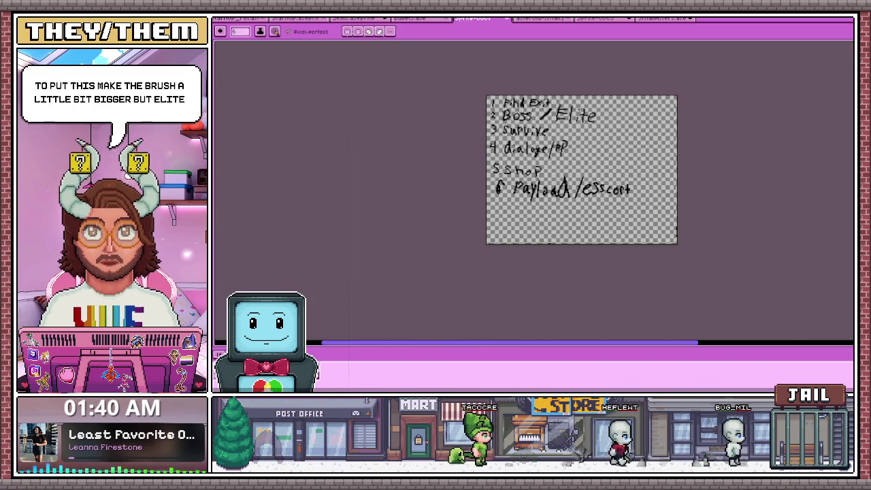
scroll(594, 122, "up", 2)
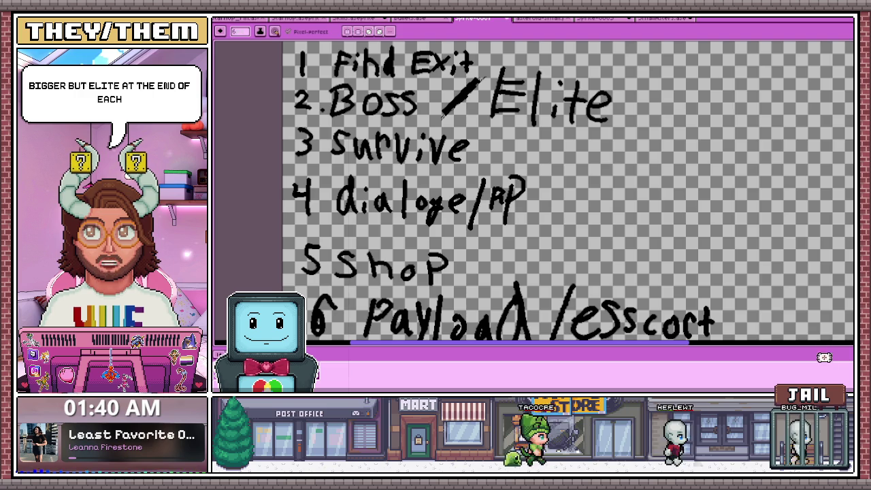
scroll(415, 132, "down", 2)
scroll(415, 133, "up", 3)
scroll(405, 135, "down", 2)
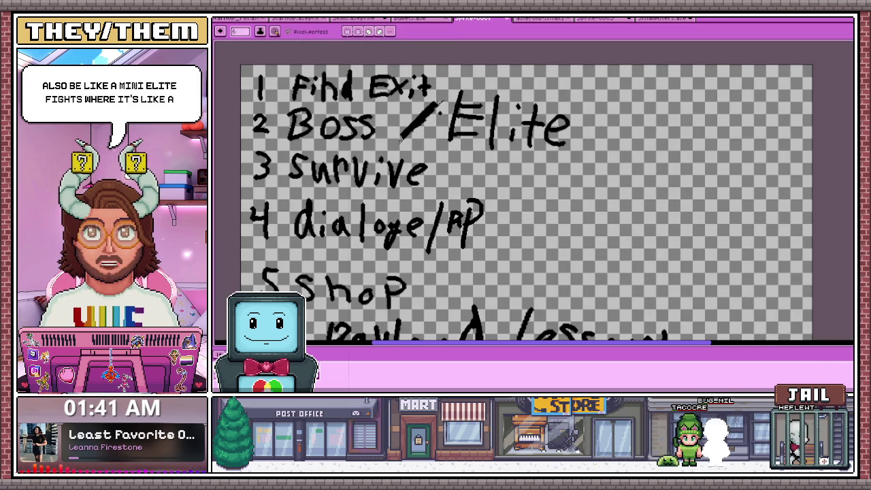
mouse_move(570, 128)
left_mouse_down()
mouse_move(599, 146)
mouse_move(554, 243)
mouse_move(514, 262)
left_mouse_up()
key("ctrl+z")
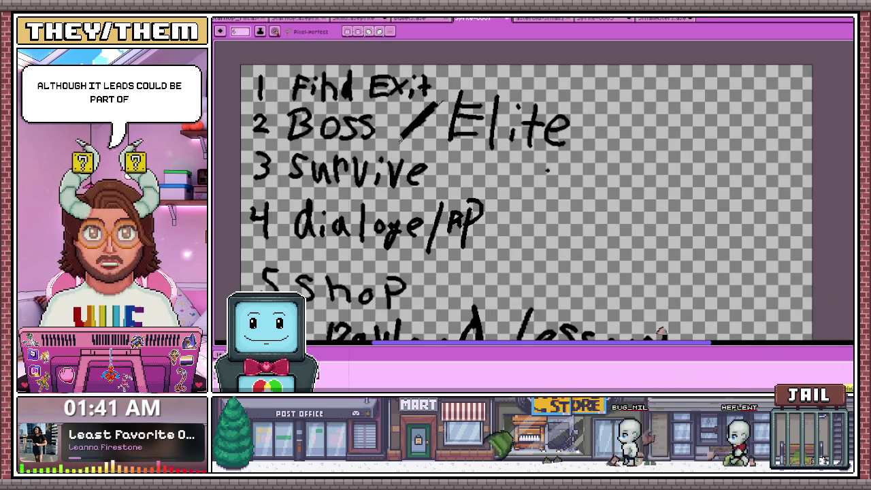
mouse_move(571, 140)
left_mouse_down()
mouse_move(577, 155)
mouse_move(455, 167)
mouse_move(463, 178)
left_mouse_up()
left_click_drag(476, 87, 579, 154)
key("ctrl+z")
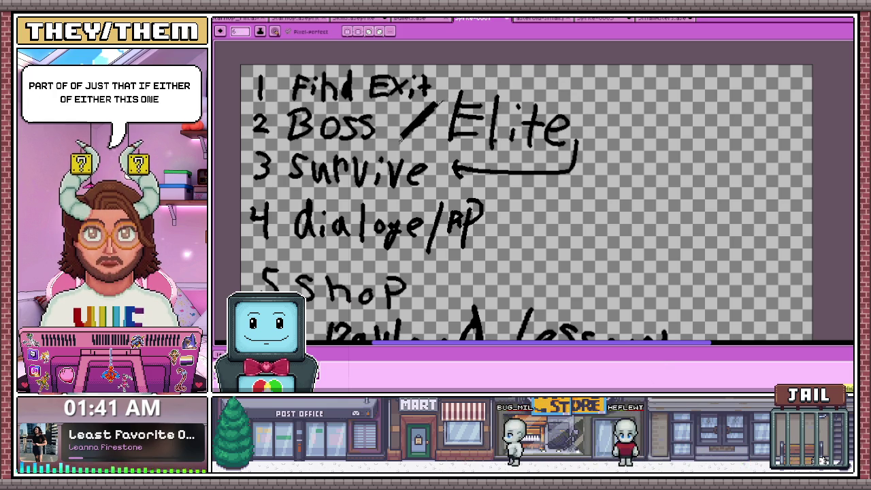
key("ctrl+z")
key("ctrl+z")
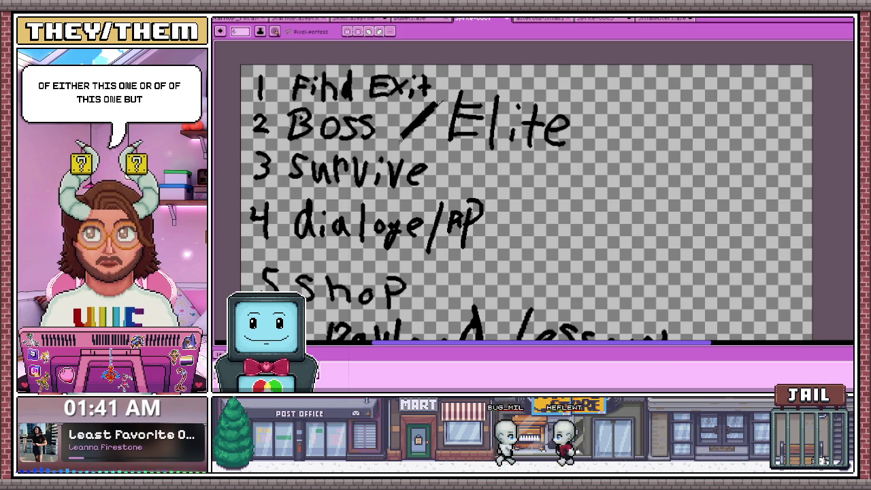
left_click_drag(582, 107, 581, 147)
- Write 'Tim' after 3 Survive and add item number 7 below Payload/esscort
scroll(537, 115, "down", 2)
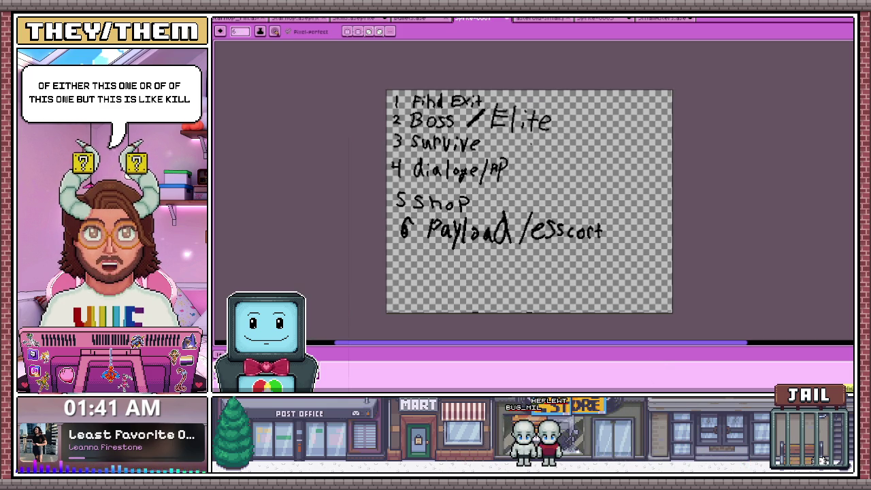
scroll(490, 136, "up", 3)
scroll(490, 136, "down", 2)
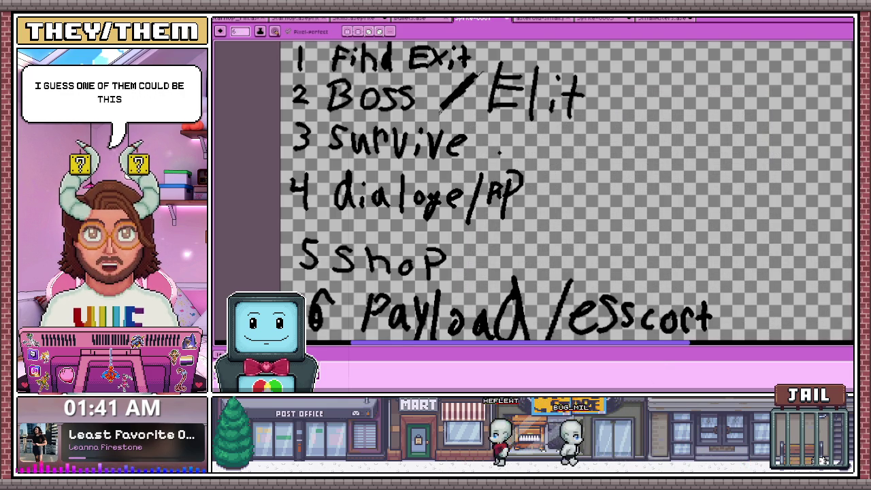
left_click_drag(491, 130, 511, 130)
mouse_move(501, 130)
left_mouse_down()
mouse_move(501, 151)
mouse_move(549, 151)
left_mouse_up()
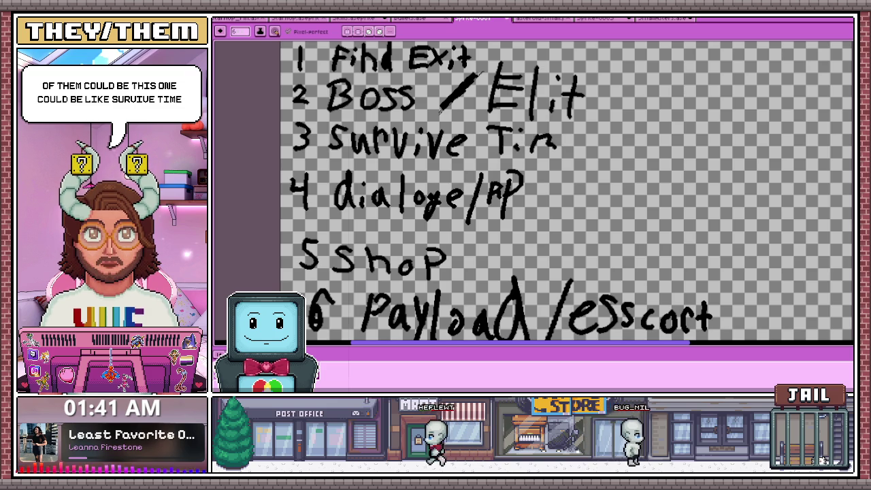
scroll(547, 153, "down", 2)
scroll(550, 292, "up", 3)
left_click_drag(467, 204, 424, 273)
- Hand-write 'Kill' after the 7 and mark it with an X
scroll(550, 293, "down", 1)
scroll(469, 226, "up", 1)
scroll(518, 196, "down", 1)
mouse_move(402, 194)
left_mouse_down()
mouse_move(402, 231)
mouse_move(439, 231)
left_mouse_up()
left_click(440, 197)
left_click_drag(463, 197, 463, 231)
left_click_drag(482, 194, 482, 220)
scroll(361, 194, "down", 3)
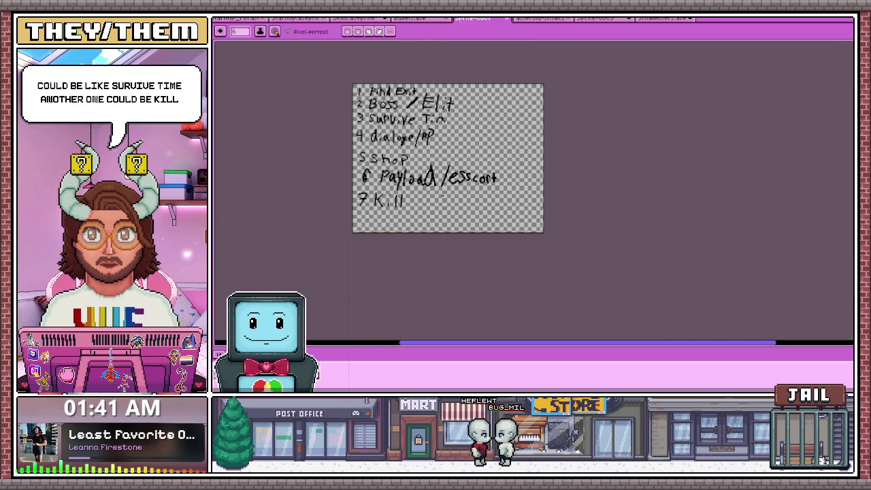
scroll(421, 210, "up", 1)
scroll(422, 204, "up", 2)
left_click_drag(432, 172, 400, 204)
left_click_drag(401, 173, 431, 204)
- Write bounty for item 7, then add a new item 8 reading 'Collet x'
scroll(478, 293, "down", 2)
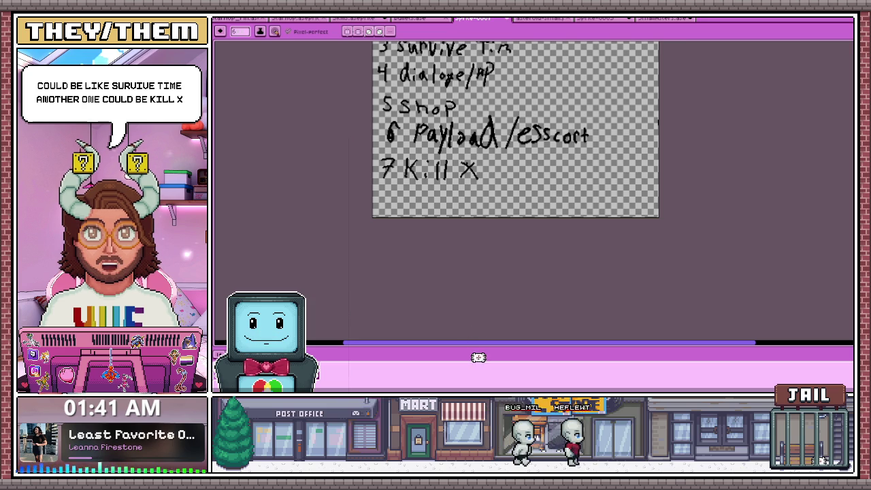
scroll(497, 169, "up", 2)
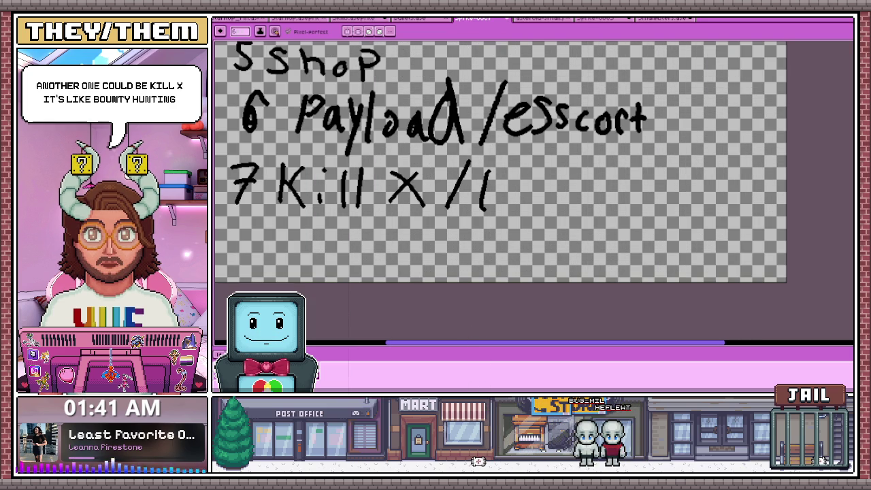
mouse_move(524, 183)
left_mouse_down()
mouse_move(559, 203)
mouse_move(583, 203)
left_mouse_up()
key("ctrl+z")
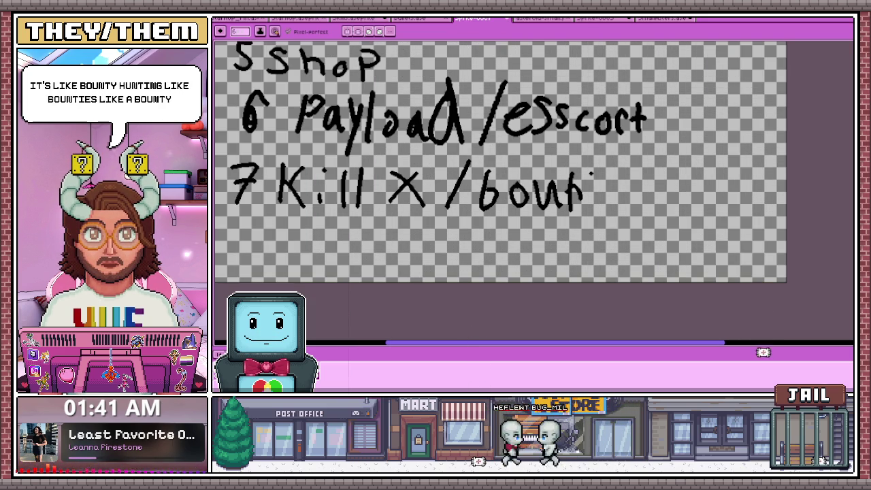
left_click_drag(361, 199, 414, 179)
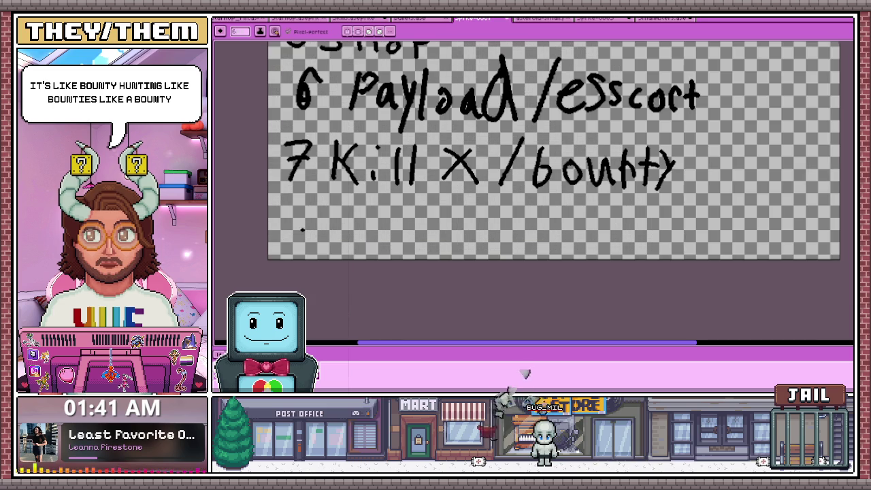
left_click_drag(309, 197, 299, 216)
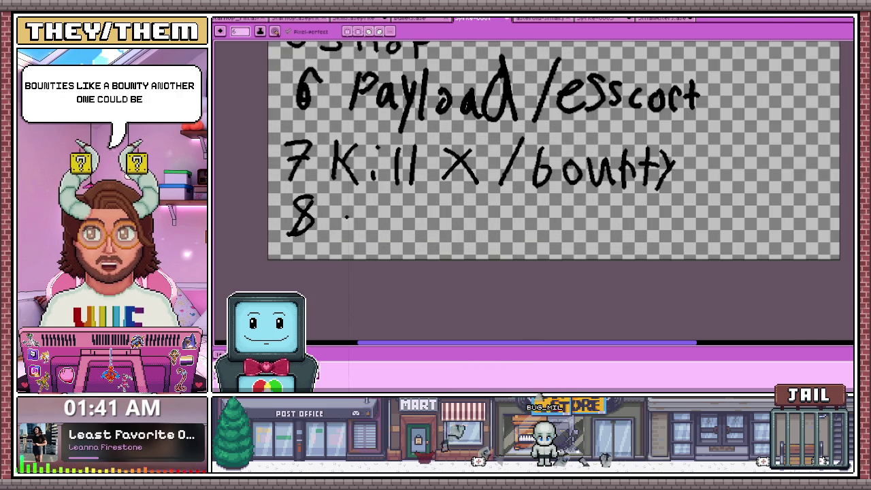
scroll(348, 231, "down", 2)
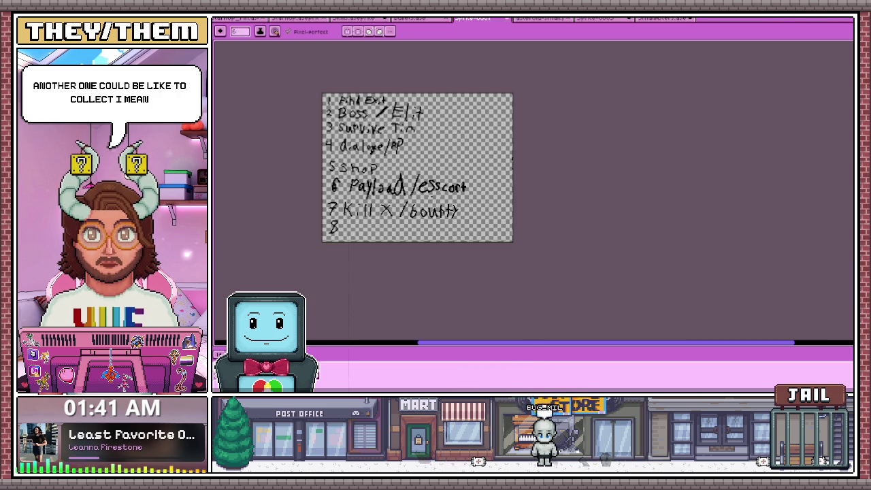
scroll(351, 234, "up", 1)
scroll(355, 220, "up", 1)
mouse_move(351, 222)
left_mouse_down()
mouse_move(352, 249)
mouse_move(381, 228)
left_mouse_up()
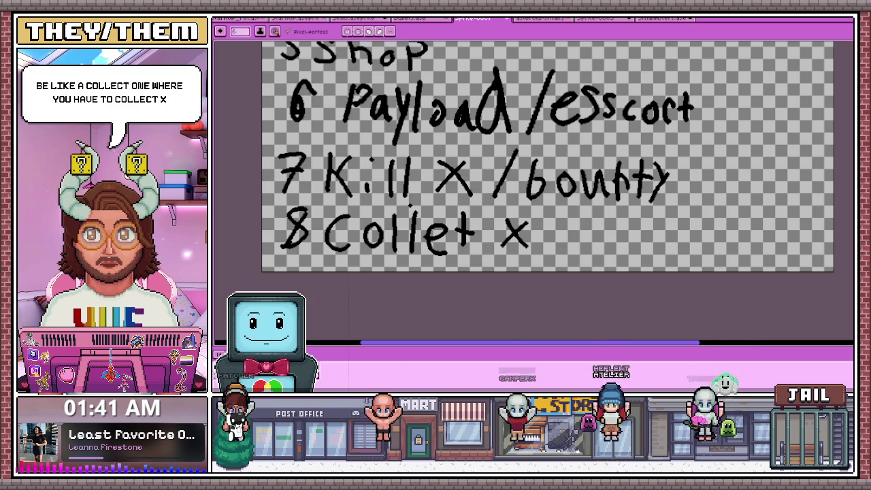
scroll(408, 207, "down", 1)
scroll(380, 130, "down", 1)
- Finish 'Elite', bracket the list's right side, and return to the asteroid sprite sheet
mouse_move(408, 136)
left_mouse_down()
mouse_move(388, 136)
mouse_move(369, 159)
left_mouse_up()
scroll(384, 163, "up", 1)
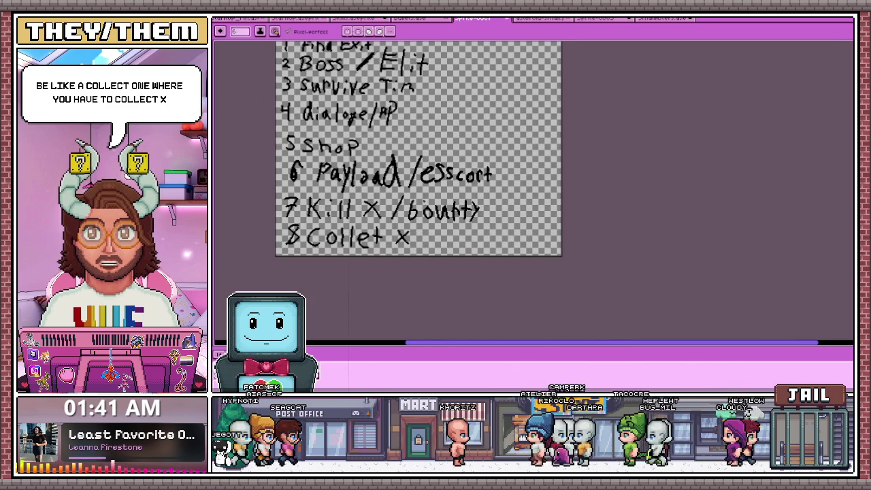
left_click_drag(445, 127, 438, 137)
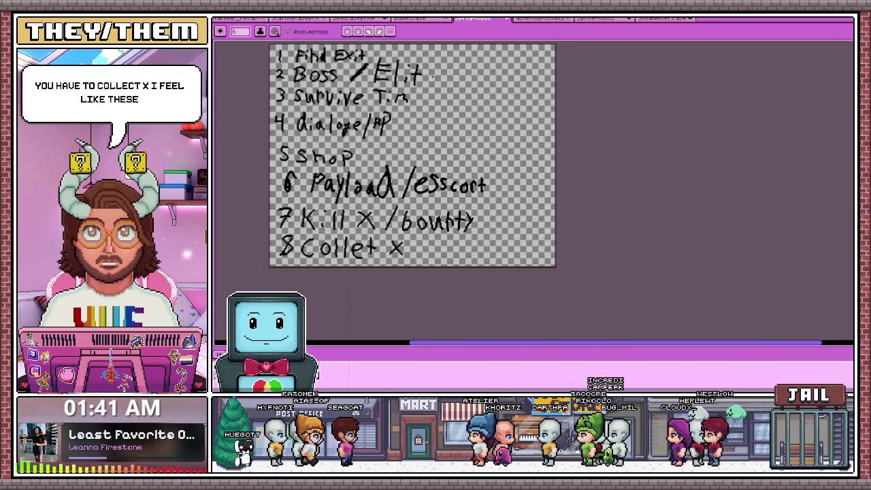
mouse_move(423, 77)
left_mouse_down()
mouse_move(436, 73)
mouse_move(523, 127)
mouse_move(514, 234)
mouse_move(452, 254)
left_mouse_up()
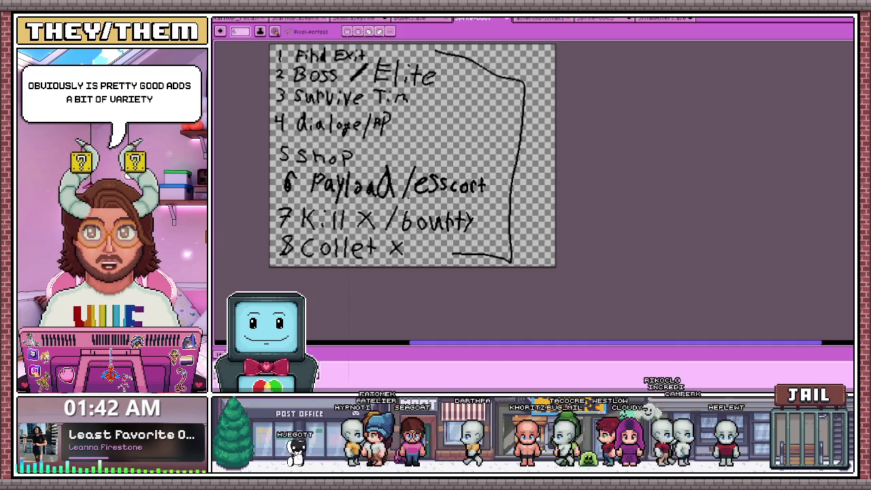
scroll(421, 208, "down", 1)
scroll(415, 190, "up", 1)
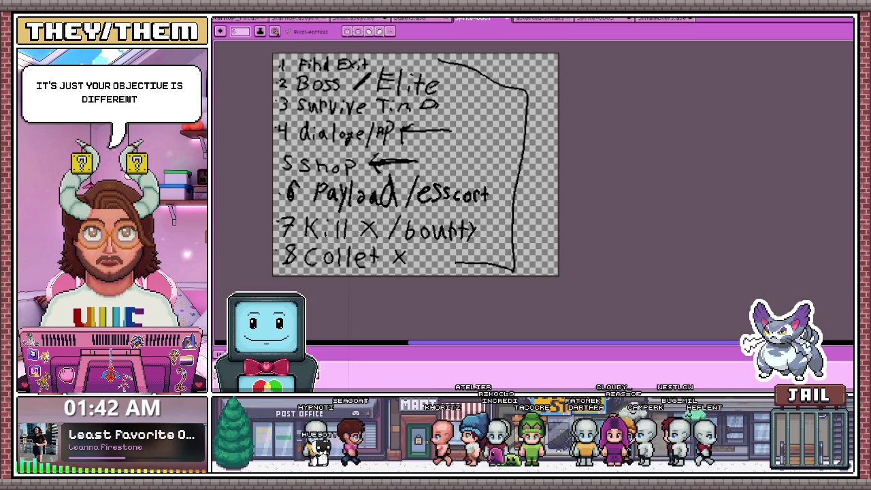
key("ctrl+Tab")
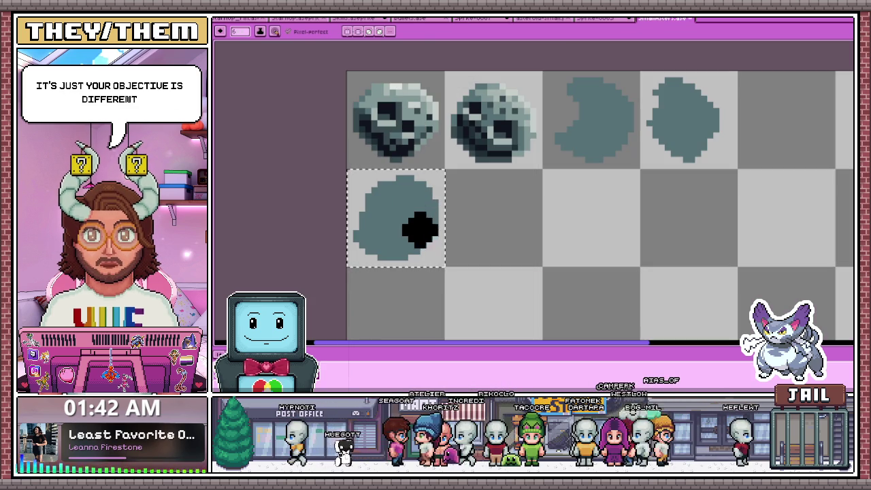
- Select the lone tile in the second row and switch to the pencil
left_click_drag(347, 170, 445, 266)
key("b")
scroll(468, 231, "up", 1)
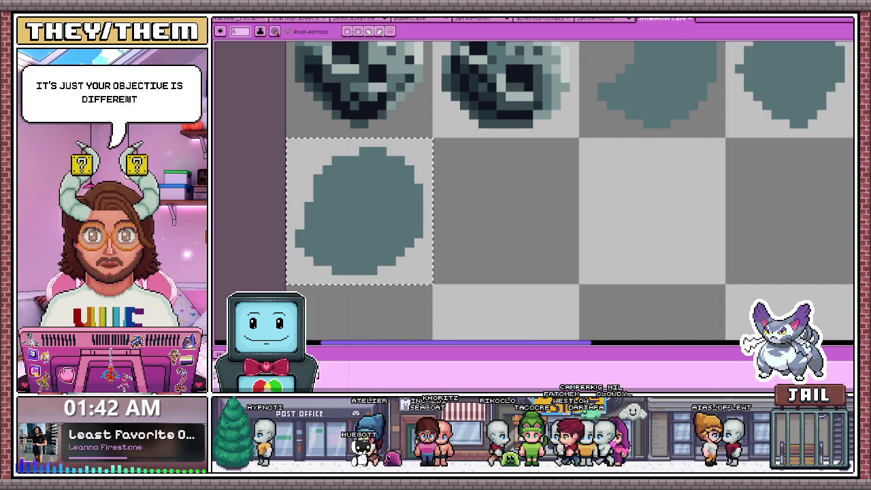
scroll(459, 170, "down", 2)
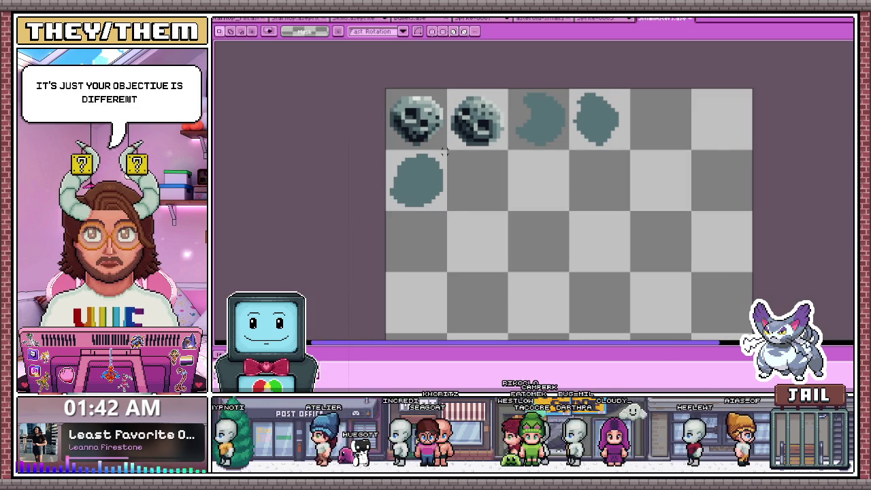
- Crop the canvas to 64×64 by pulling in its bottom and right bounds
key("ctrl+alt+c")
scroll(477, 190, "down", 2)
scroll(477, 191, "up", 1)
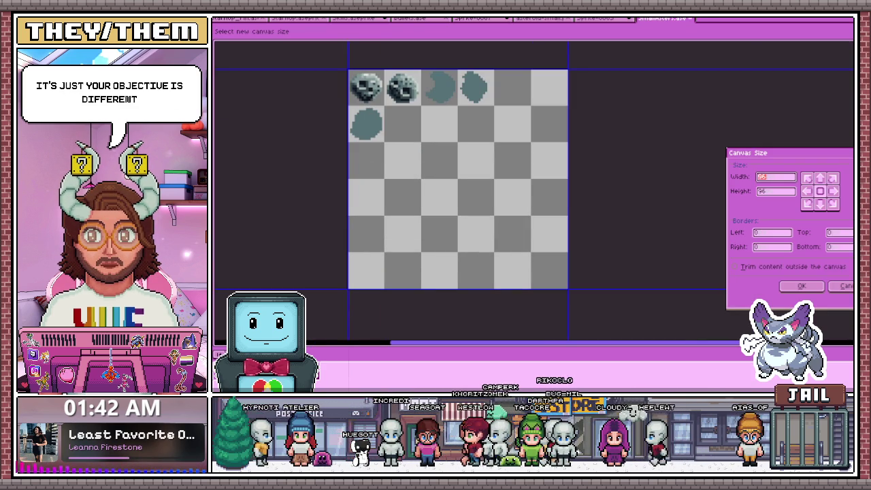
mouse_move(458, 289)
left_mouse_down()
mouse_move(458, 186)
mouse_move(459, 206)
left_mouse_up()
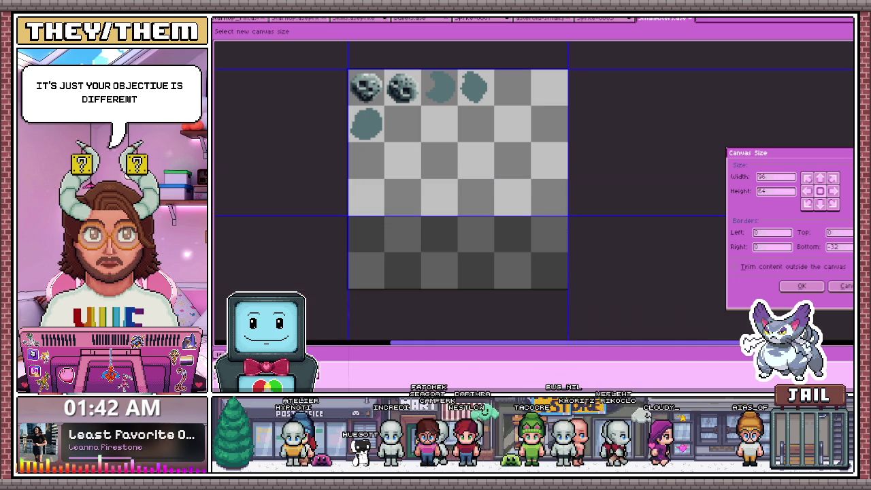
left_click_drag(568, 143, 508, 143)
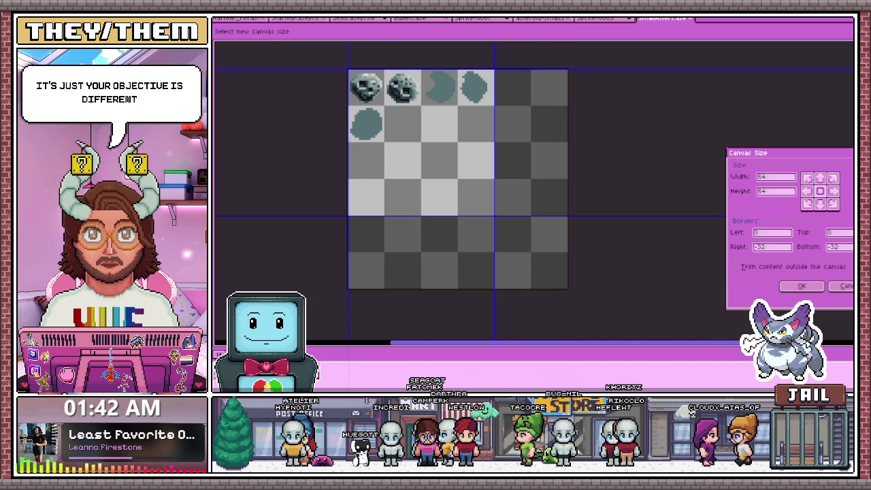
key("Return")
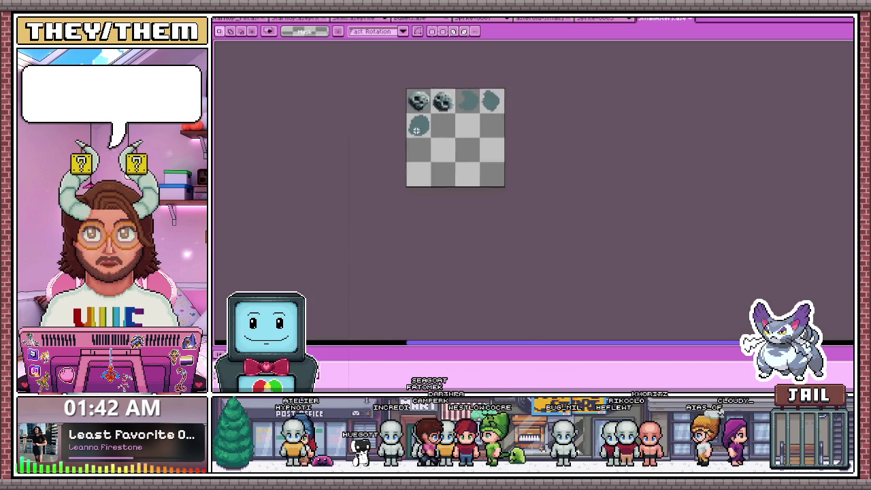
scroll(416, 124, "up", 2)
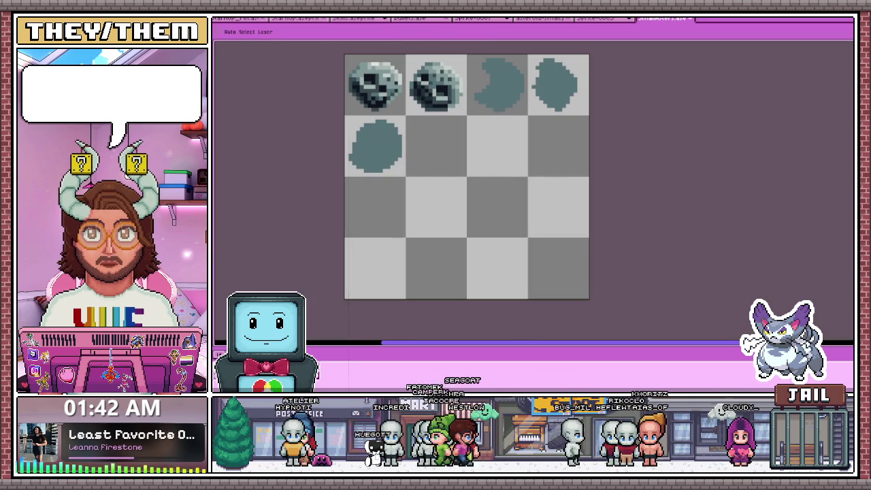
left_click_drag(421, 134, 432, 150)
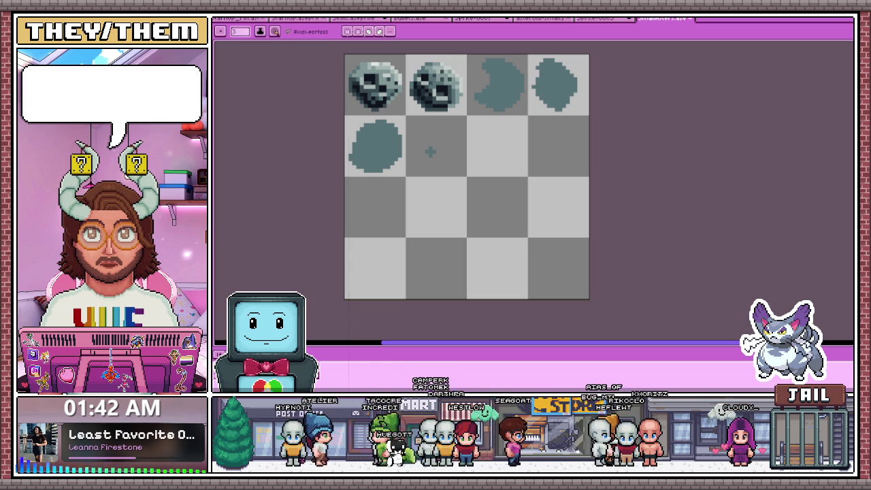
scroll(443, 131, "up", 1)
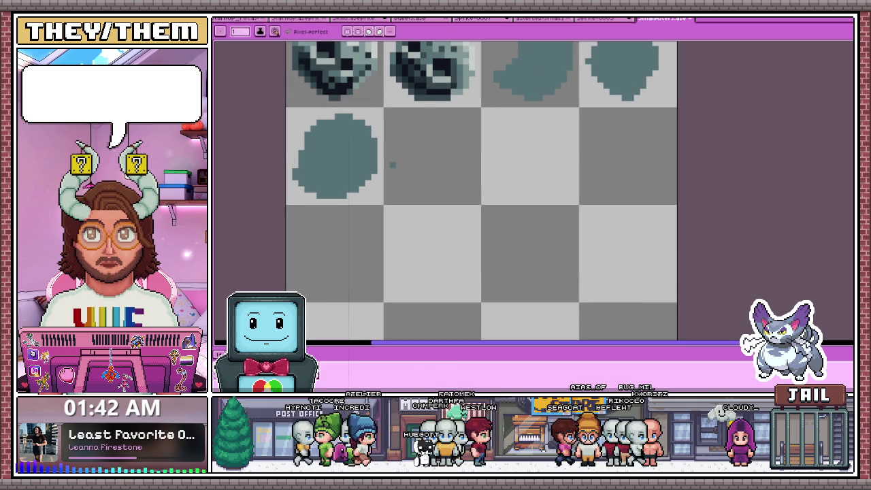
mouse_move(386, 129)
left_mouse_down()
mouse_move(403, 182)
mouse_move(433, 128)
mouse_move(411, 139)
mouse_move(456, 182)
left_mouse_up()
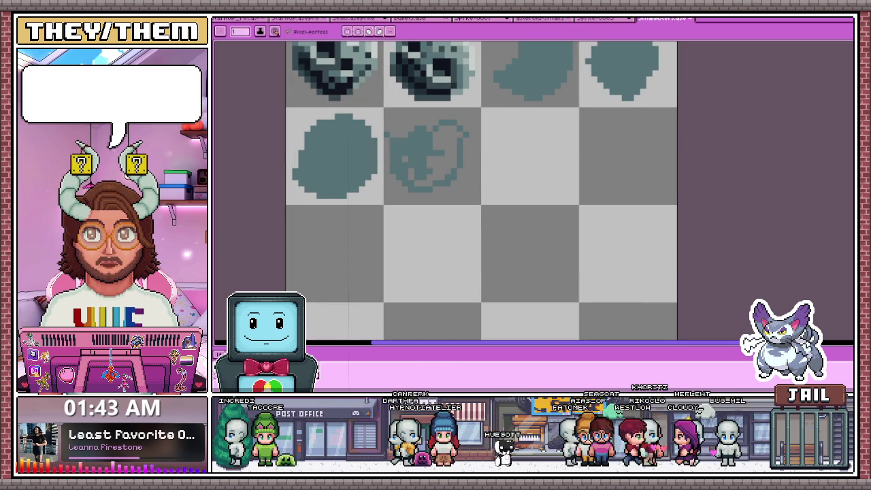
scroll(395, 140, "up", 1)
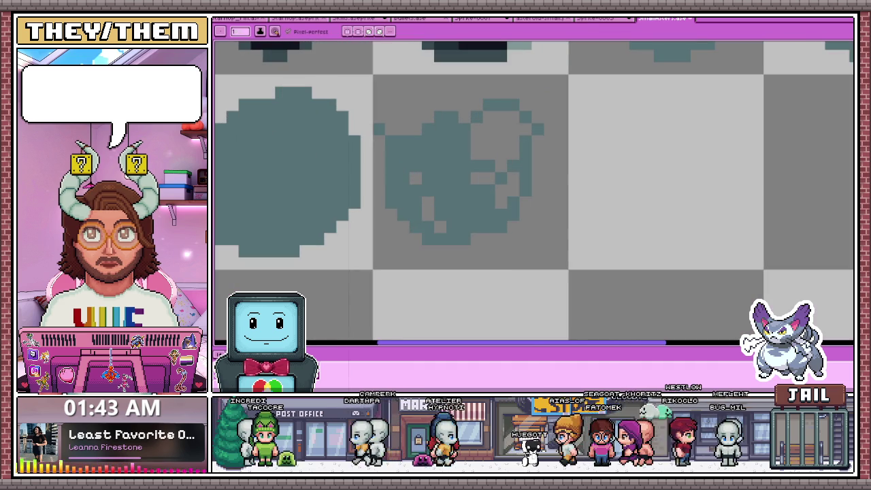
scroll(445, 121, "down", 3)
scroll(445, 121, "up", 2)
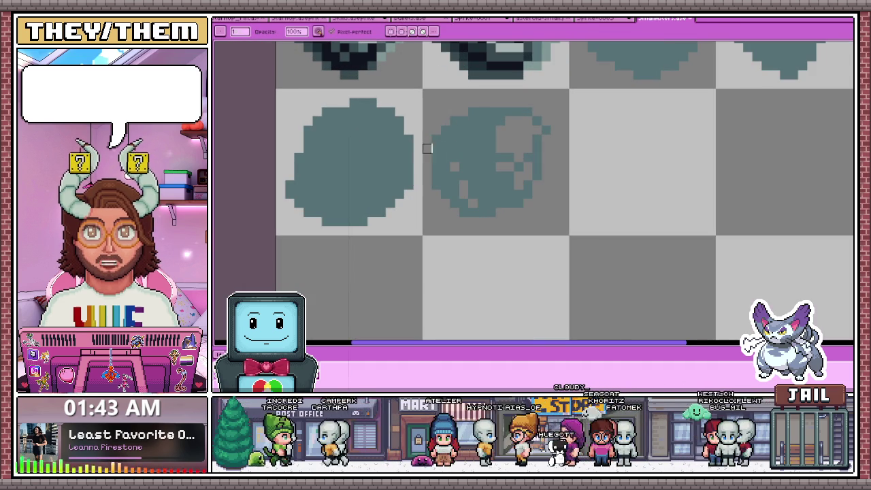
scroll(445, 121, "down", 2)
scroll(495, 164, "up", 3)
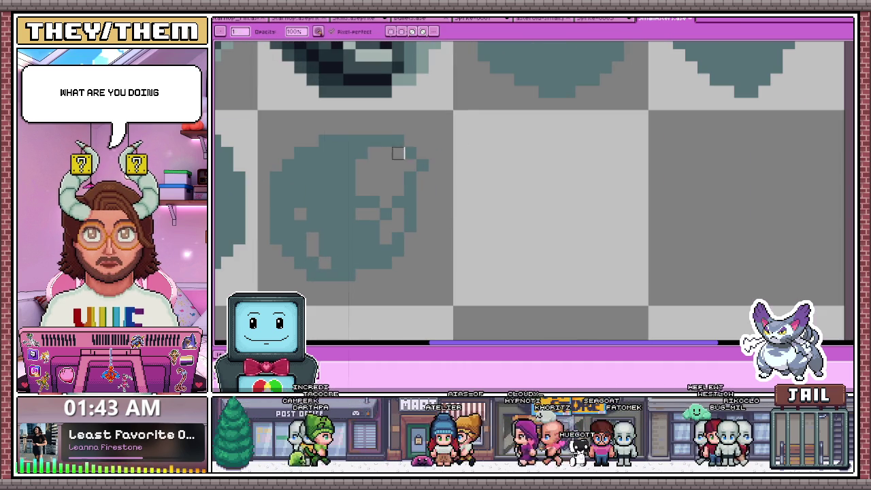
left_click_drag(331, 128, 392, 128)
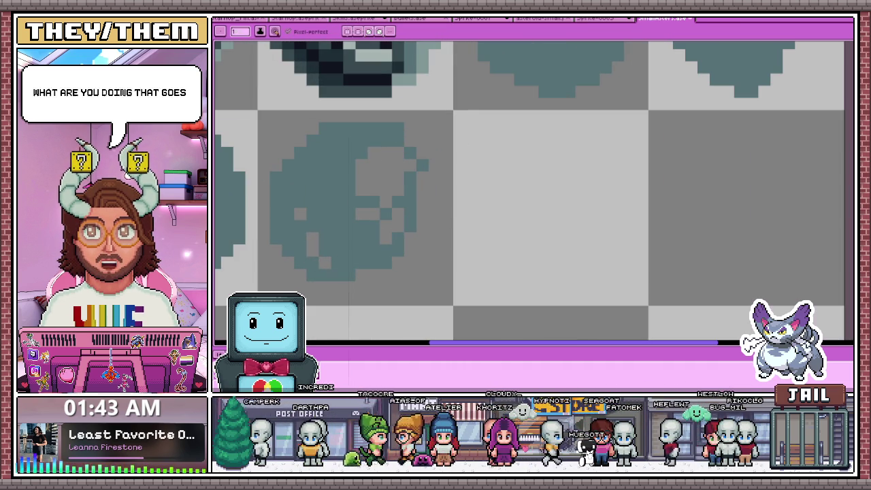
scroll(445, 121, "down", 2)
scroll(445, 121, "up", 2)
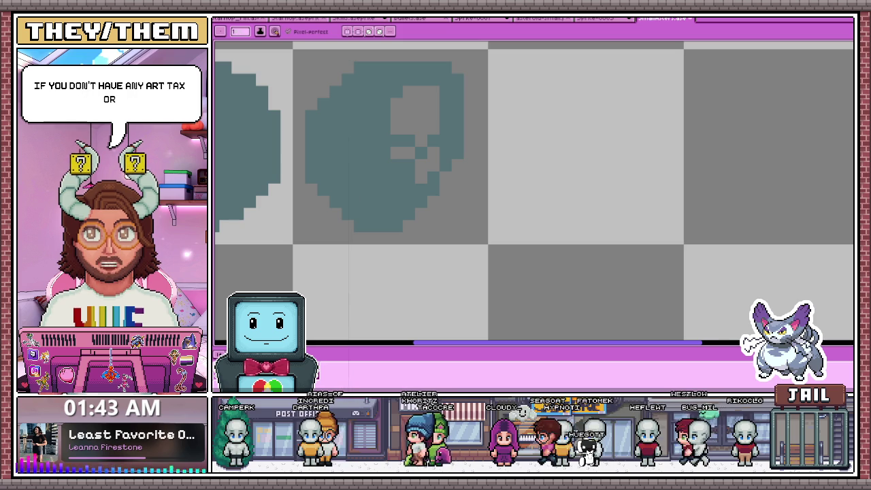
left_click(421, 225)
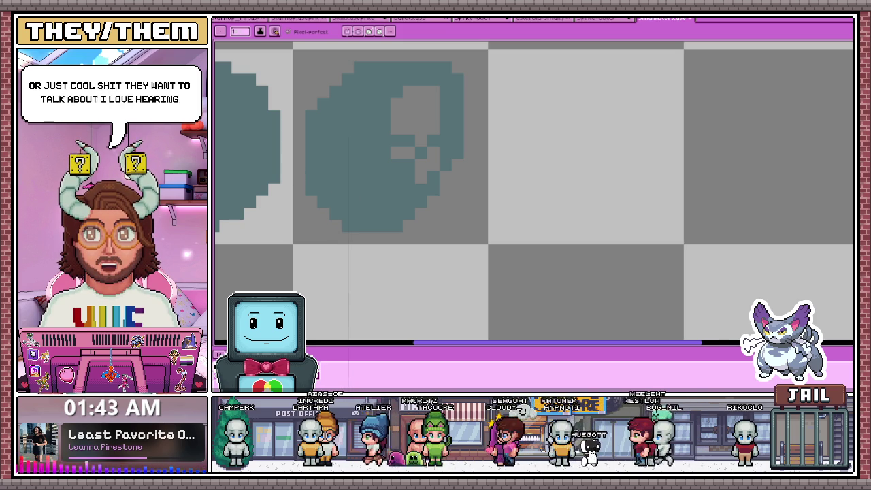
scroll(436, 216, "down", 3)
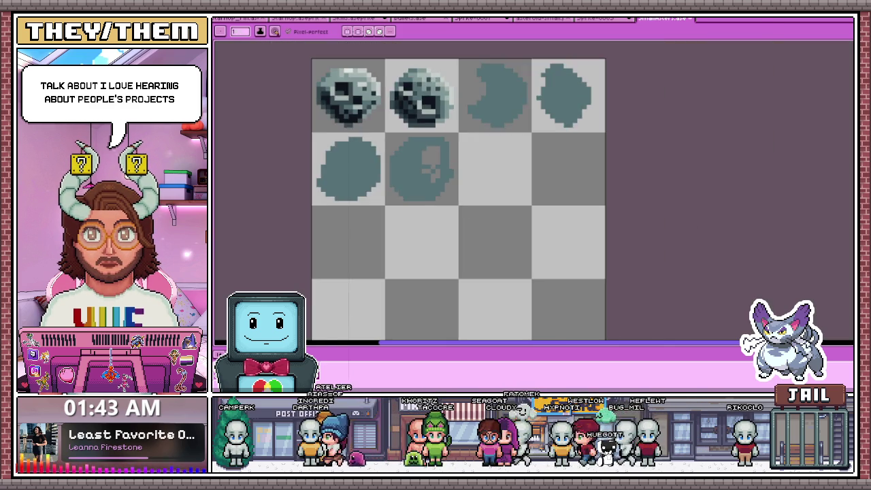
scroll(436, 216, "up", 2)
scroll(436, 126, "up", 1)
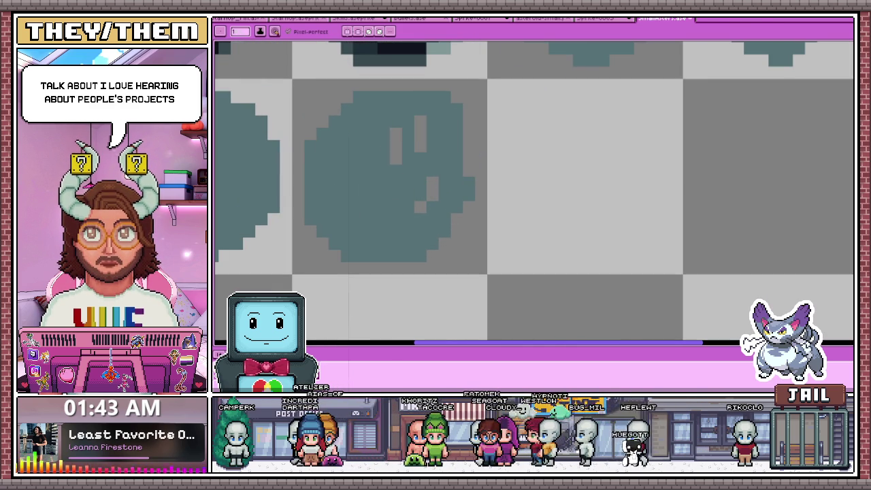
scroll(415, 126, "down", 1)
scroll(414, 126, "up", 1)
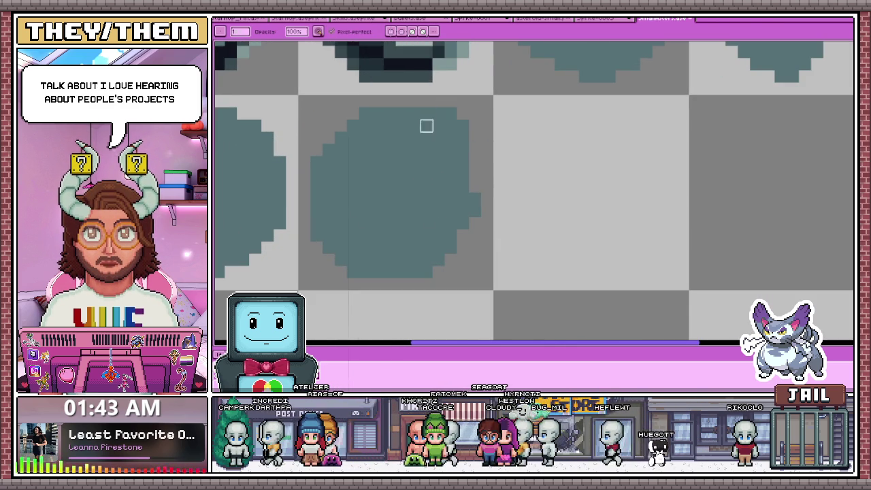
scroll(450, 149, "down", 2)
scroll(456, 143, "up", 1)
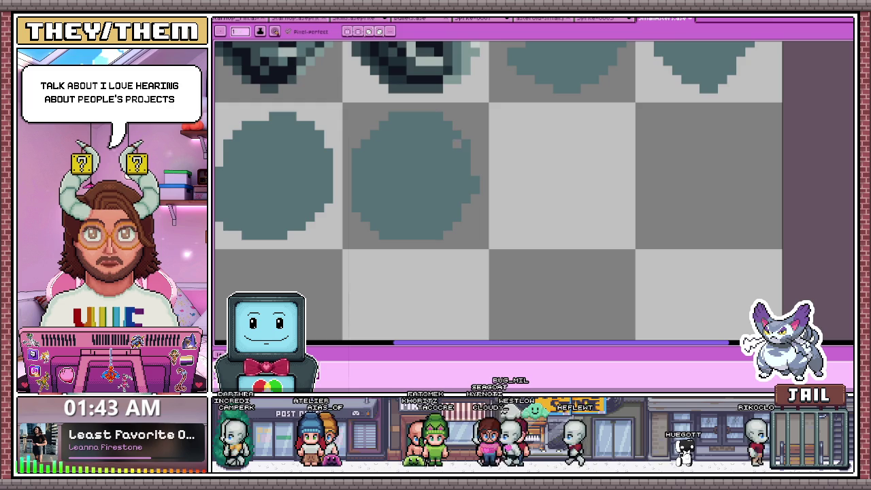
scroll(463, 145, "down", 1)
scroll(458, 108, "up", 1)
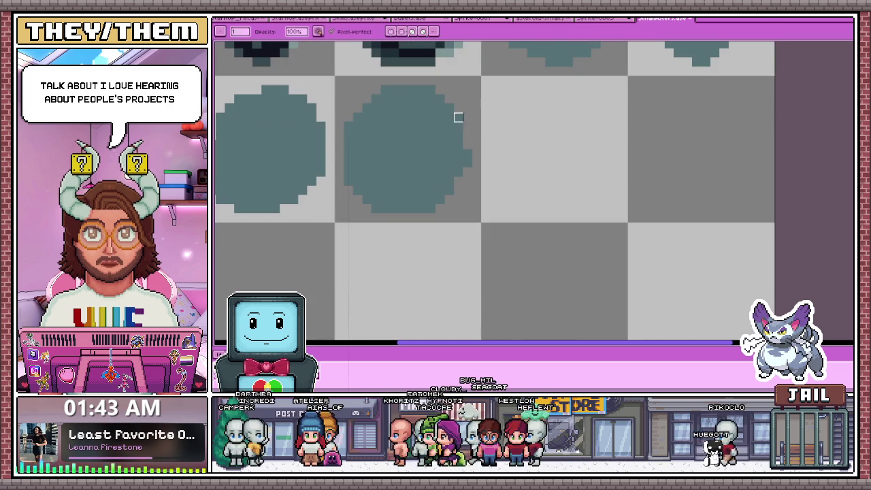
scroll(458, 118, "down", 2)
scroll(449, 129, "down", 3)
scroll(439, 139, "up", 2)
scroll(433, 149, "up", 2)
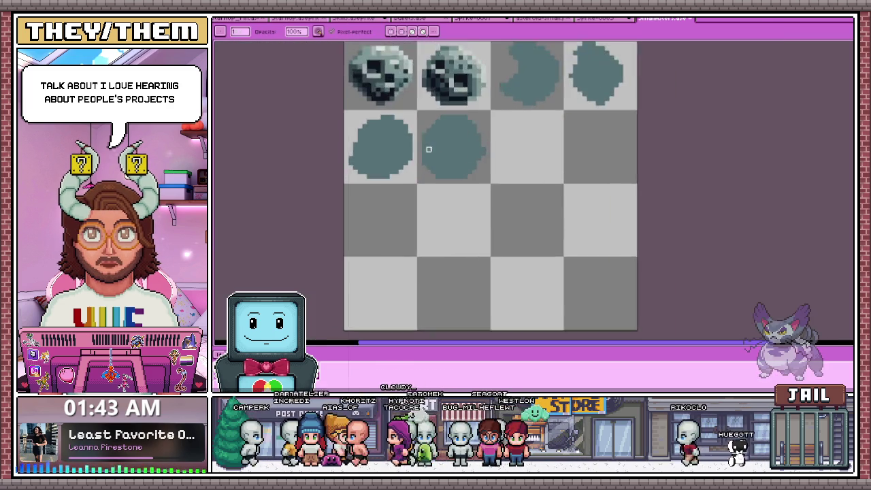
scroll(433, 149, "down", 1)
scroll(450, 170, "down", 1)
scroll(452, 157, "up", 2)
scroll(456, 156, "up", 1)
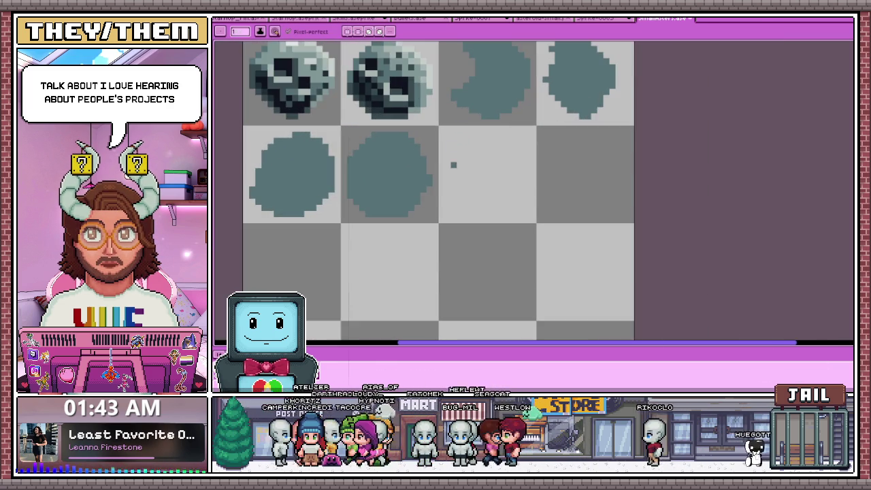
scroll(459, 191, "up", 1)
left_click_drag(449, 136, 470, 191)
- Sketch a curved asteroid outline in the empty cell, undoing one bad diagonal stroke
left_click_drag(476, 143, 449, 157)
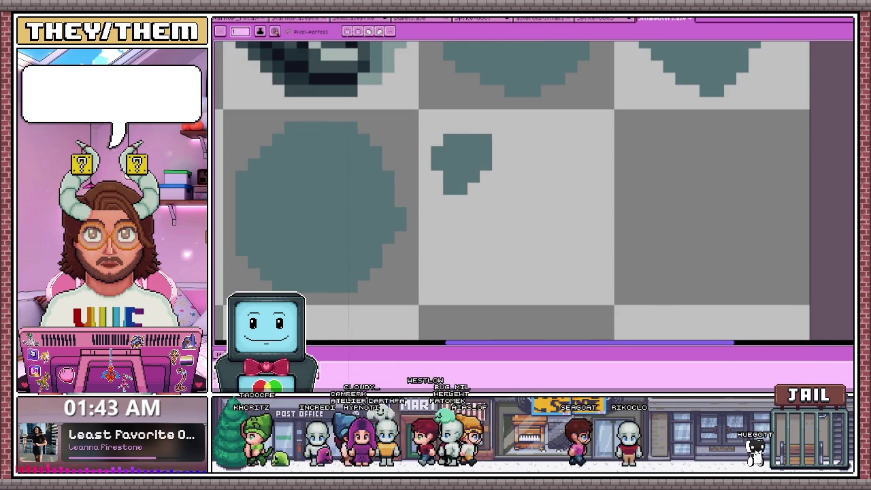
scroll(458, 163, "down", 1)
scroll(458, 163, "up", 1)
scroll(458, 163, "down", 1)
scroll(459, 163, "up", 1)
mouse_move(456, 173)
left_mouse_down()
mouse_move(529, 113)
mouse_move(564, 158)
left_mouse_up()
mouse_move(492, 158)
left_mouse_down()
mouse_move(517, 132)
mouse_move(509, 122)
left_mouse_up()
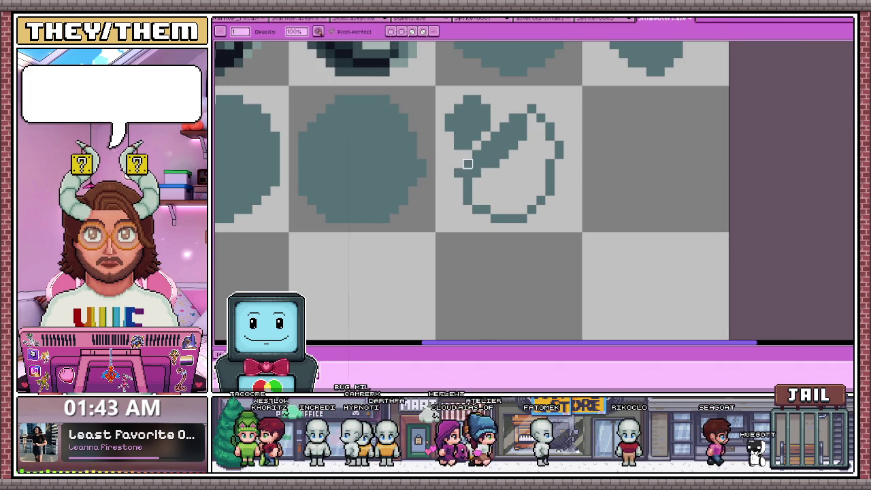
key("ctrl+z")
- Erase stray pixels from the small blob's edge and touch up the ring outline
key("e")
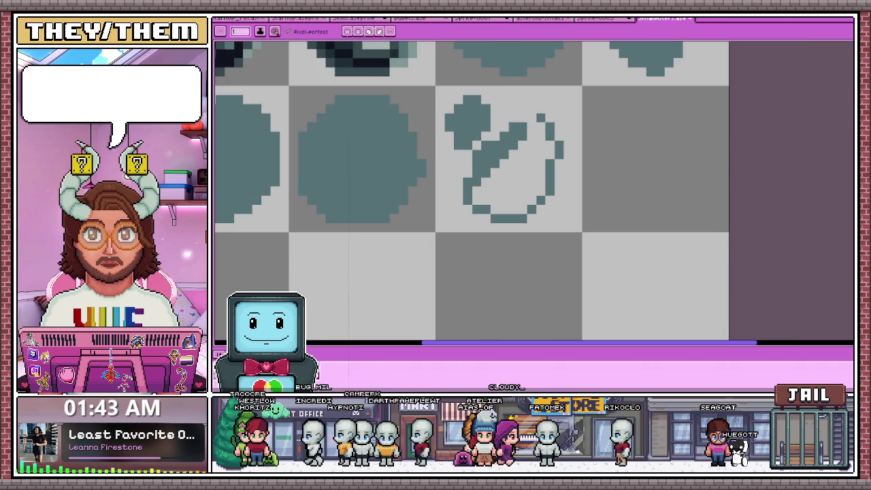
mouse_move(483, 109)
left_mouse_down()
mouse_move(485, 132)
mouse_move(524, 107)
left_mouse_up()
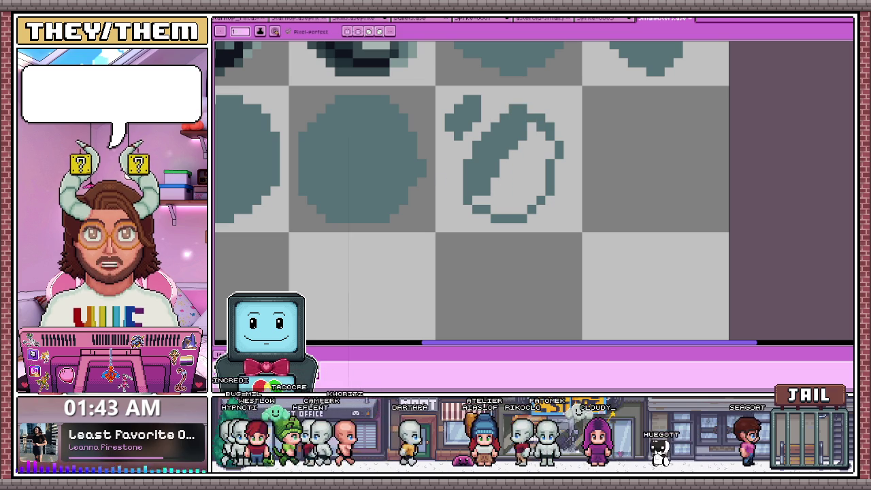
scroll(421, 191, "down", 2)
scroll(484, 152, "up", 1)
scroll(484, 152, "up", 1)
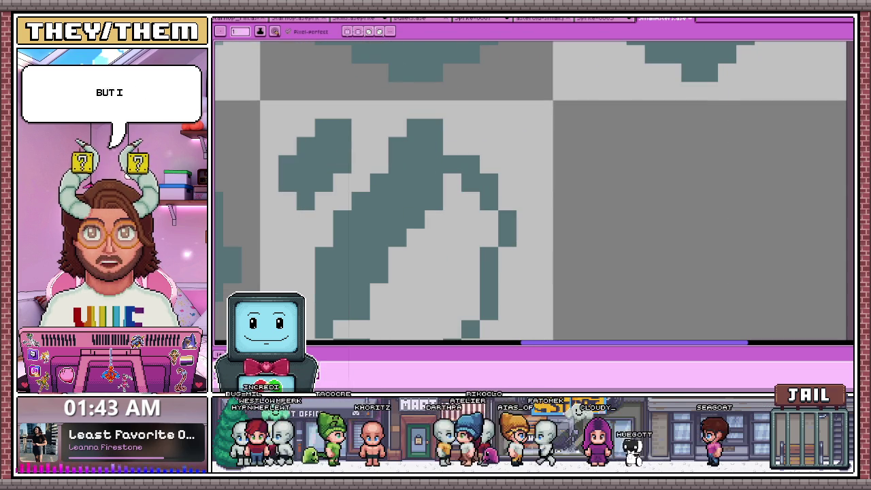
scroll(481, 124, "down", 2)
scroll(481, 124, "up", 1)
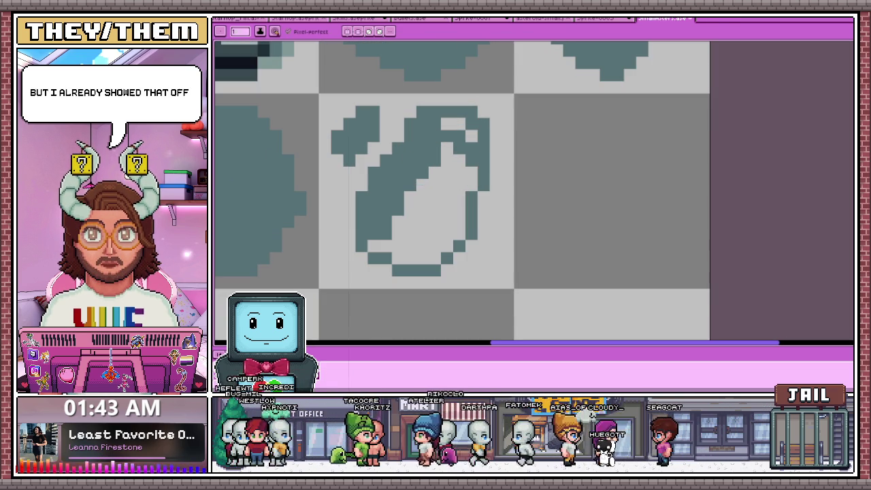
left_click(483, 198)
left_click_drag(496, 148, 496, 173)
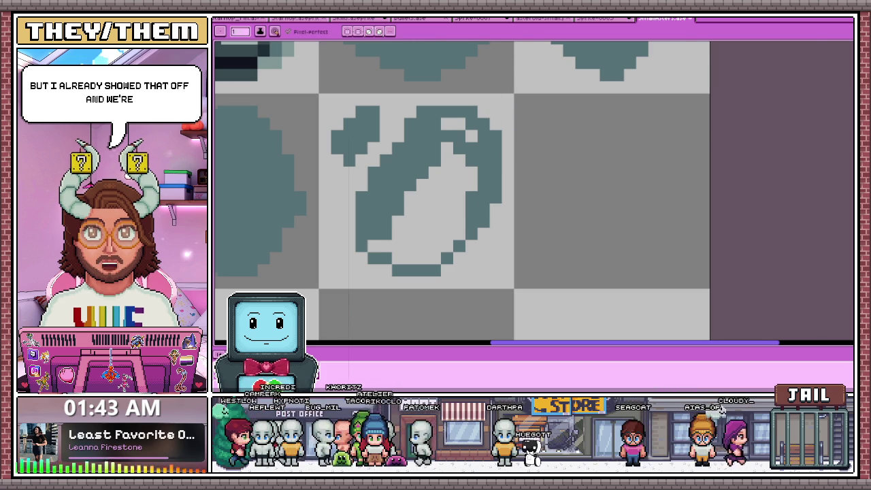
scroll(496, 112, "up", 1)
scroll(497, 113, "down", 1)
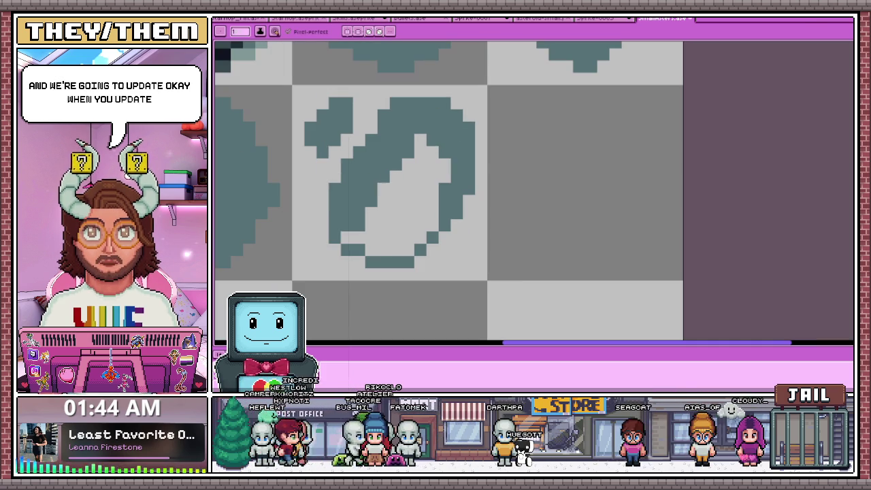
- Fill the new asteroid's light stripe and remaining light areas with teal
left_click_drag(412, 161, 380, 204)
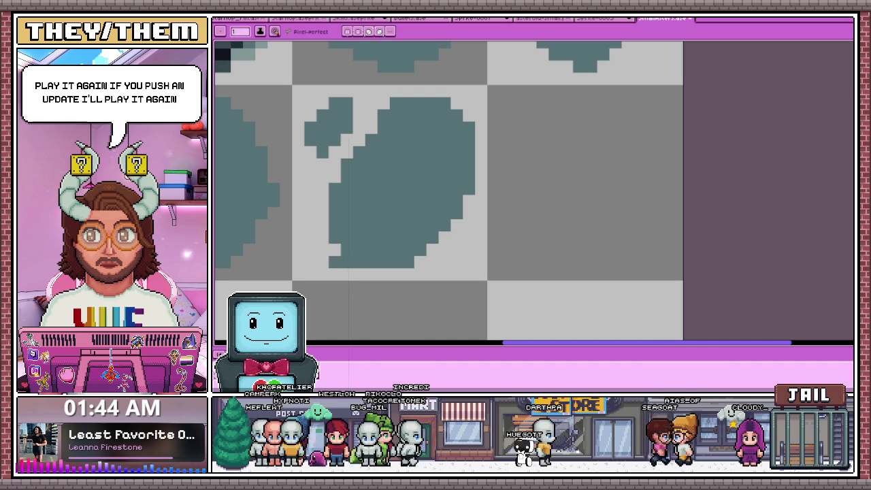
left_click_drag(311, 197, 322, 251)
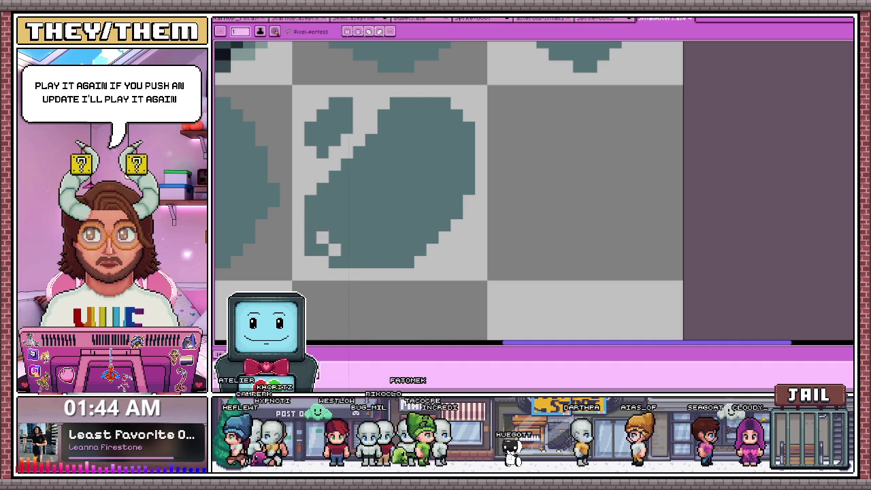
scroll(362, 204, "up", 1)
scroll(362, 204, "up", 1)
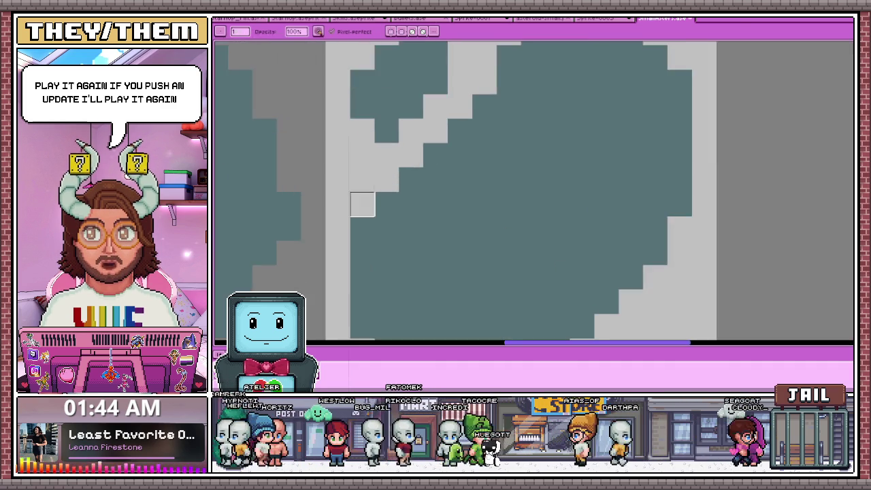
scroll(362, 204, "down", 1)
scroll(371, 224, "down", 1)
scroll(379, 241, "down", 1)
- Scroll the sprite sheet view once before moving over to Godot's Player scene
scroll(379, 241, "up", 2)
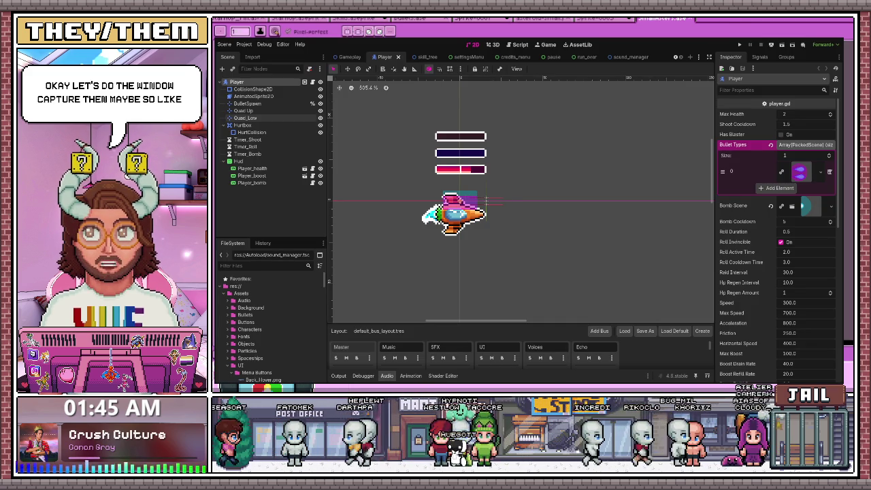
- Inspect the ship's AnimatedSprite2D and CollisionShape2D, then nudge HurtCollision up over the ship
left_click(283, 97)
left_click(295, 90)
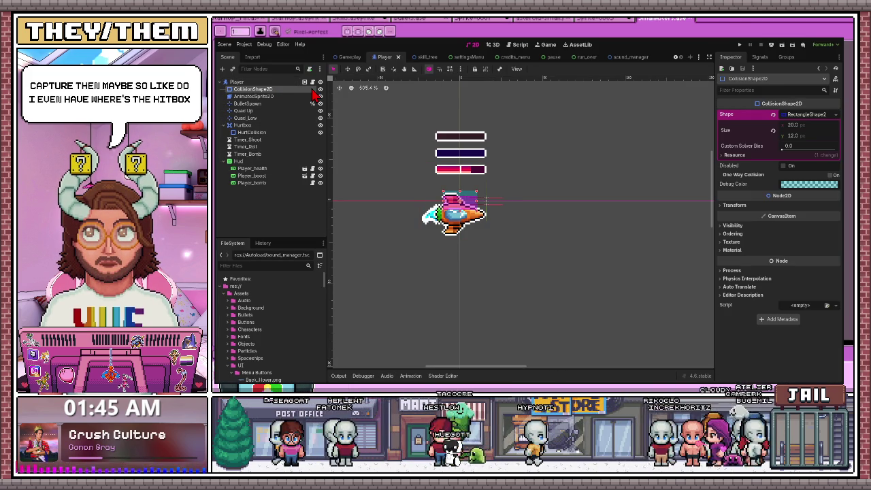
scroll(463, 211, "up", 2)
mouse_move(483, 195)
left_mouse_down()
mouse_move(473, 226)
mouse_move(483, 186)
left_mouse_up()
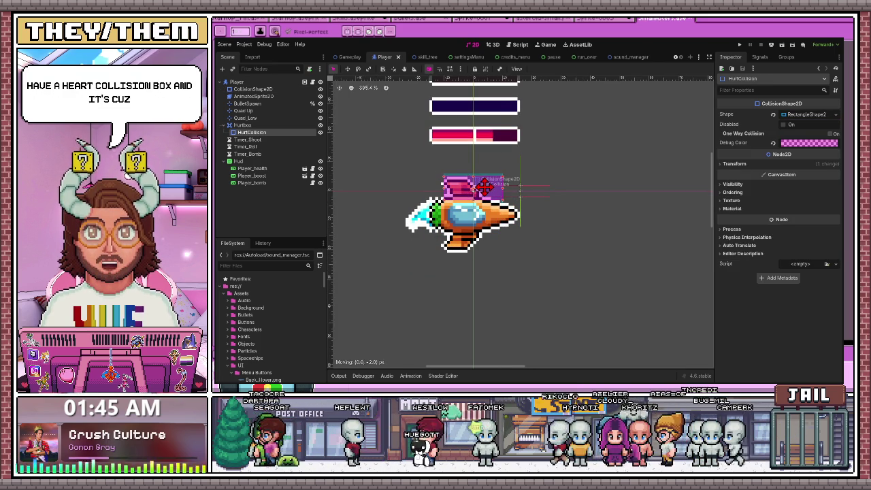
scroll(541, 249, "down", 2)
scroll(488, 284, "down", 1)
left_click(488, 284)
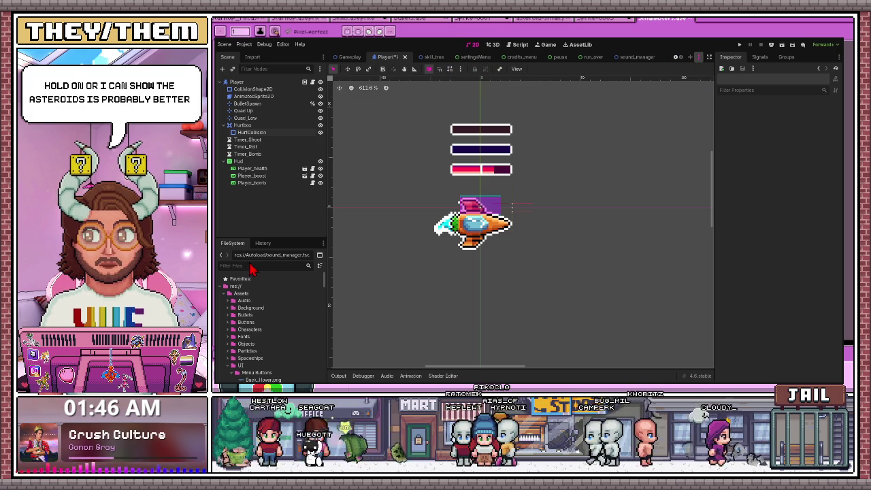
- Filter FileSystem for 'aster' and open big_asteroid.tscn with its collision circle visible
type("aster")
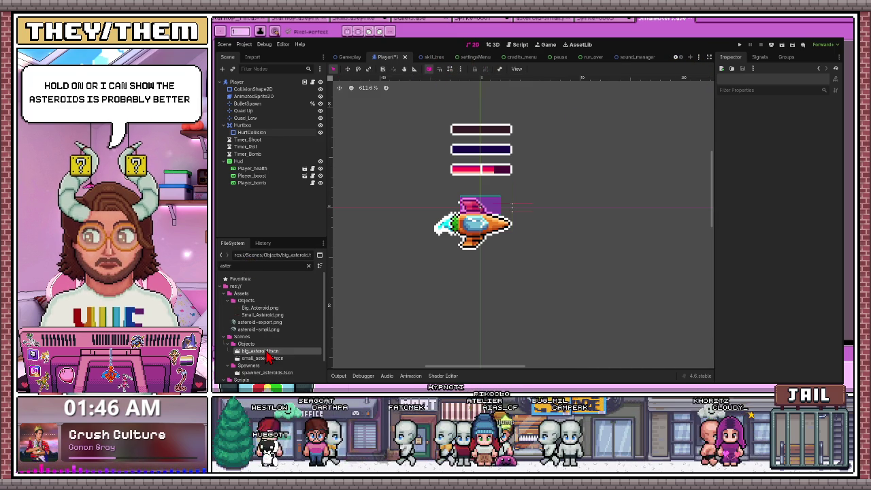
double_click(260, 351)
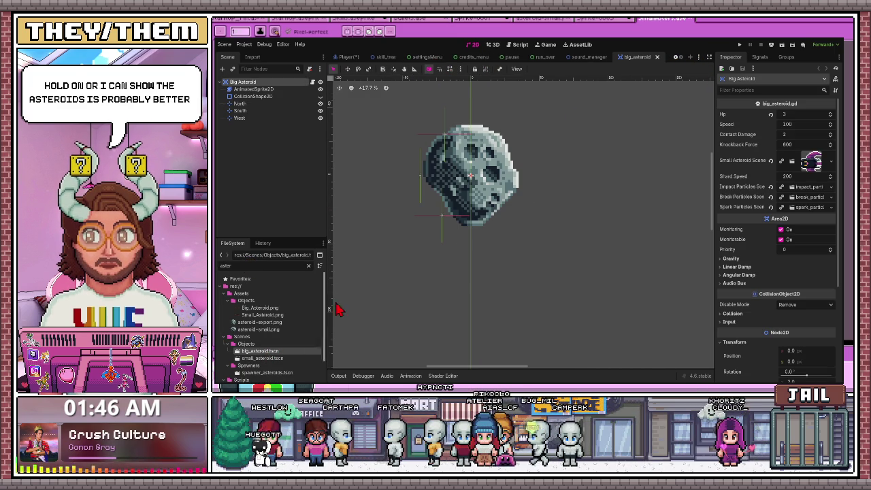
left_click(322, 100)
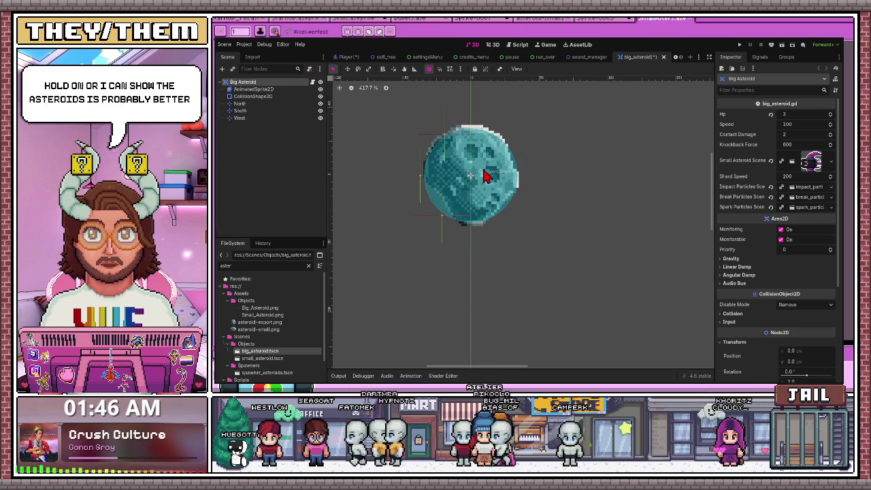
scroll(484, 175, "up", 4)
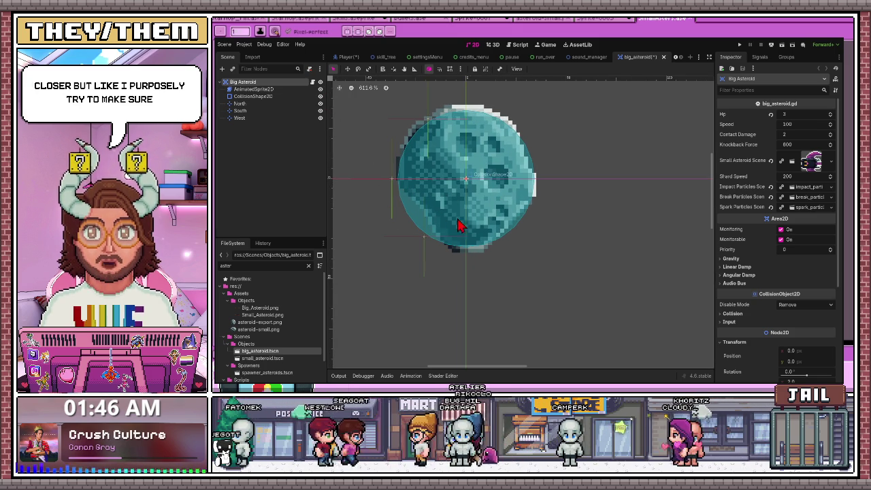
- Shrink the collision circle and shift it 3 px right, 2 px down inside the rock
left_click(378, 185)
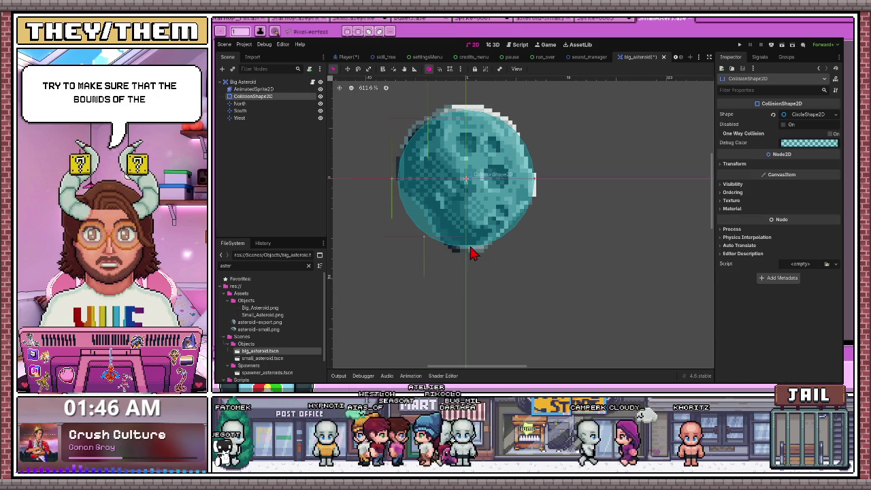
left_click_drag(469, 251, 470, 243)
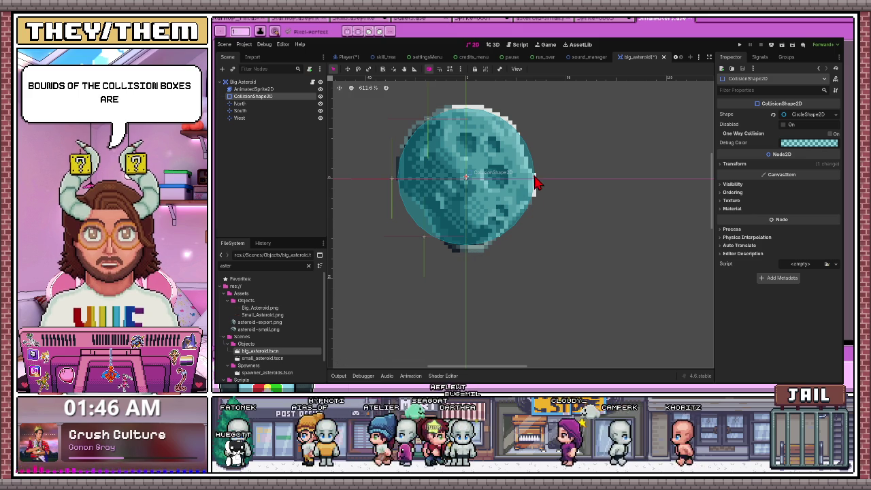
left_click_drag(537, 185, 530, 183)
left_click_drag(471, 179, 467, 174)
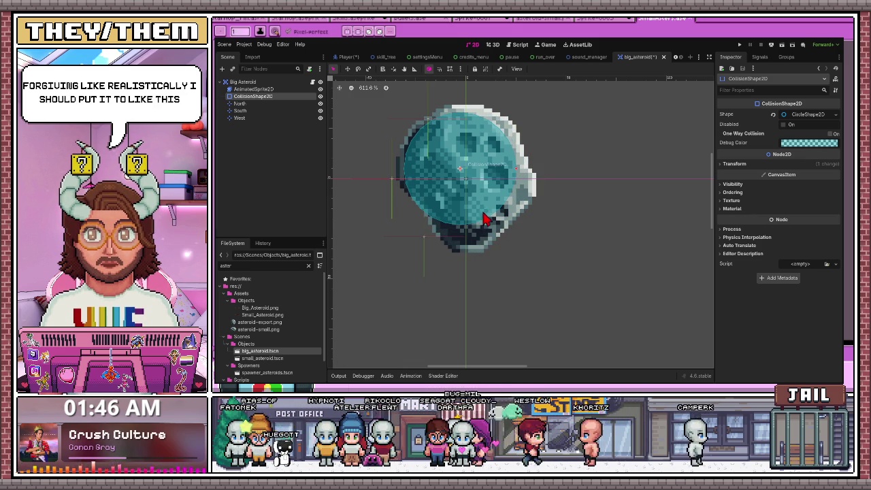
left_click_drag(478, 177, 480, 177)
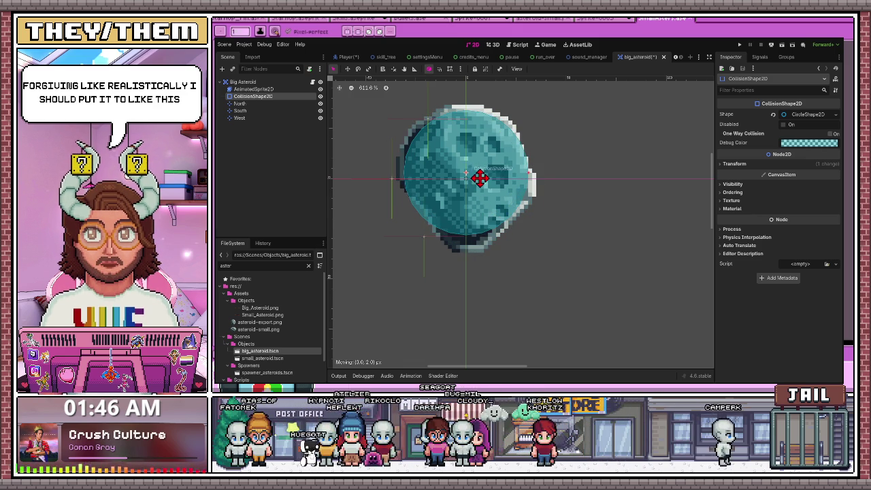
left_click(454, 257)
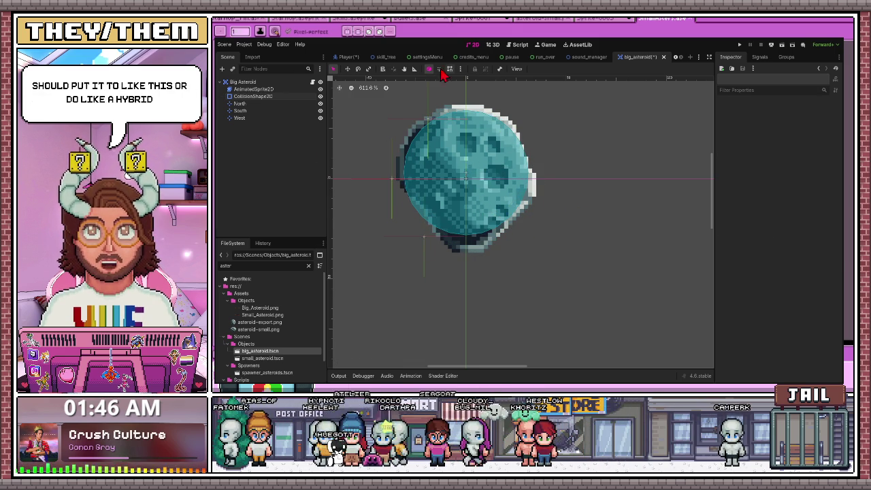
- Enlarge the big asteroid's collision circle, then deselect it to compare with the sprite
scroll(478, 209, "down", 3)
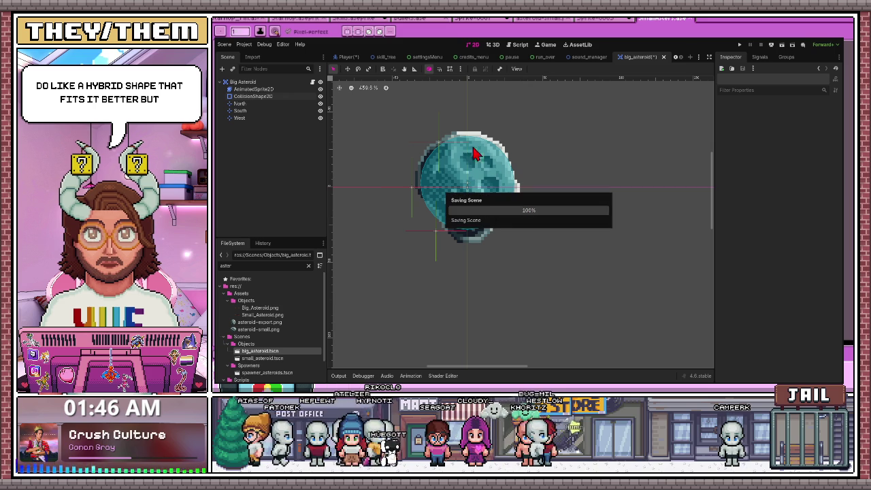
scroll(497, 140, "up", 3)
scroll(499, 142, "up", 3)
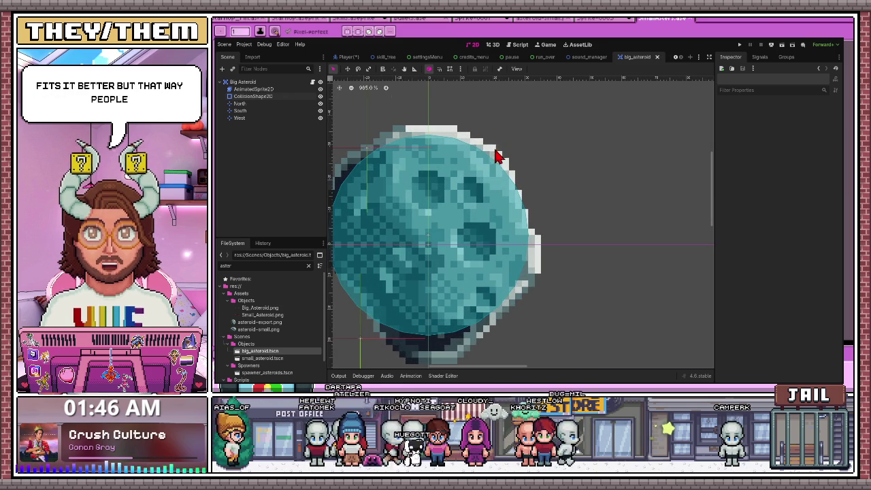
scroll(452, 133, "up", 2)
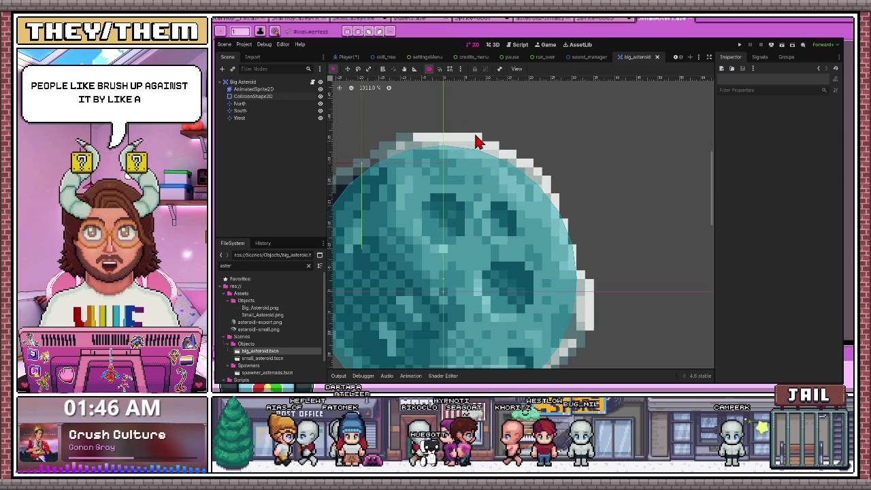
scroll(477, 141, "down", 5)
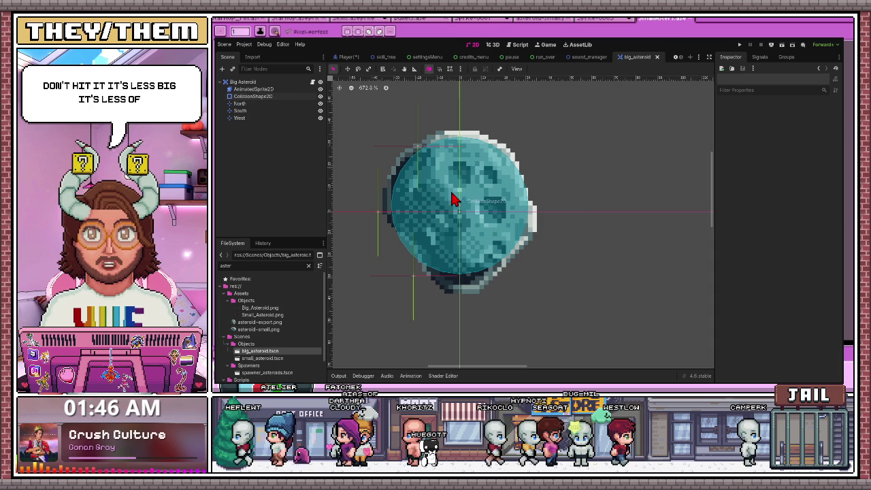
scroll(548, 190, "up", 1)
scroll(531, 193, "up", 1)
scroll(518, 196, "up", 1)
scroll(497, 171, "up", 2)
scroll(472, 171, "down", 2)
scroll(474, 209, "down", 3)
scroll(474, 209, "down", 1)
left_click(428, 210)
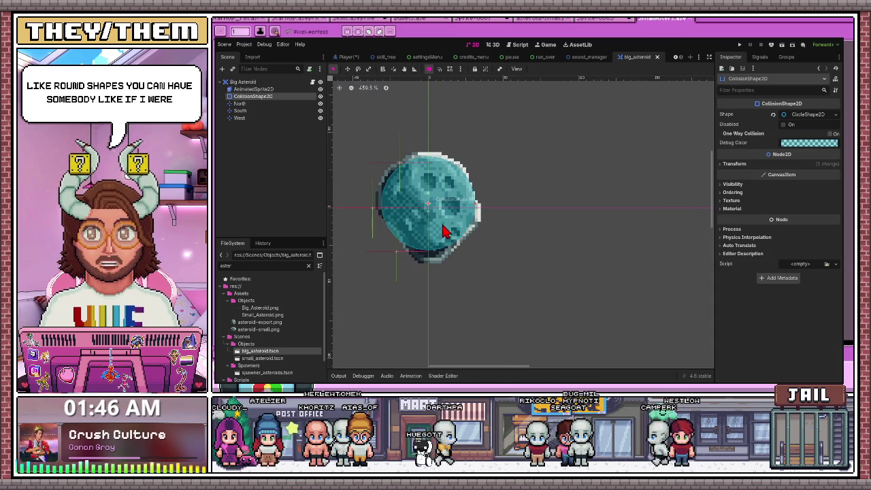
mouse_move(479, 209)
left_mouse_down()
mouse_move(489, 202)
mouse_move(466, 204)
left_mouse_up()
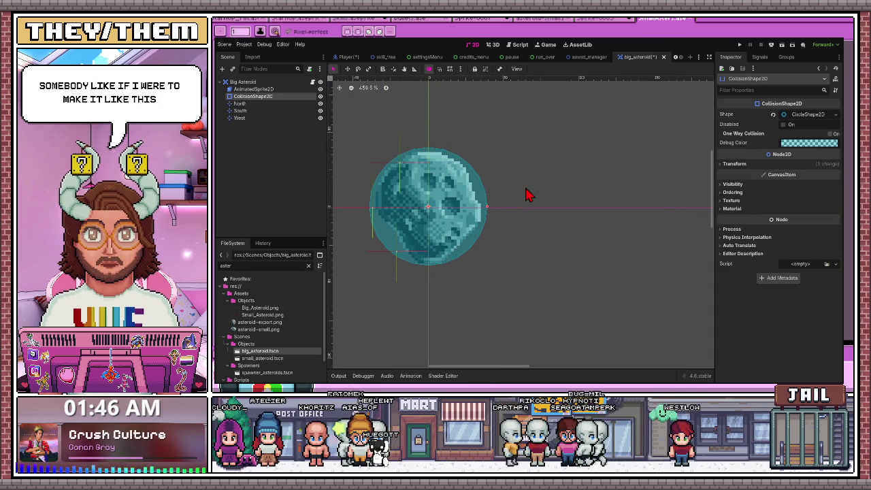
left_click(505, 201)
- Nudge the collision circle up, shrink it to match the sprite, and shift it down three pixels
scroll(493, 212, "up", 1)
scroll(517, 177, "up", 2)
scroll(473, 160, "up", 2)
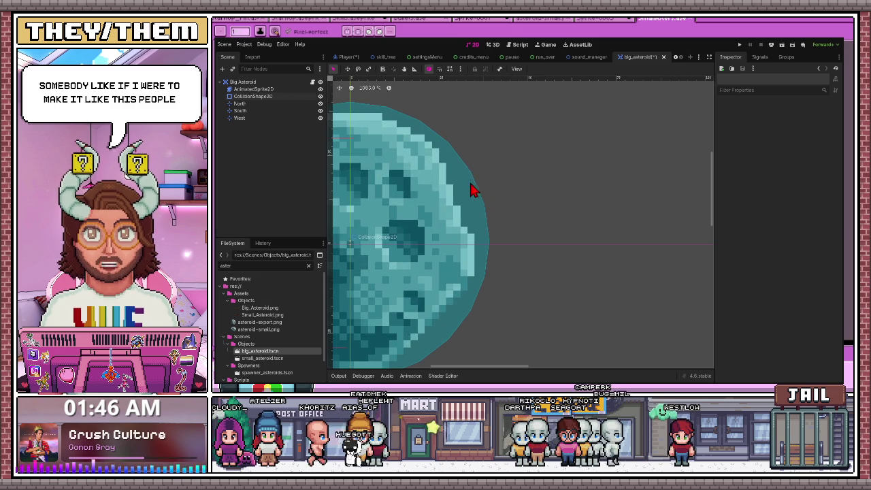
scroll(476, 184, "down", 3)
left_click(430, 266)
left_click_drag(418, 311, 422, 304)
left_click_drag(506, 224, 443, 197)
scroll(419, 139, "up", 3)
scroll(424, 151, "up", 2)
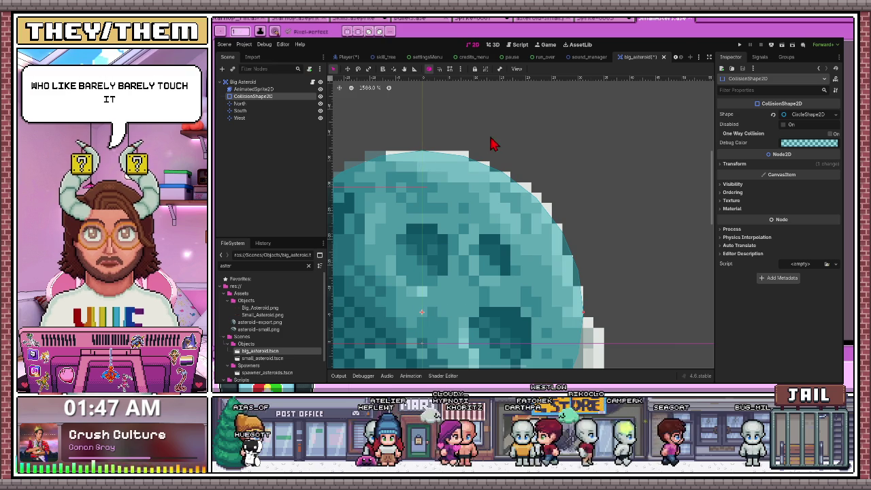
scroll(477, 164, "down", 3)
left_click_drag(458, 204, 458, 216)
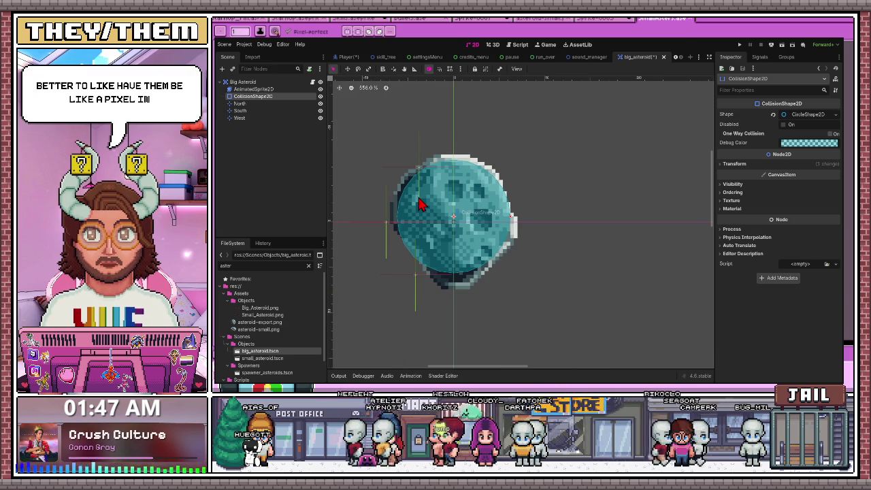
left_click(613, 154)
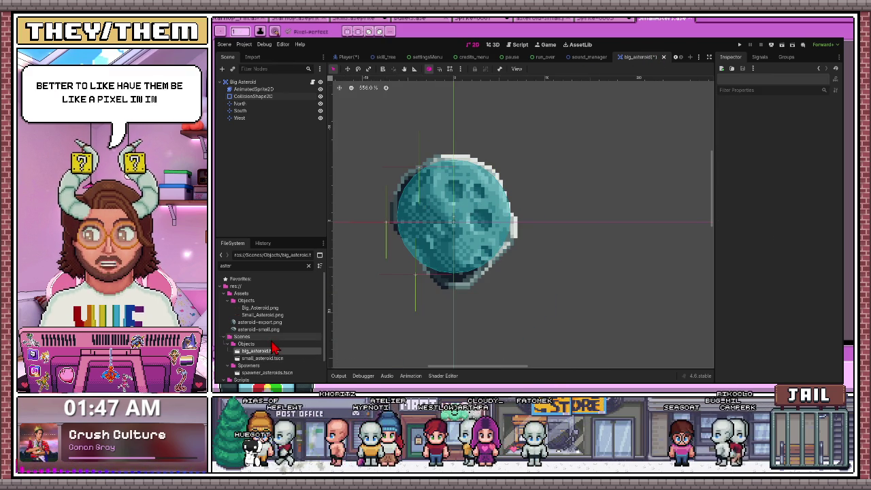
- Save the big asteroid scene and open small_asteroid.tscn
key("ctrl+s")
left_click(269, 359)
double_click(269, 359)
scroll(473, 229, "up", 3)
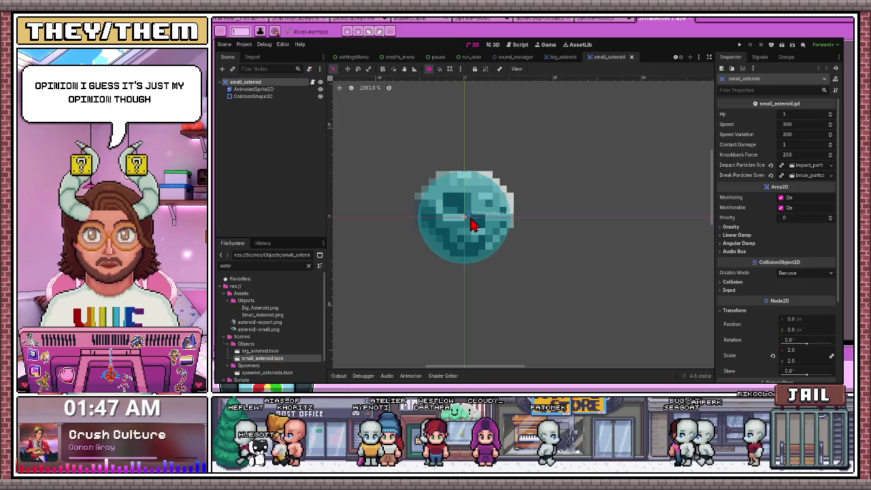
- Move the small asteroid's capsule collision shape slightly up and save the scene
left_click(471, 230)
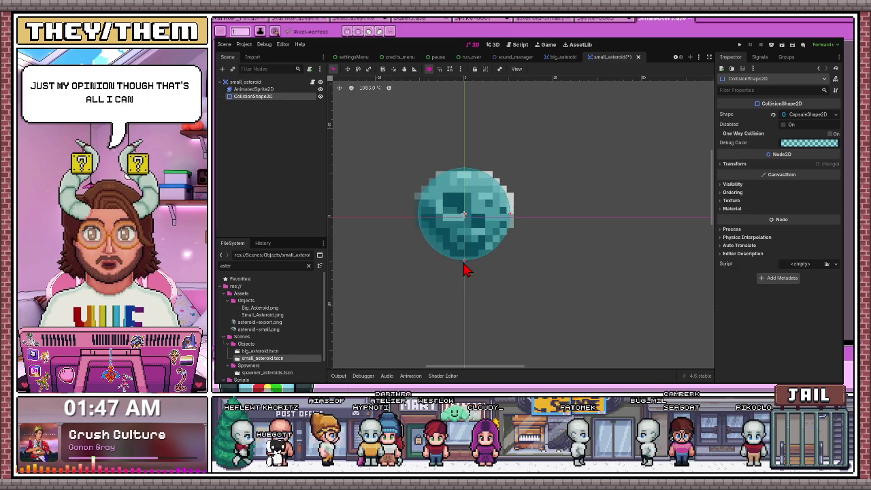
left_click_drag(467, 268, 467, 265)
left_click(549, 243)
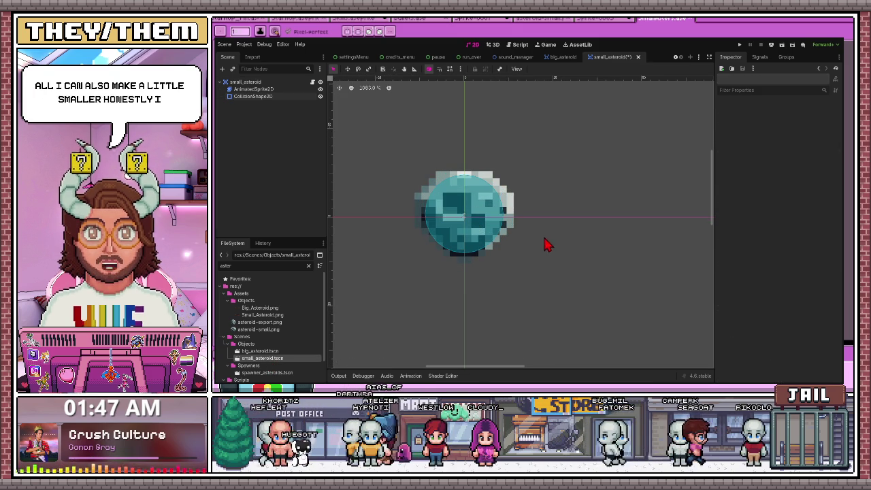
key("ctrl+s")
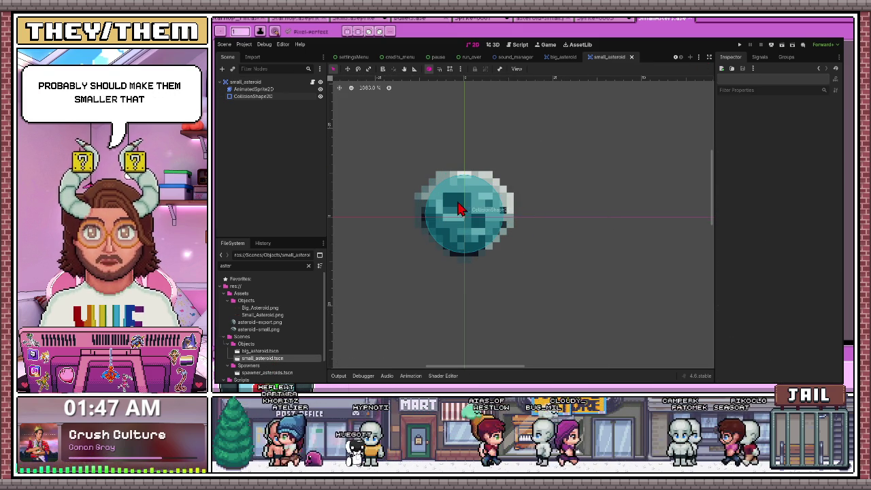
- Enlarge the capsule outline, expand its Transform values, and save again
left_click(511, 219)
left_click_drag(512, 219, 494, 235)
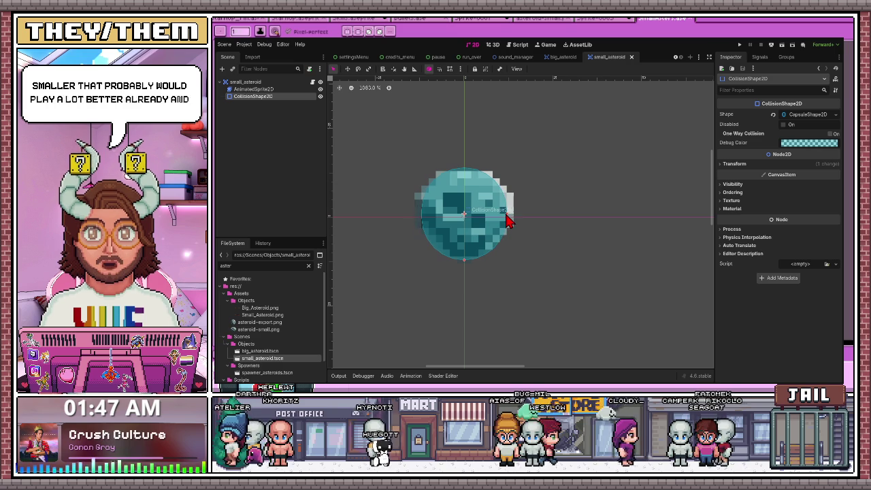
left_click(733, 164)
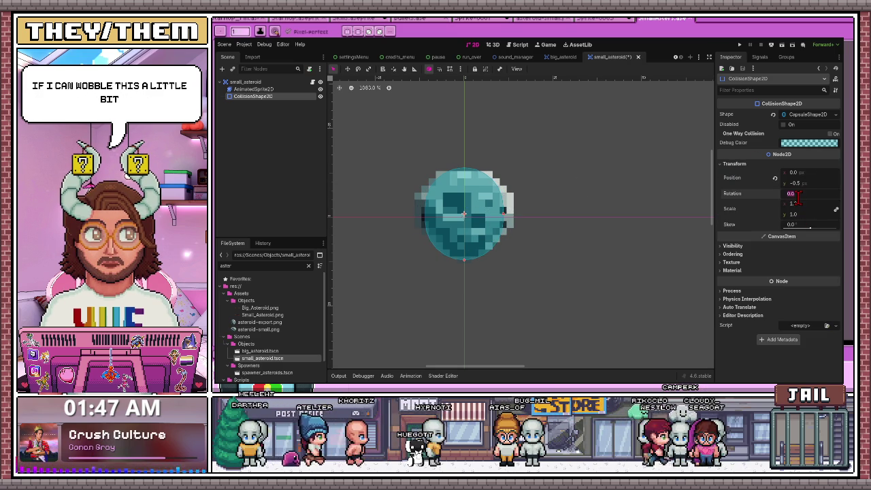
left_click(634, 214)
key("ctrl+s")
- Shorten the capsule by raising its bottom edge and save the small asteroid scene
left_click(474, 215)
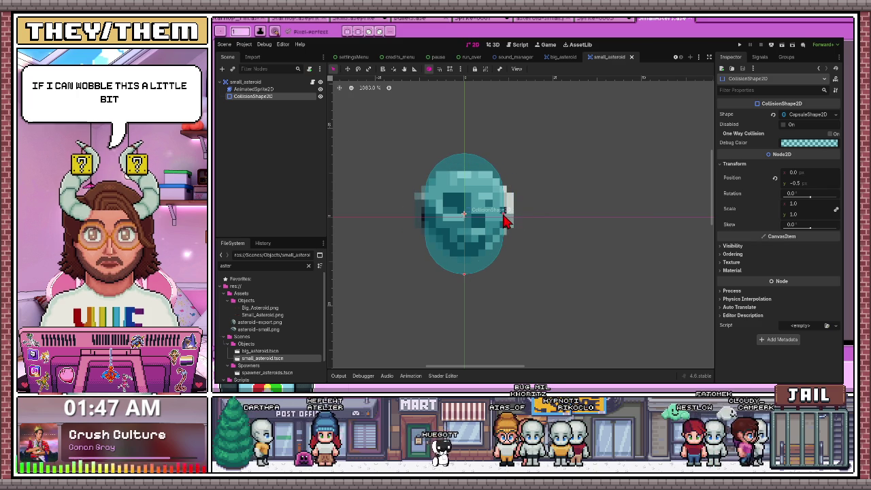
left_click_drag(466, 276, 465, 263)
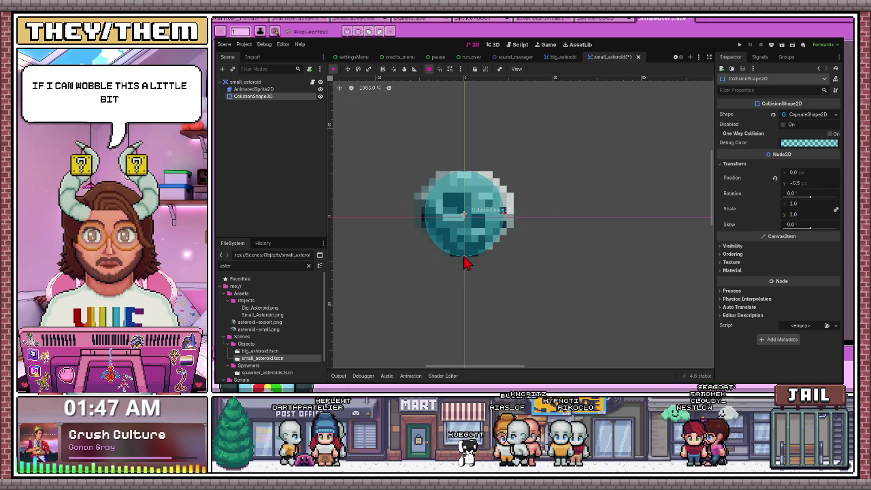
left_click(553, 232)
scroll(542, 235, "down", 3)
scroll(538, 236, "down", 2)
scroll(537, 236, "up", 2)
key("ctrl+s")
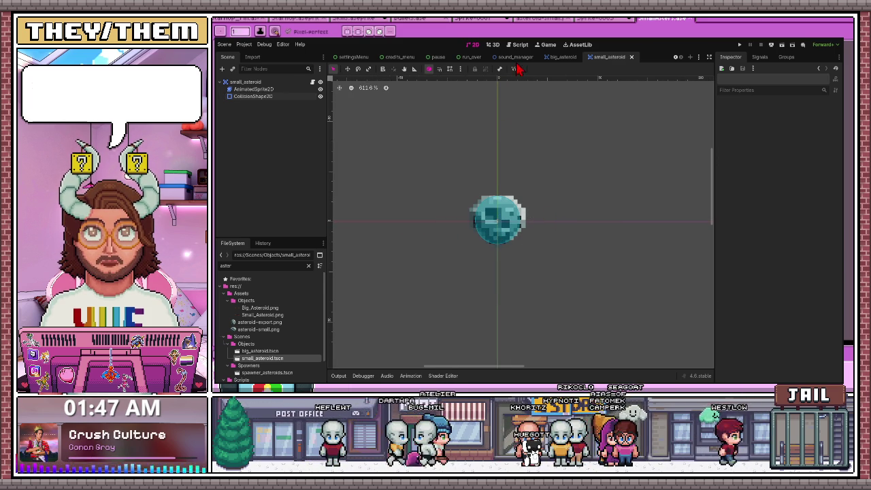
left_click_drag(553, 61, 504, 63)
- Open sound_manager, expand VoiceLines, and inspect the MeantToDoThat and SkillIssue players
left_click(516, 57)
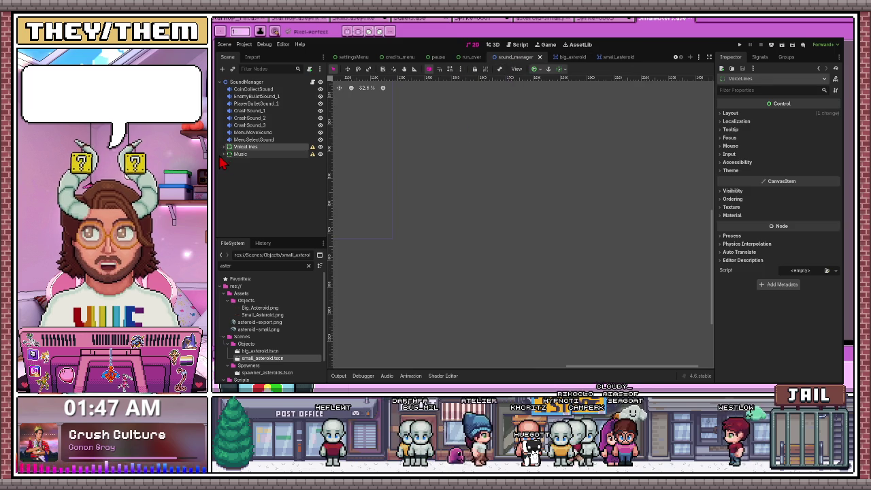
left_click(226, 148)
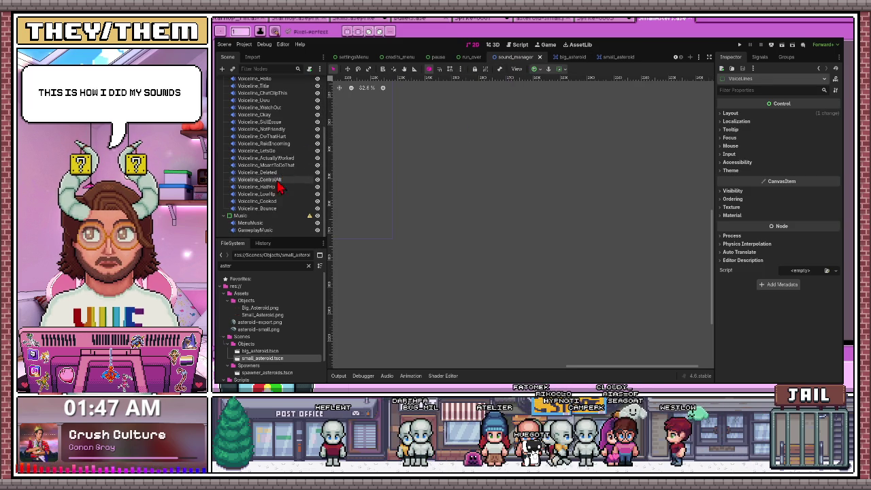
scroll(273, 218, "down", 5)
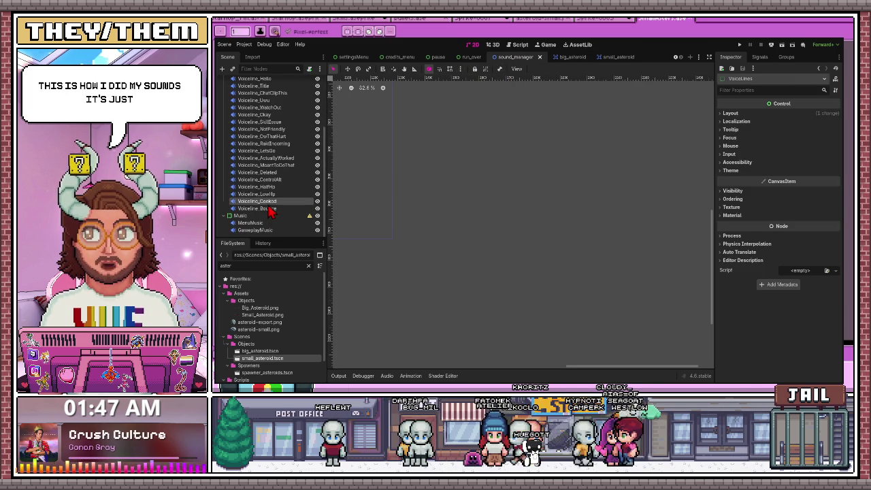
left_click(273, 205)
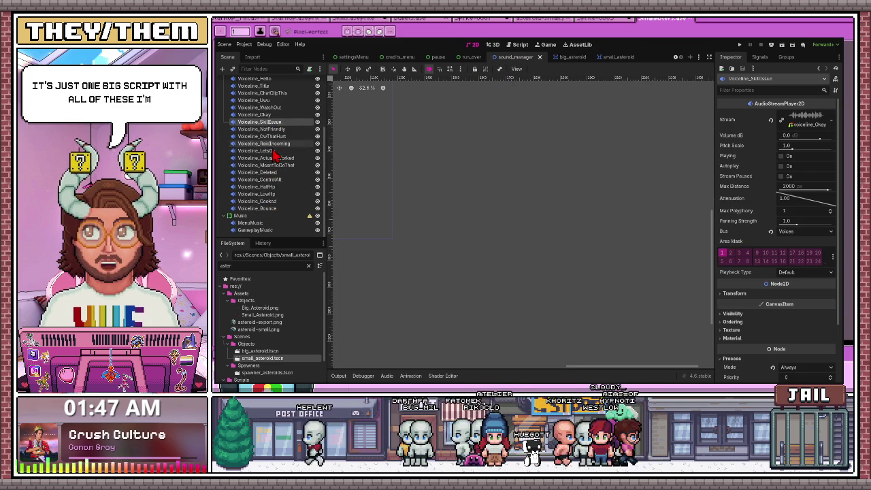
scroll(276, 159, "up", 3)
left_click(267, 196)
- Inspect CrashSound_3, Voiceline_Okay and a later voice-line player before returning to Aseprite
left_click(246, 146)
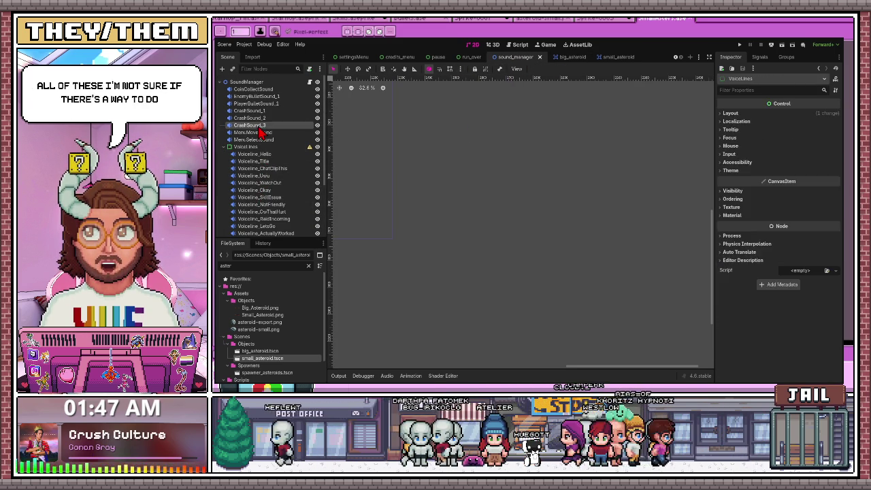
left_click(264, 103)
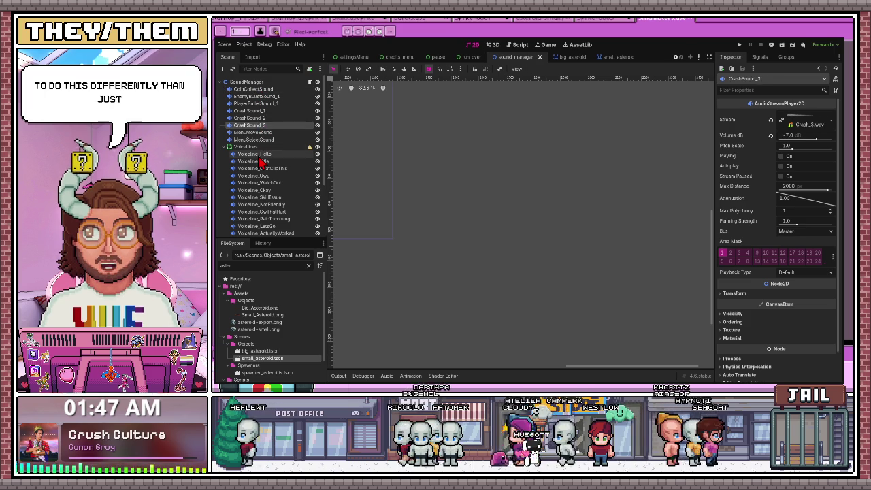
left_click(262, 190)
scroll(262, 207, "down", 2)
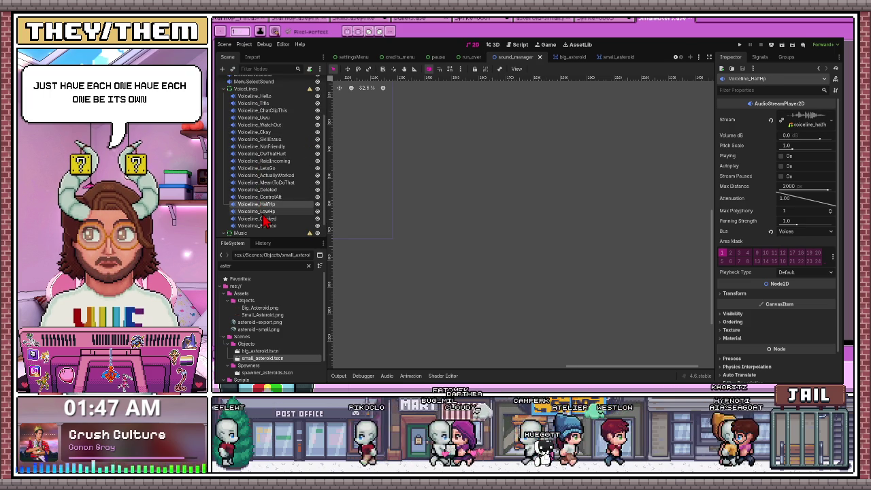
scroll(268, 215, "down", 3)
left_click(268, 203)
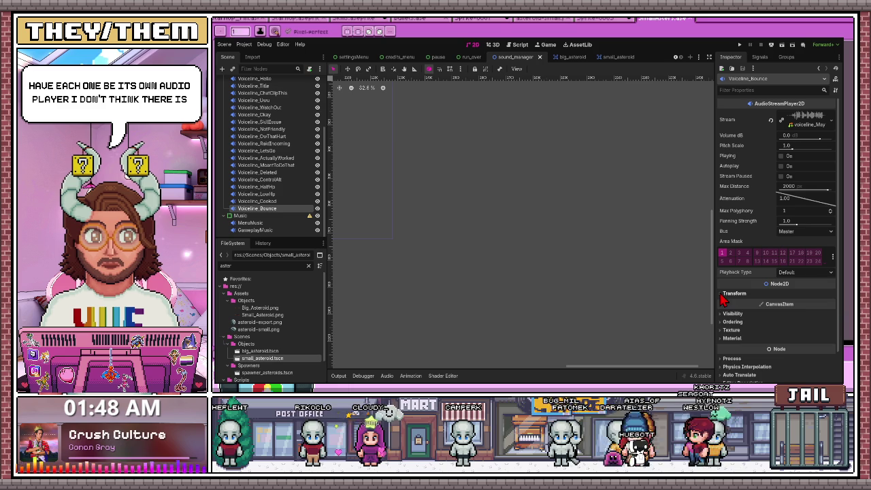
key("alt+Tab")
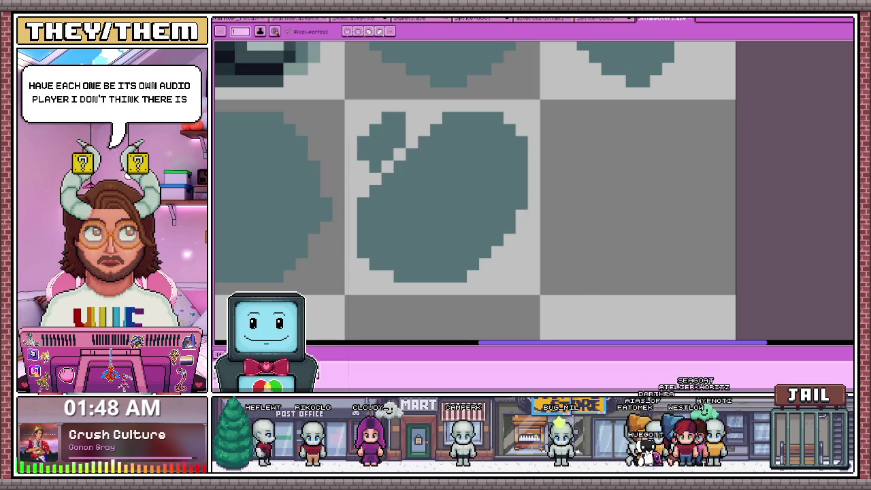
- Scroll over the teal asteroid sprite sheet in Aseprite
scroll(476, 190, "down", 1)
scroll(477, 191, "up", 1)
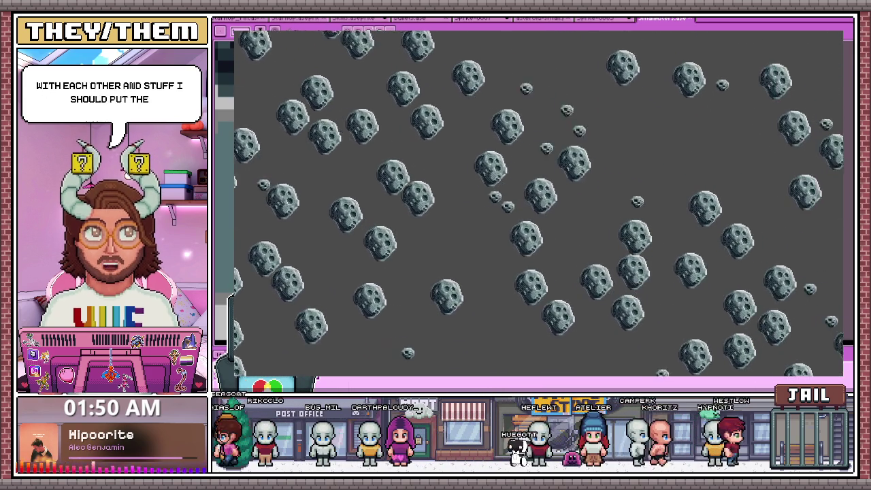
- Close the running game, set the max big spawn chance to 0.1 in Godot, and save
key("Escape")
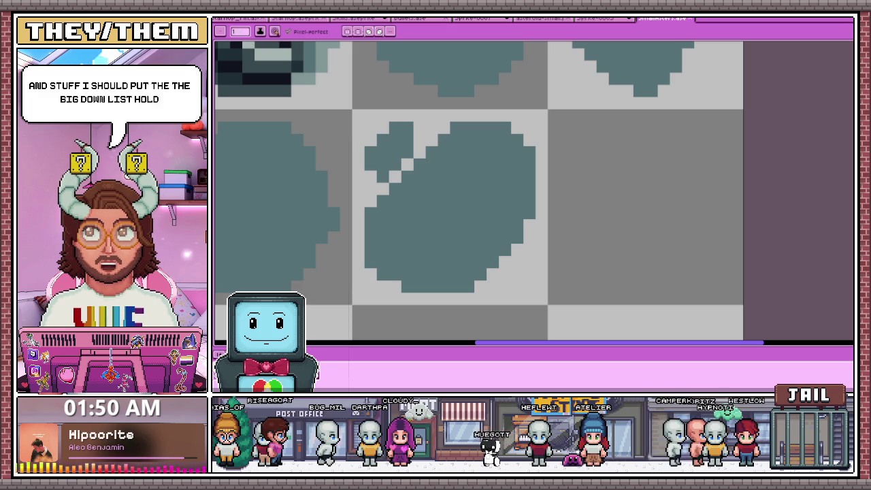
key("alt+Tab")
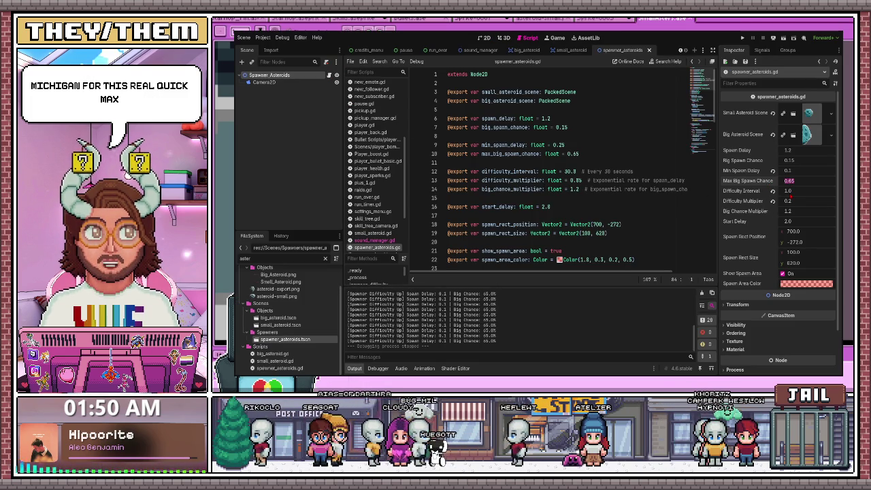
type("0.1")
key("Return")
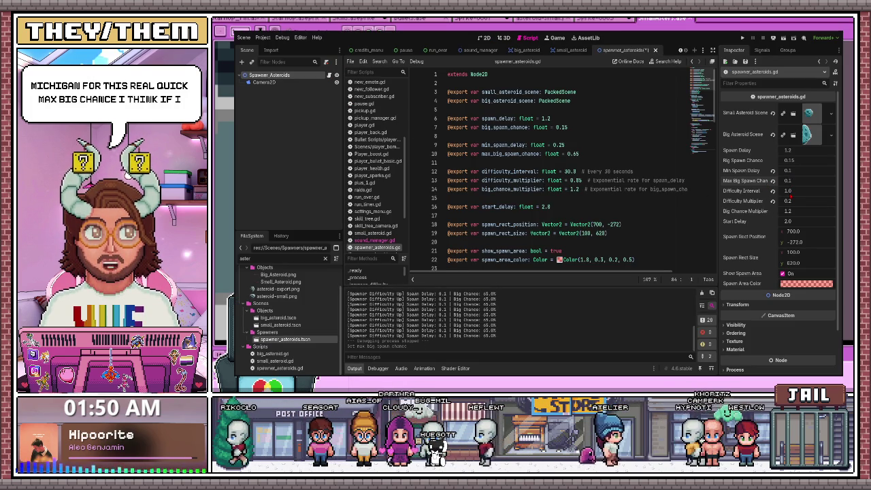
key("ctrl+s")
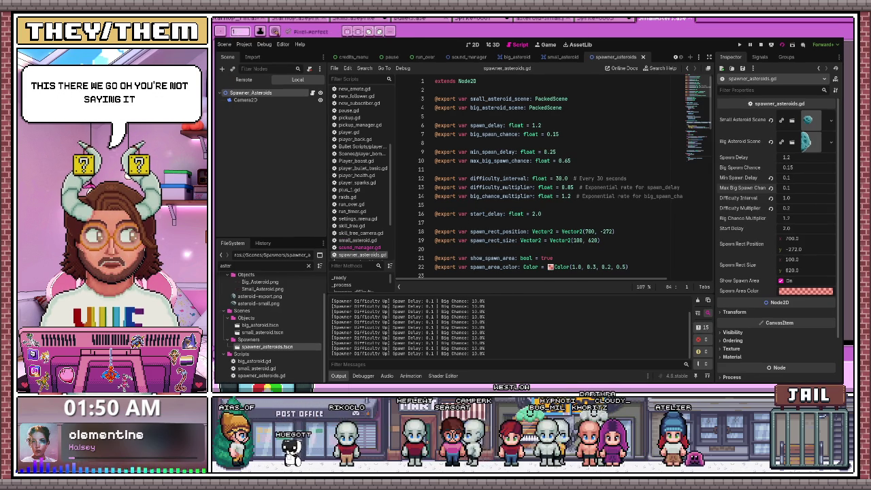
- Run the asteroid spawner scene alone to check asteroid density, stop it, then launch the full game
key("alt+Tab")
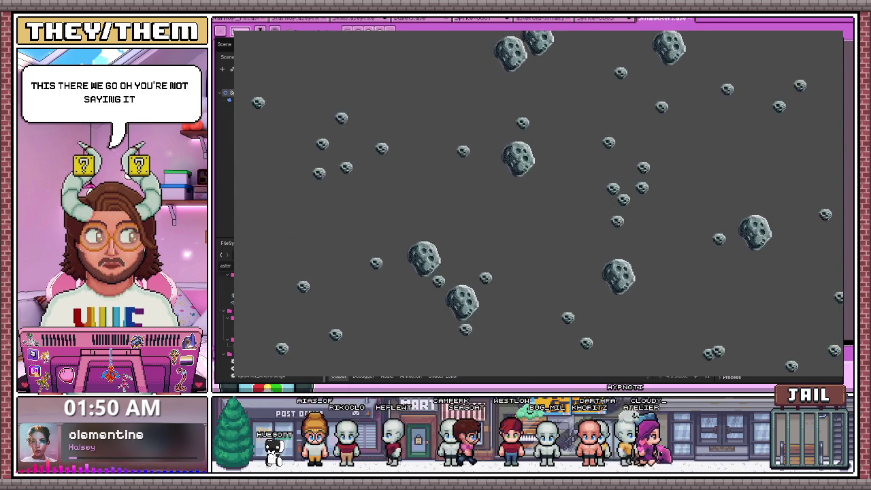
key("alt+Tab")
key("F6")
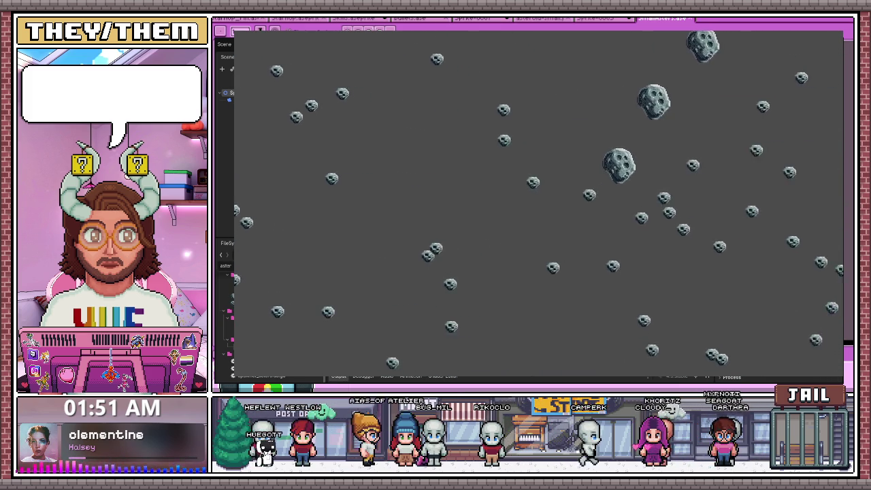
key("F8")
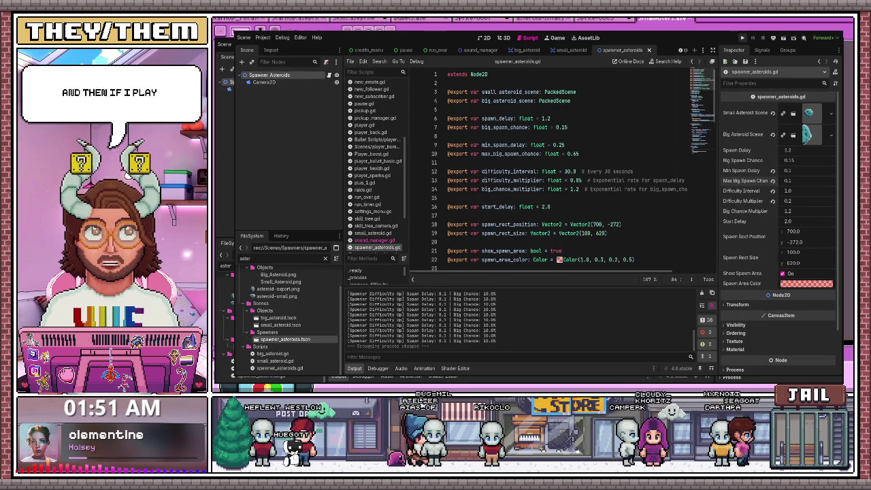
key("F6")
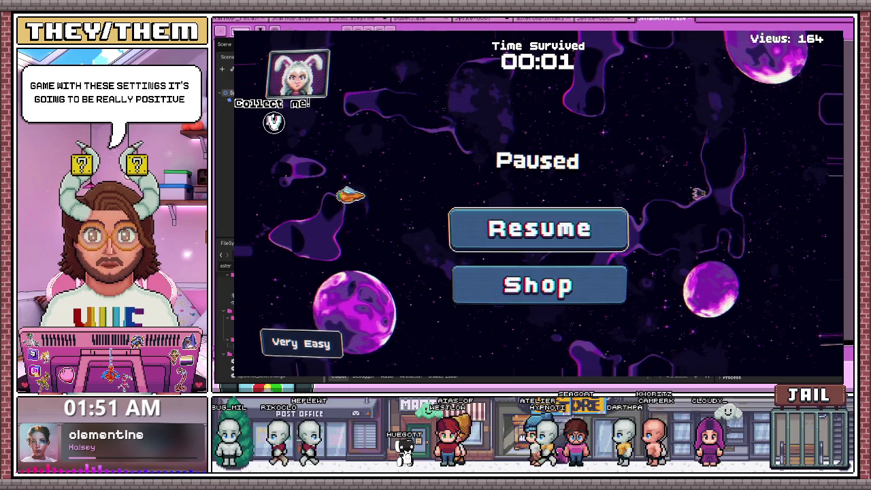
- Resume the game, fly the ship firing through the asteroids to 00:46 survived, then stop it
left_click(552, 242)
key("w")
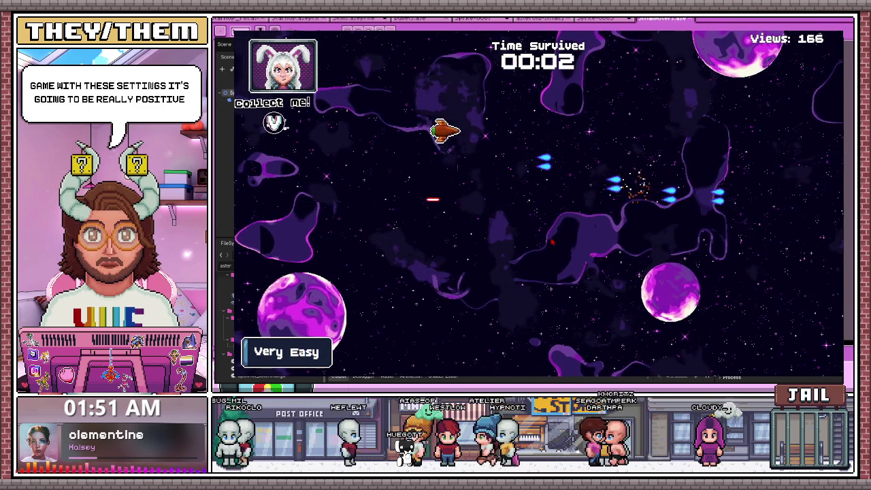
key("s")
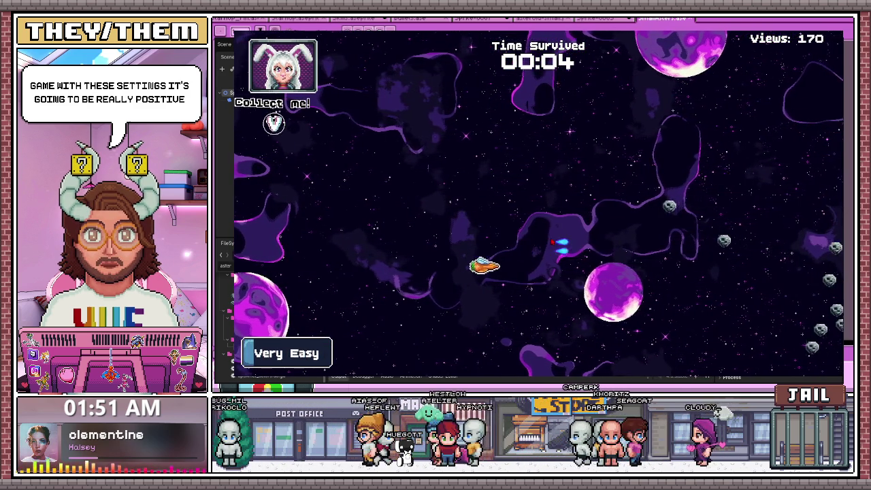
key("a")
key("w")
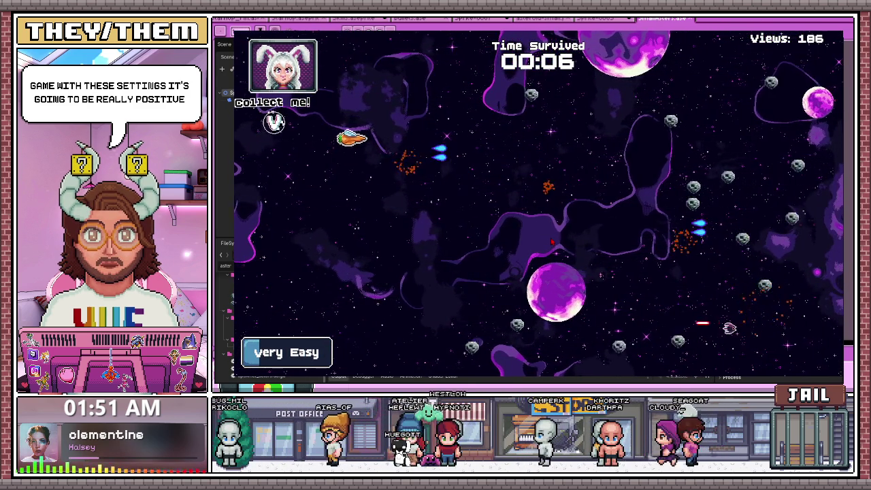
key("d")
key("s")
key("a")
key("w")
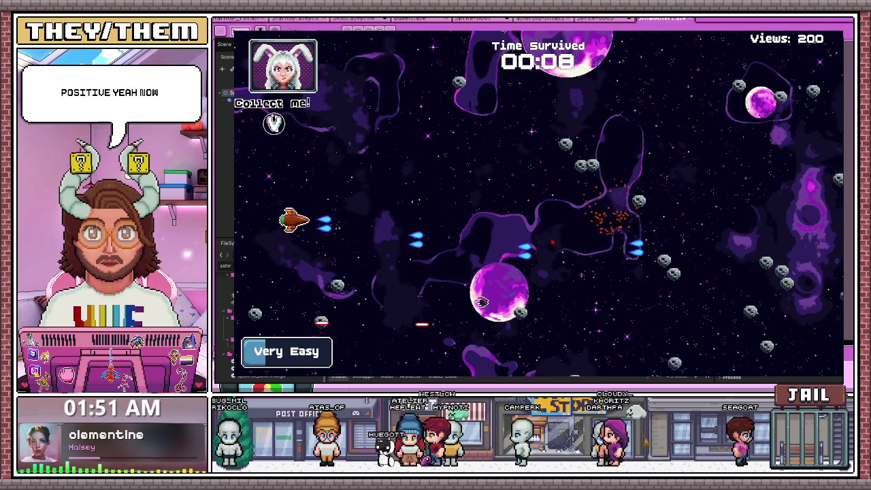
key("d")
key("w")
key("a")
key("s")
key("d")
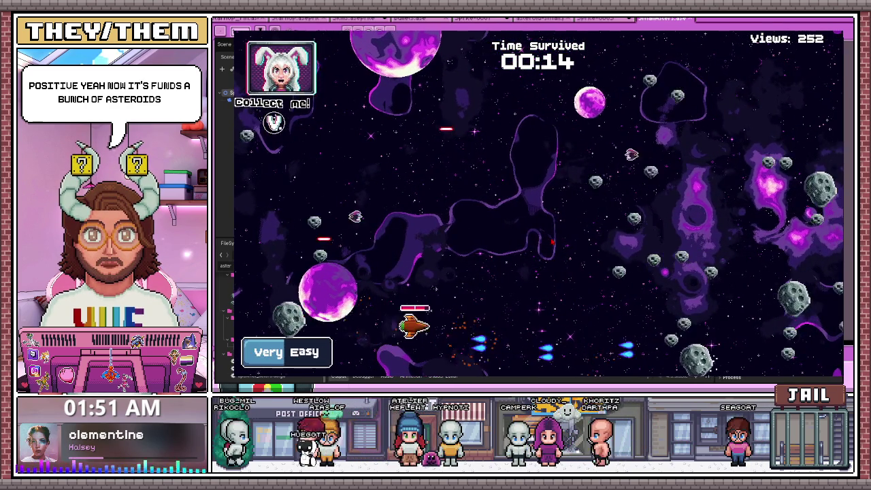
key("w")
key("a")
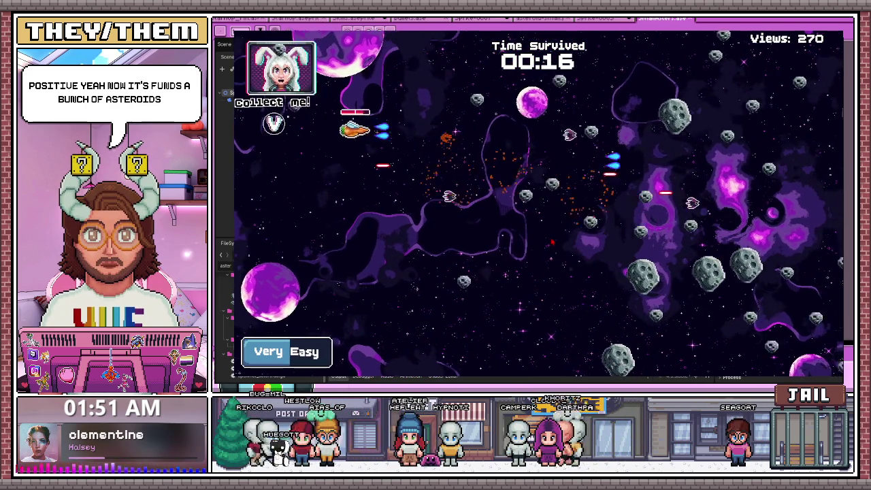
key("d")
key("s")
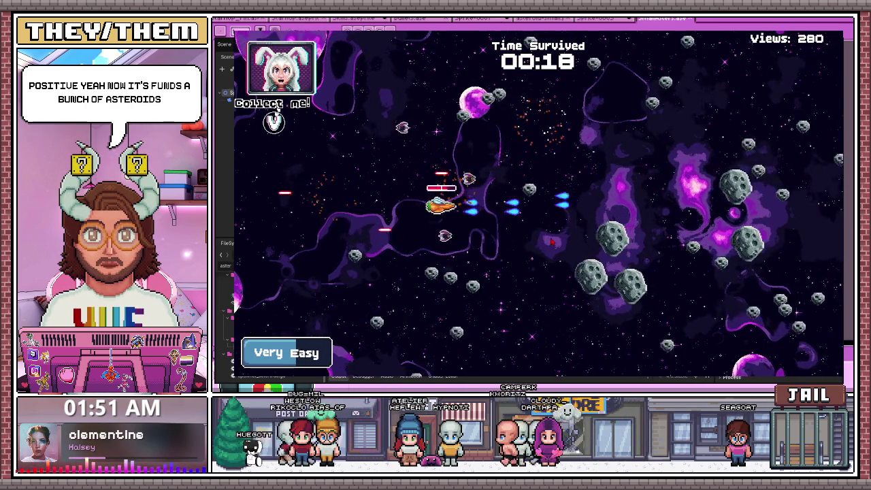
key("a")
key("s")
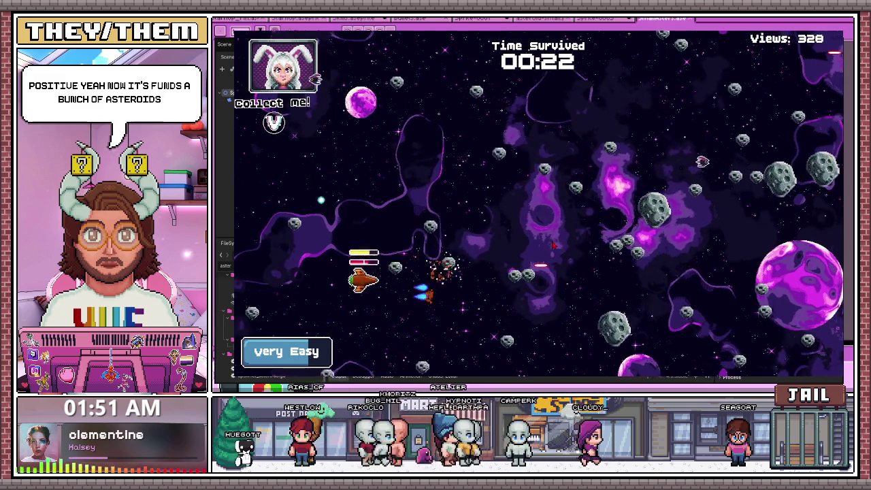
key("d")
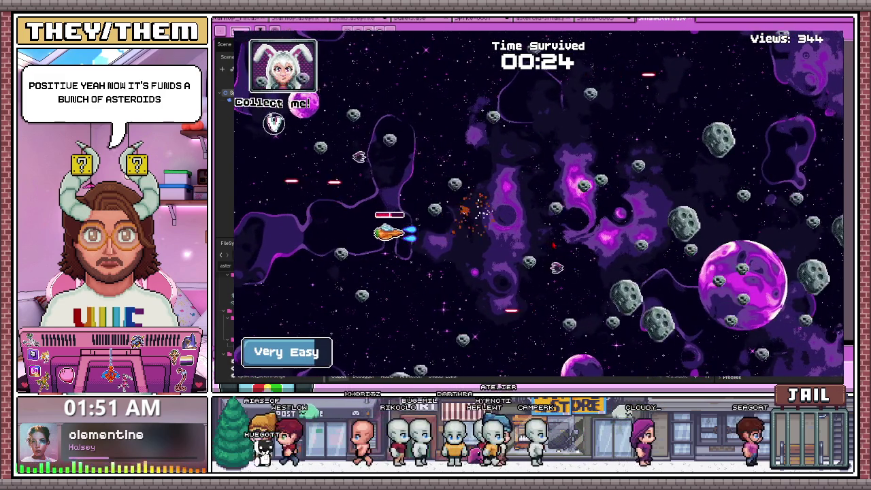
key("w")
key("a")
key("s")
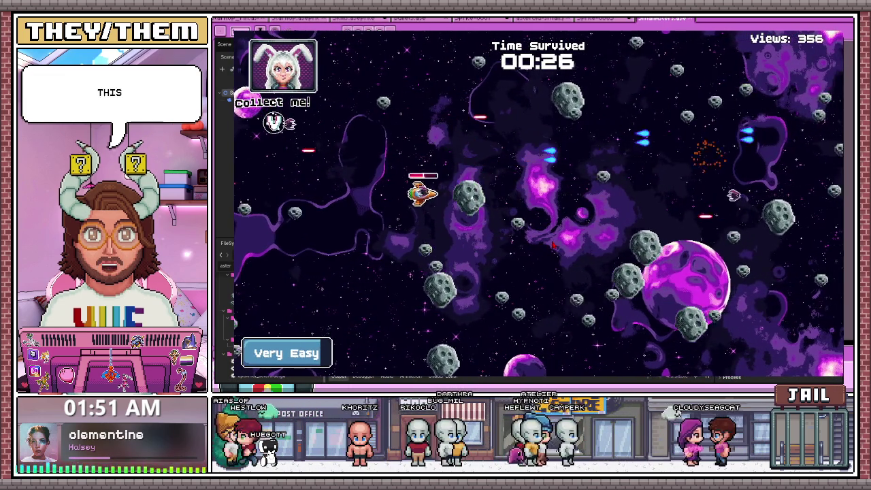
key("d")
key("s")
key("w")
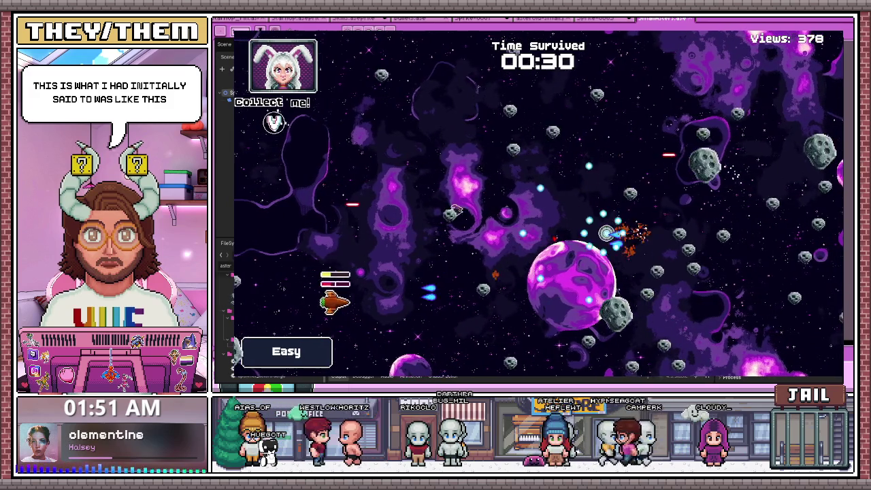
key("w")
key("d")
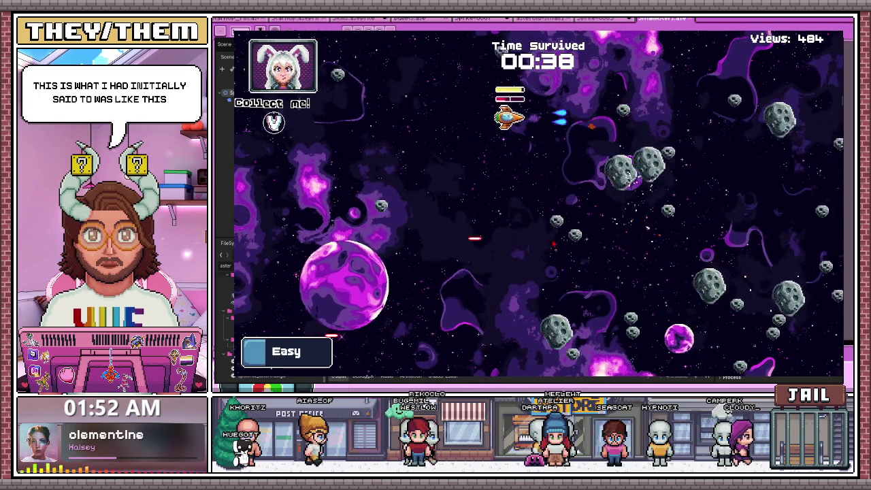
key("s")
key("a")
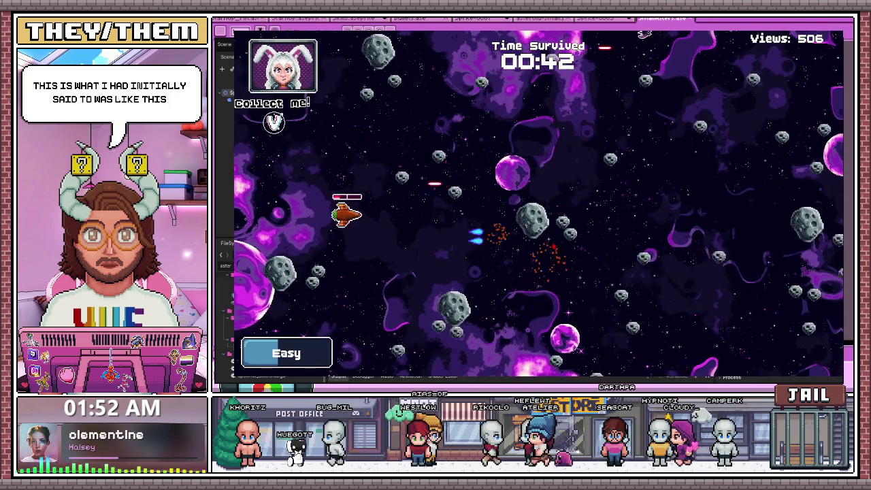
key("w")
key("d")
key("s")
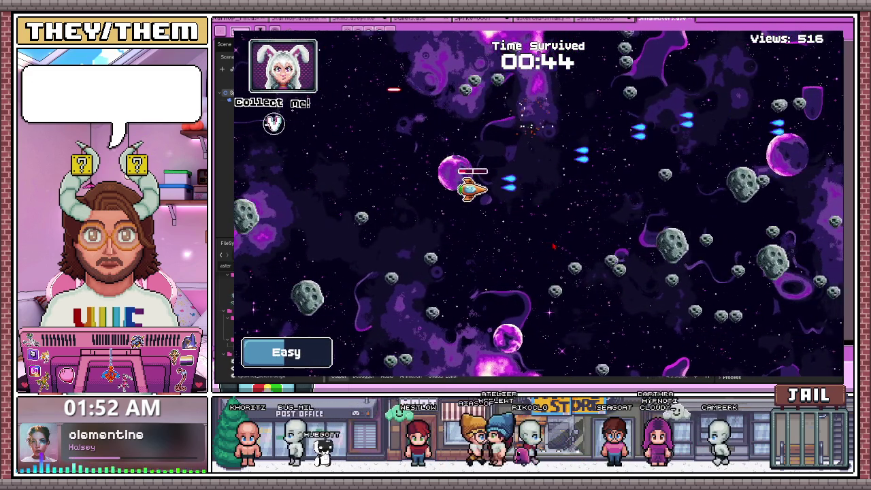
key("s")
key("a")
key("w")
key("d")
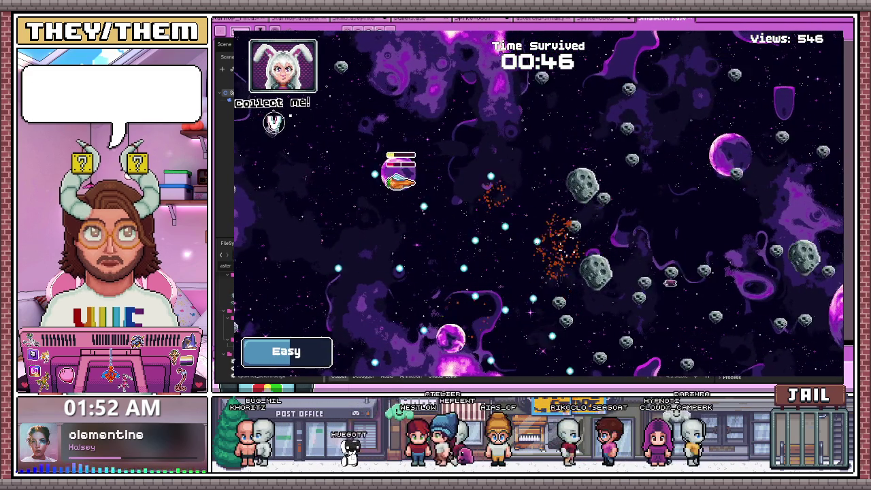
key("F8")
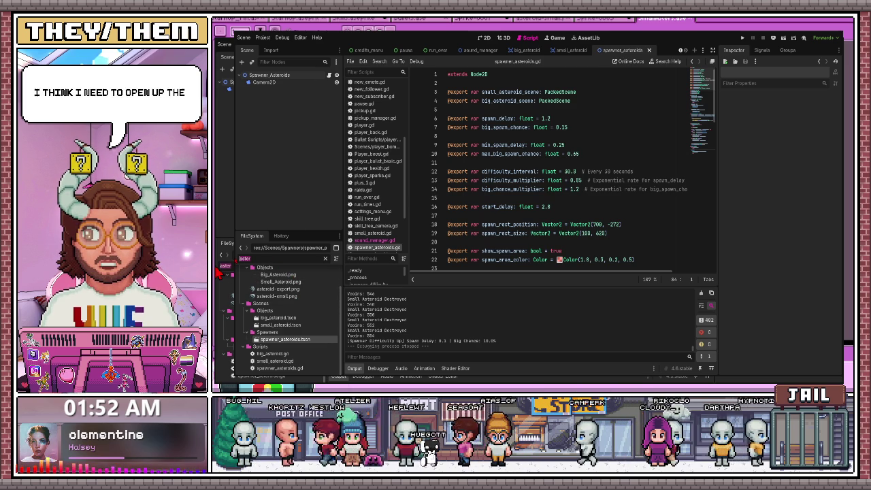
- Filter the FileSystem for 'sound' and open sound_manager.tscn and its script
type("voice")
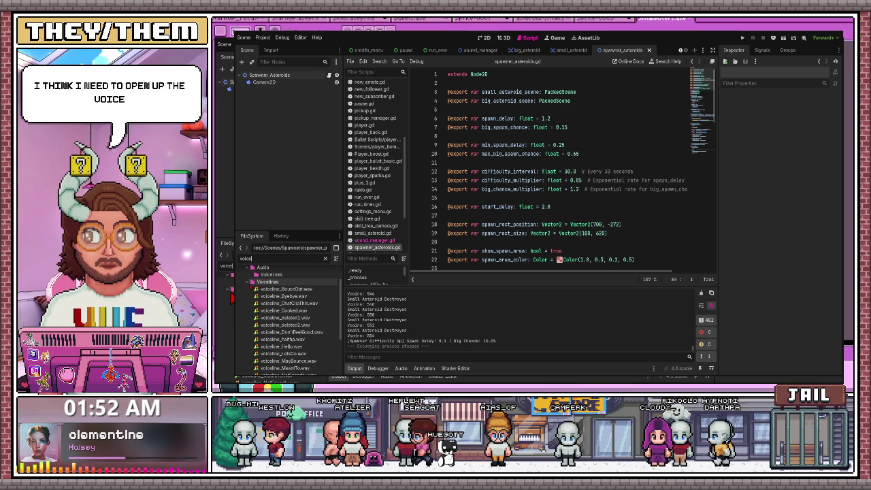
left_click(253, 281)
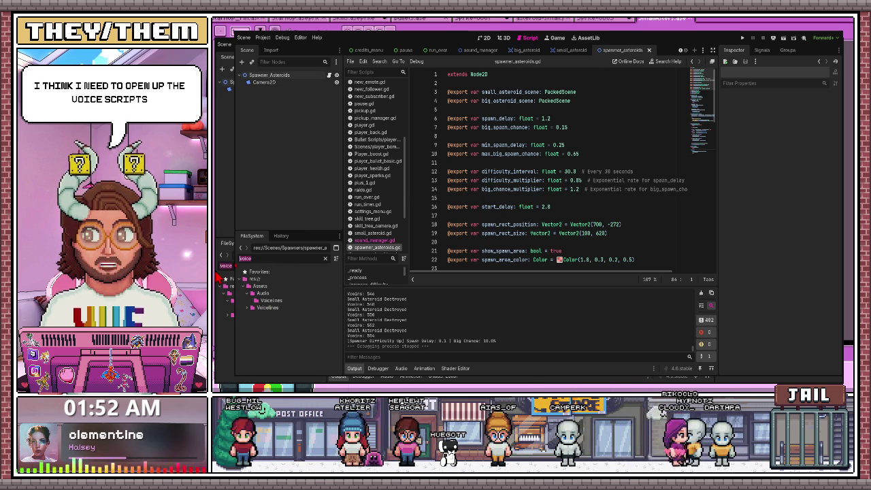
type("sound")
double_click(276, 301)
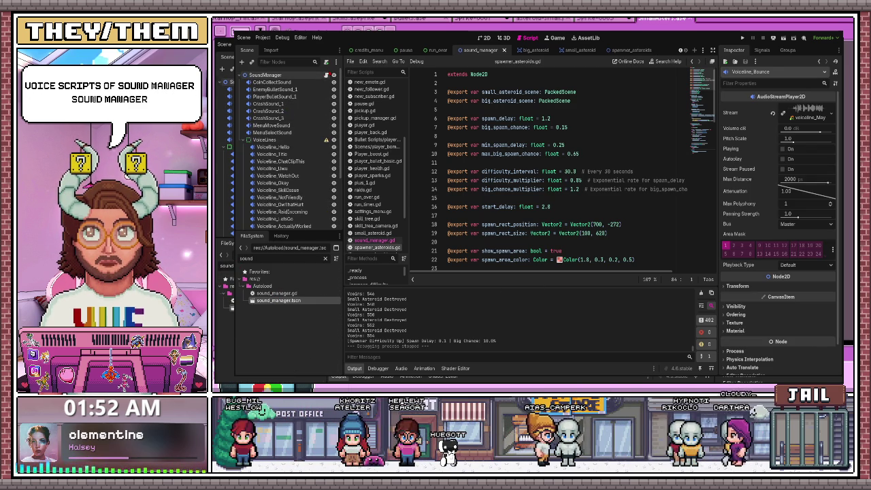
left_click(375, 240)
- Delete the leftover comments on the voice timer lines in sound_manager.gd
scroll(518, 182, "up", 2)
scroll(519, 182, "up", 5)
scroll(519, 183, "up", 5)
scroll(519, 183, "up", 3)
scroll(518, 182, "up", 5)
scroll(519, 182, "up", 5)
scroll(519, 182, "up", 2)
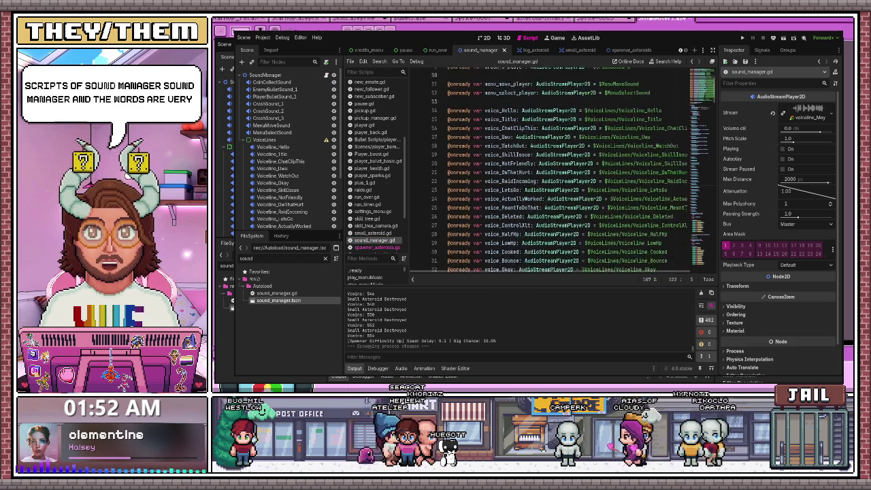
scroll(509, 145, "down", 6)
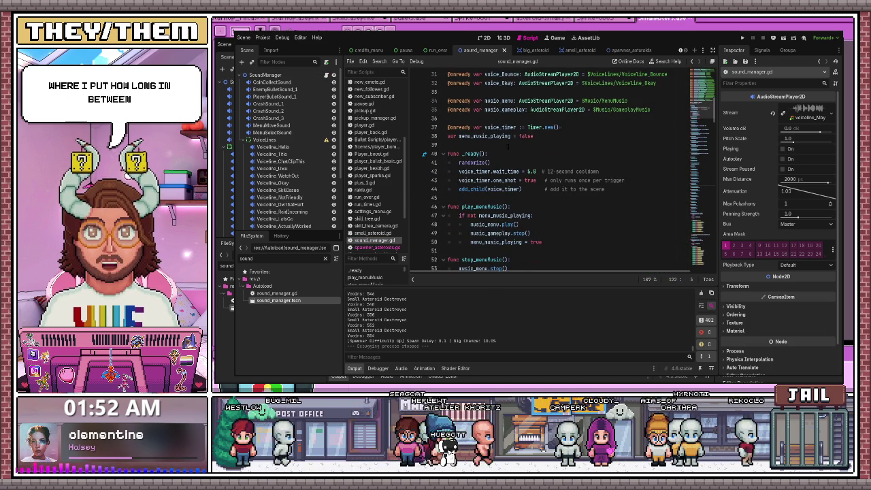
left_click_drag(542, 172, 599, 171)
left_click_drag(545, 180, 645, 185)
key("BackSpace")
- Set voice_timer.wait_time to 15.0, save, and relaunch the game with F5
double_click(531, 172)
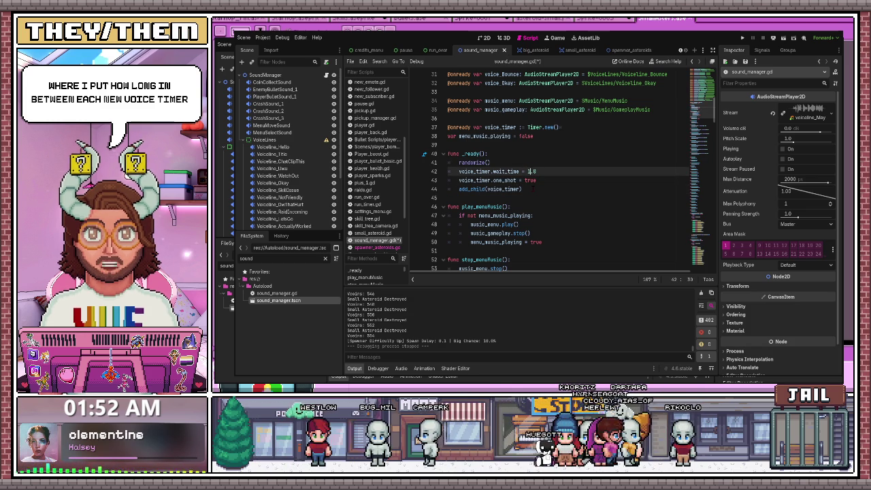
key("ctrl+z")
key("F5")
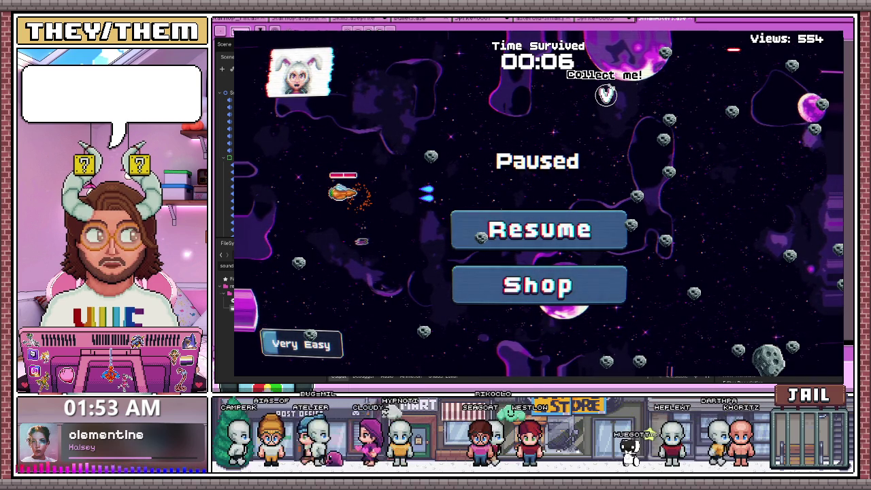
- Bring the paused game back to the front and resume playing
key("F8")
key("alt+Tab")
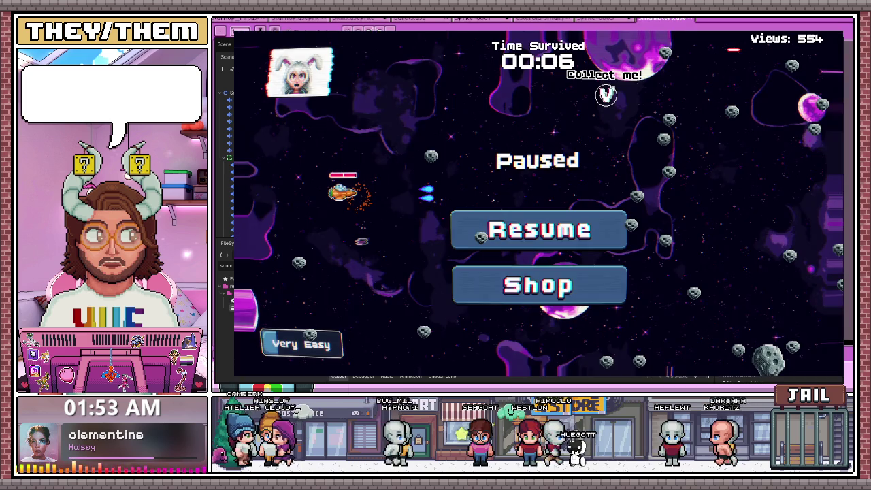
key("Escape")
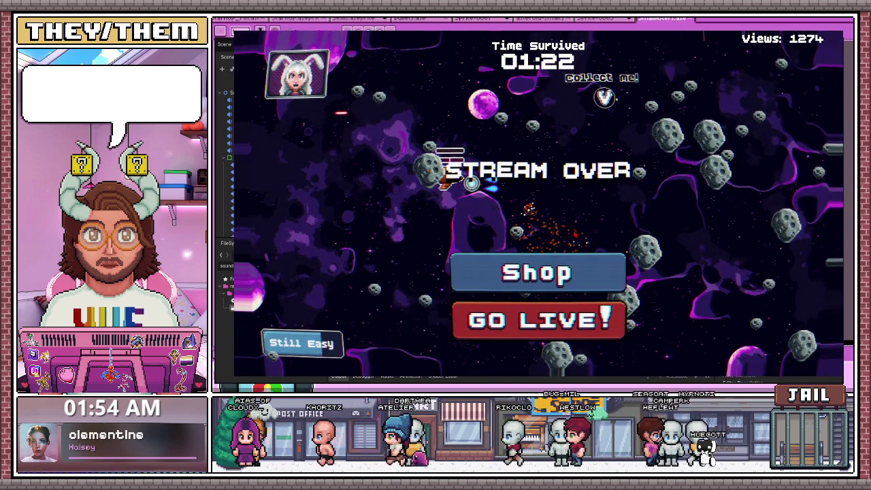
- Open the shop after the run ends, buy two upgrades, and stop the game
left_click(538, 272)
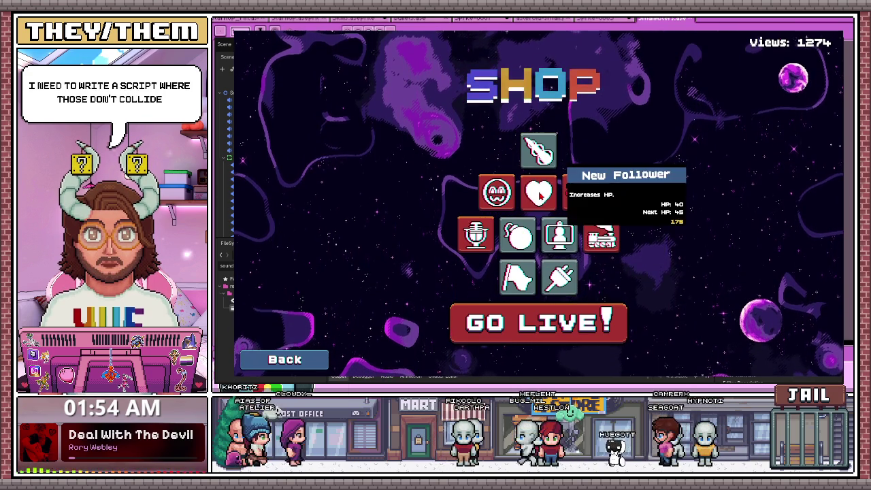
left_click(539, 196)
left_click(580, 193)
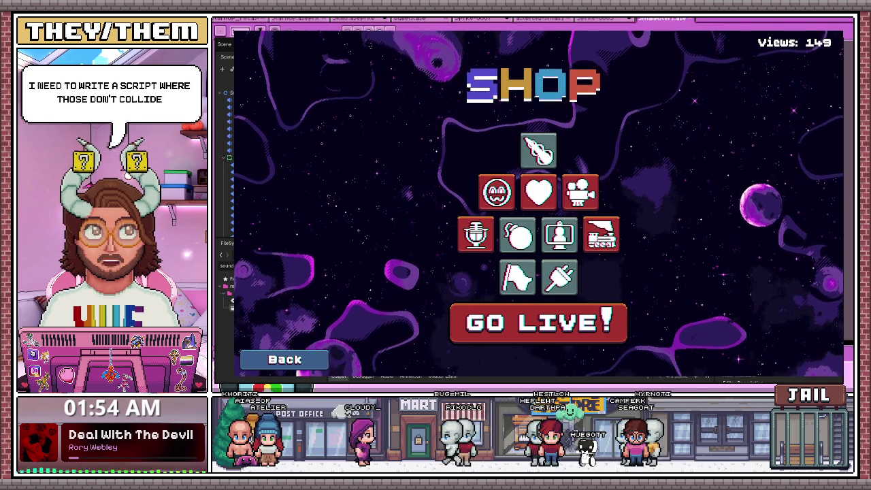
key("F8")
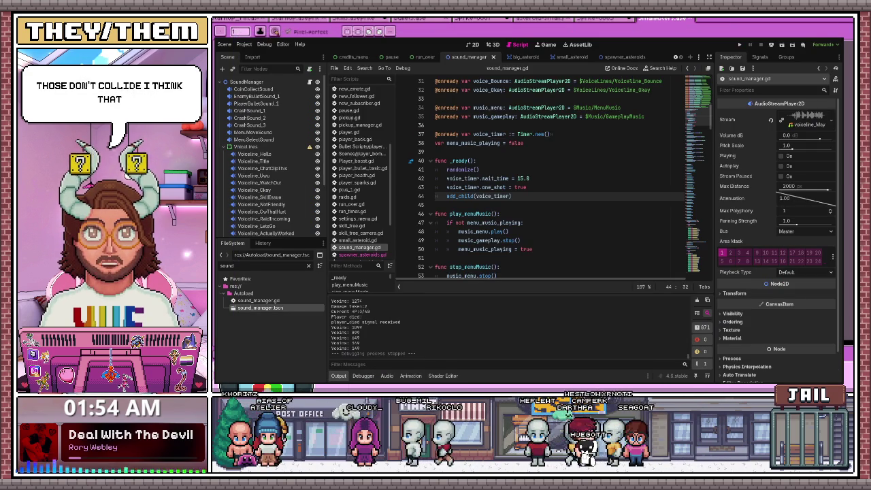
- Change voice_timer.wait_time on line 43 from 15.8 to 15.0
key("Up")
key("Up")
key("BackSpace")
type("0")
key("Down")
key("Down")
key("Down")
scroll(521, 237, "up", 1)
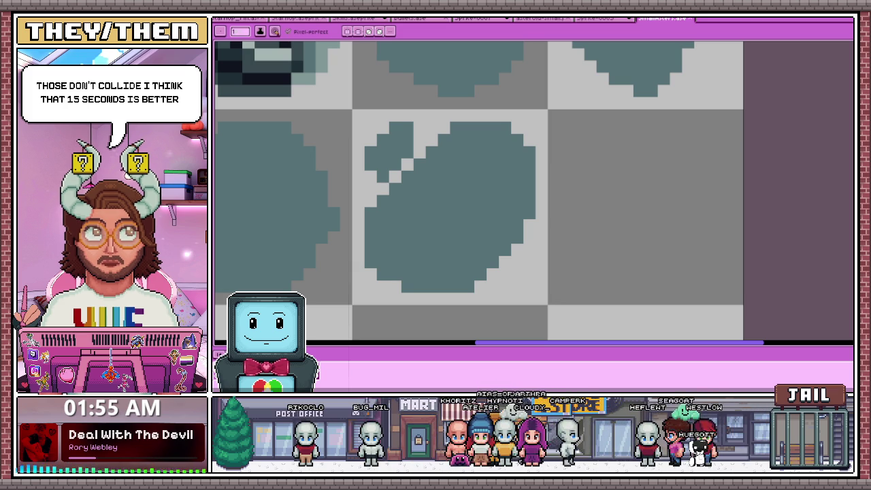
- Erase the stray pixels joining the split asteroid's two blob pieces
scroll(477, 190, "down", 2)
scroll(476, 191, "down", 1)
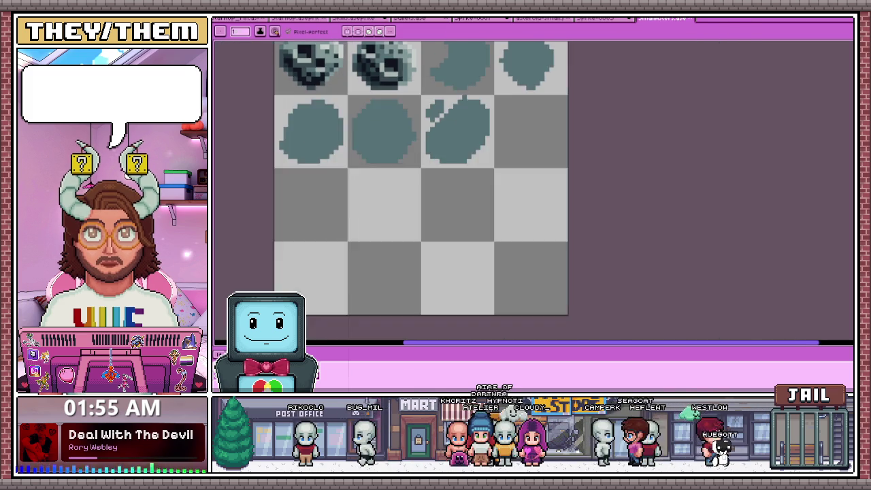
scroll(476, 190, "up", 3)
key("e")
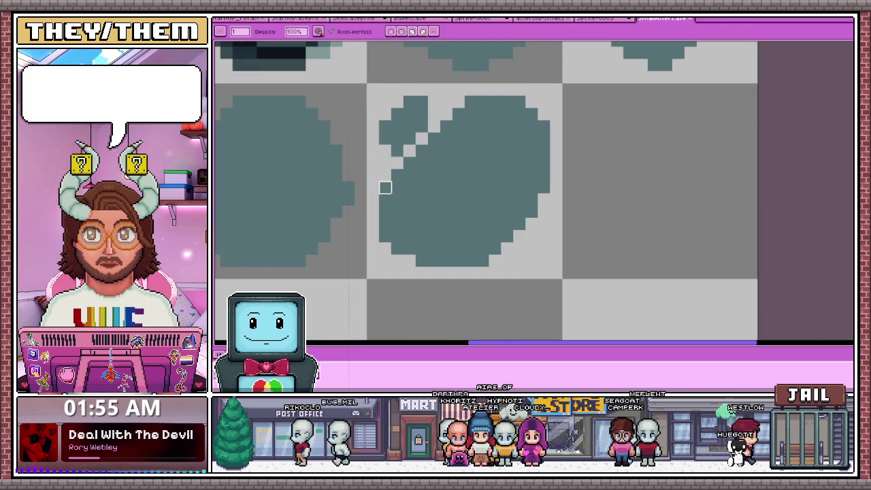
left_click_drag(422, 151, 446, 139)
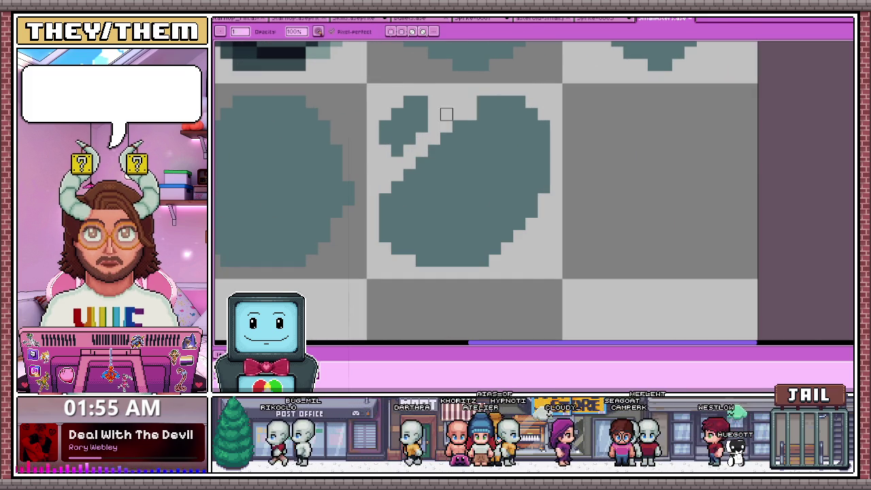
scroll(450, 126, "down", 2)
scroll(409, 139, "up", 2)
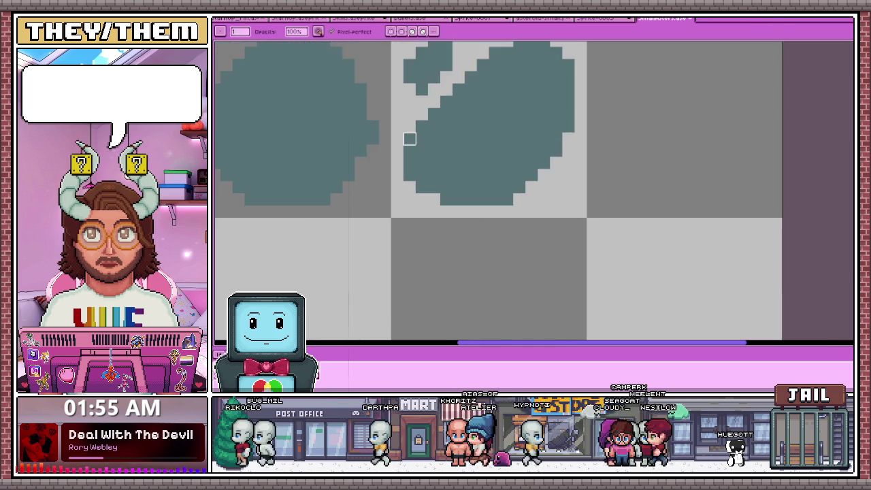
scroll(409, 138, "down", 3)
scroll(409, 138, "down", 1)
scroll(410, 139, "up", 2)
scroll(411, 139, "down", 1)
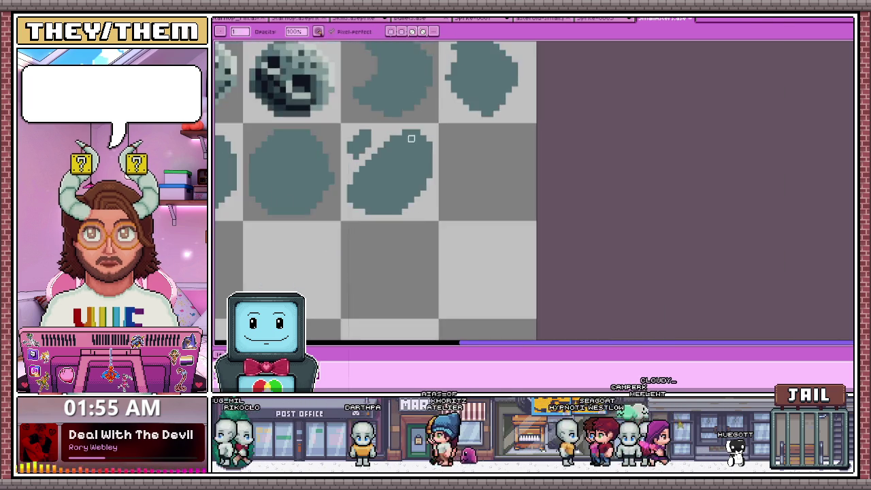
scroll(411, 139, "down", 1)
scroll(408, 170, "up", 2)
scroll(408, 170, "down", 2)
scroll(434, 160, "up", 2)
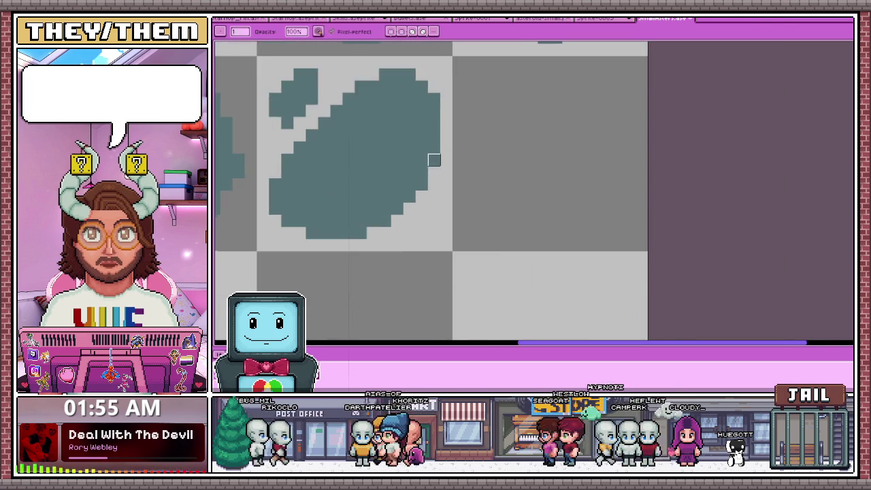
scroll(434, 160, "down", 3)
scroll(422, 164, "down", 2)
scroll(411, 167, "up", 2)
scroll(407, 170, "up", 3)
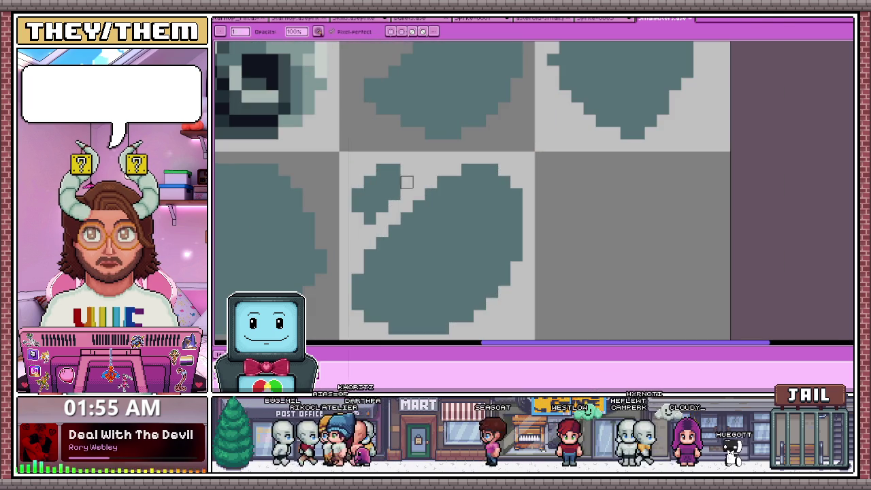
scroll(406, 171, "down", 2)
scroll(406, 171, "down", 2)
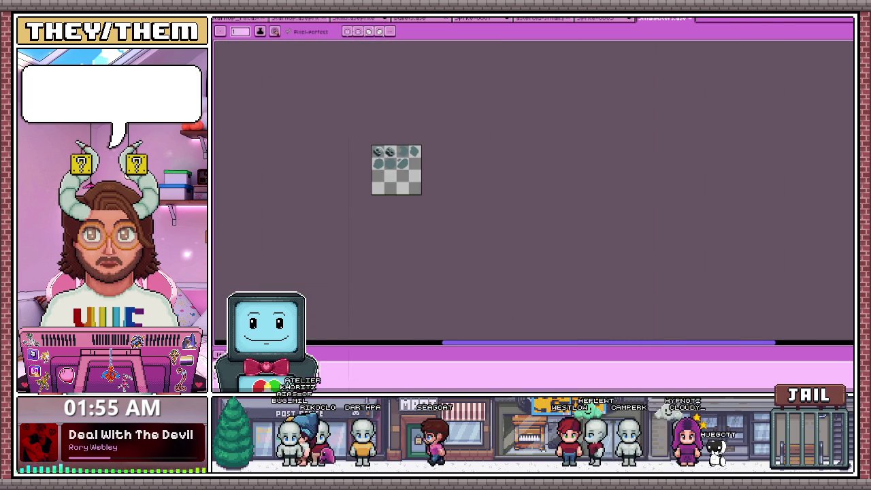
scroll(399, 166, "up", 3)
scroll(399, 166, "up", 2)
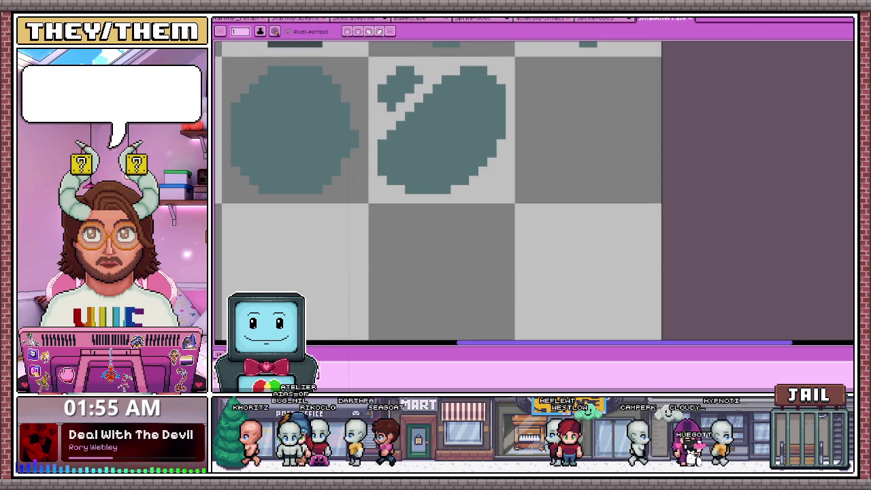
scroll(394, 199, "down", 3)
scroll(395, 199, "up", 2)
scroll(395, 199, "up", 3)
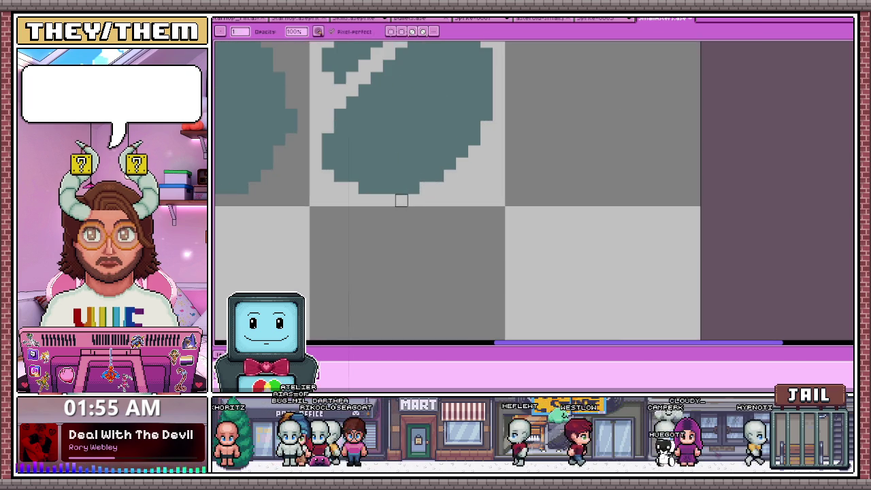
scroll(412, 188, "down", 3)
scroll(436, 177, "up", 2)
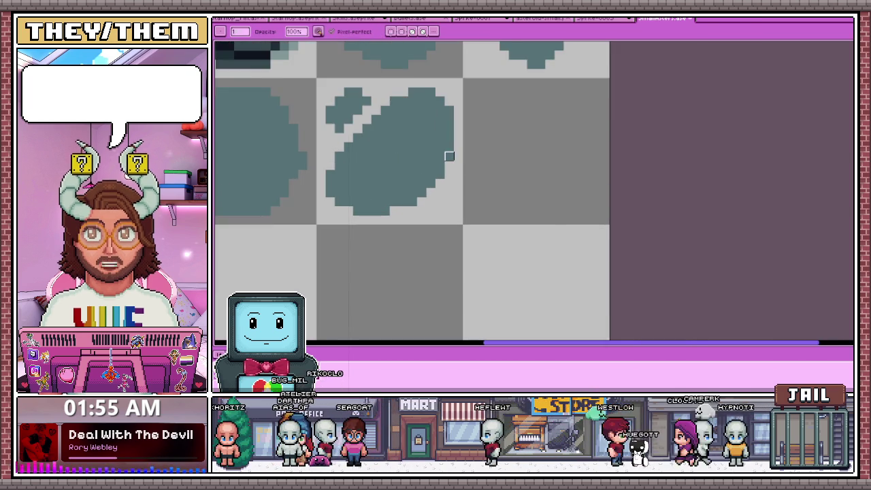
scroll(433, 183, "down", 3)
scroll(433, 183, "down", 4)
scroll(417, 170, "up", 2)
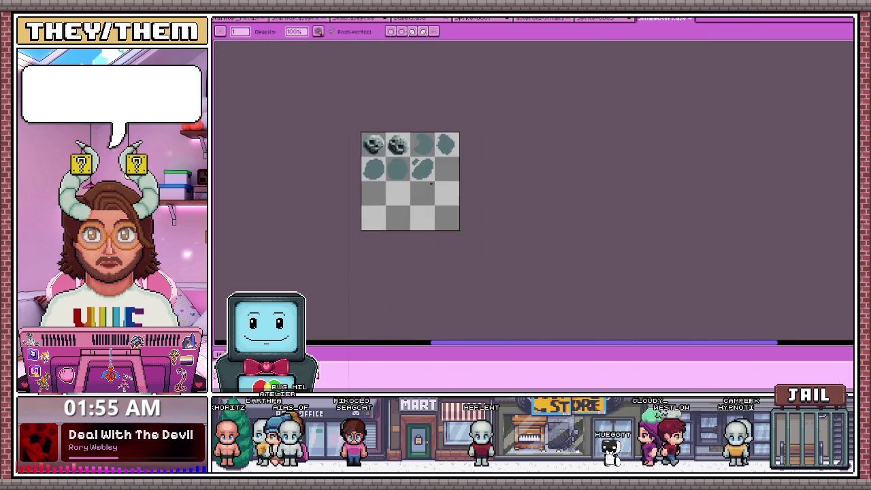
scroll(417, 169, "up", 2)
scroll(416, 170, "up", 2)
scroll(435, 151, "down", 1)
scroll(442, 155, "up", 1)
- With the Pencil, sketch a teal round asteroid outline with a diagonal stroke in the next tile
key("e")
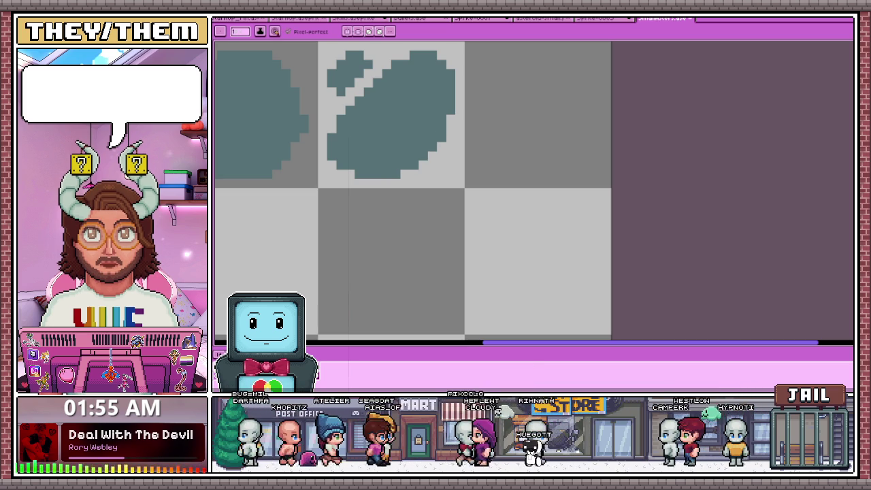
scroll(439, 170, "down", 2)
scroll(439, 170, "down", 1)
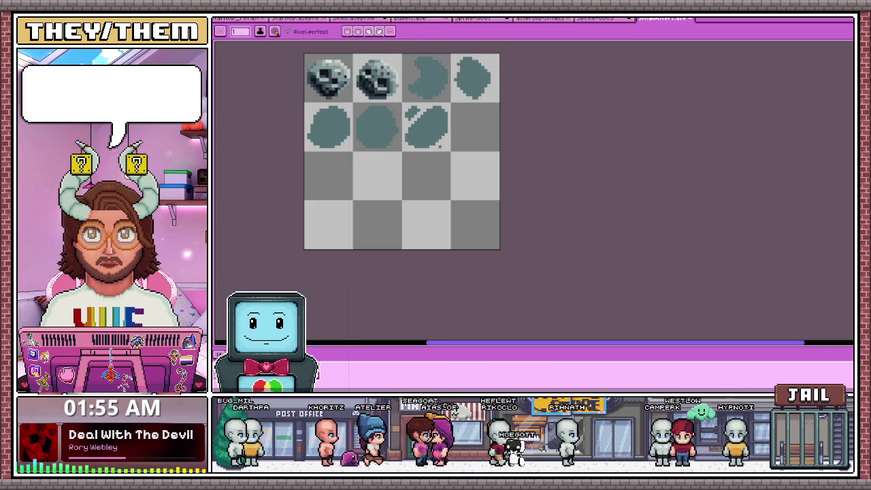
key("b")
scroll(439, 170, "up", 1)
scroll(439, 170, "down", 1)
scroll(439, 170, "down", 1)
scroll(439, 170, "up", 1)
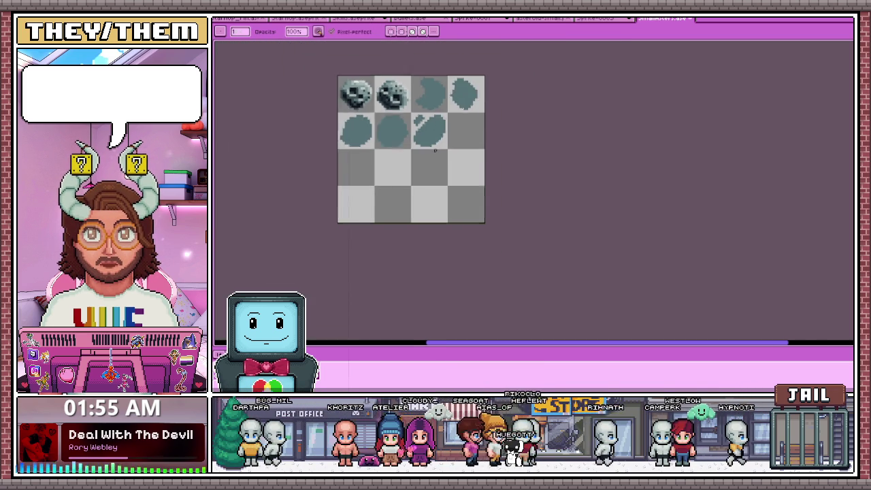
scroll(439, 163, "up", 2)
scroll(443, 120, "up", 3)
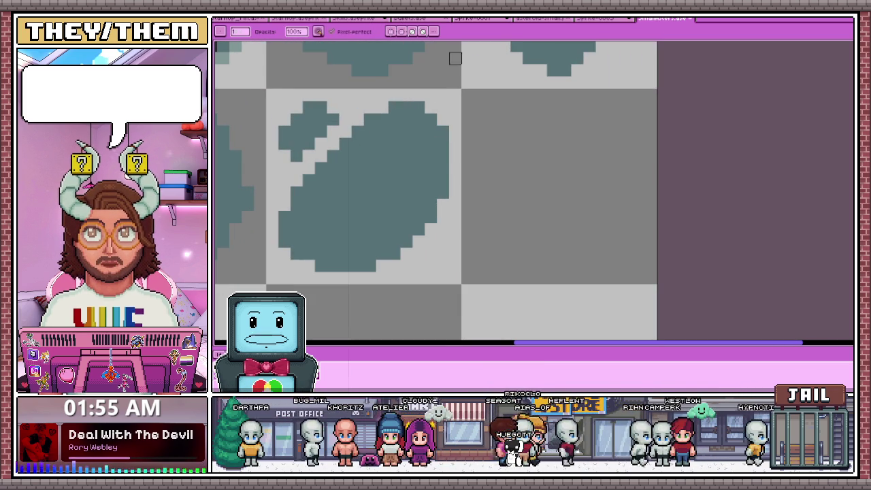
scroll(456, 145, "down", 2)
scroll(454, 123, "up", 2)
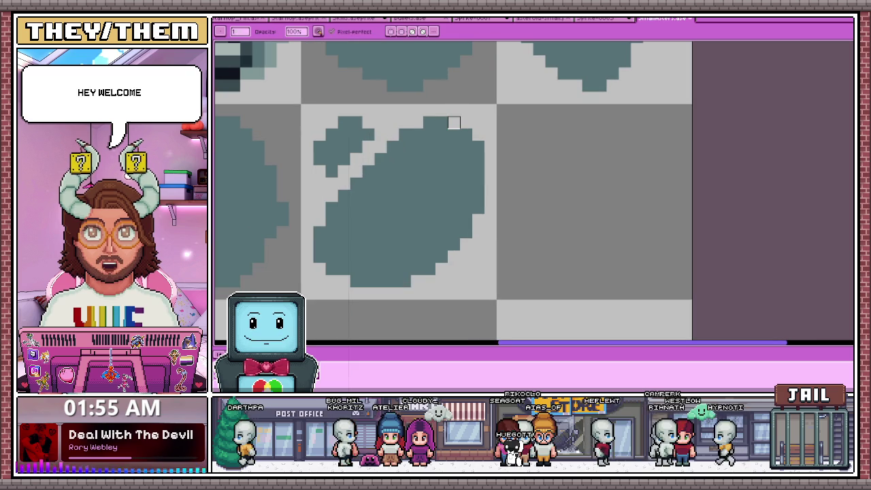
scroll(454, 123, "down", 2)
scroll(454, 122, "down", 1)
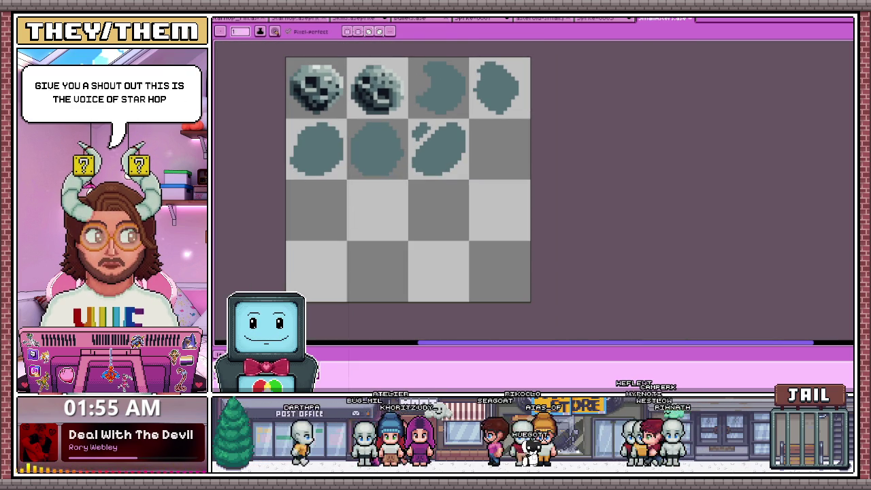
scroll(409, 204, "down", 2)
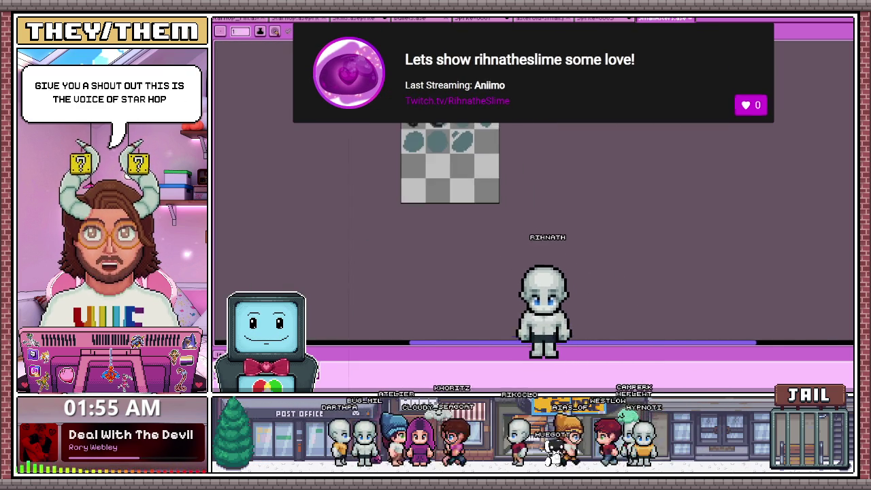
scroll(409, 204, "up", 1)
scroll(449, 177, "up", 1)
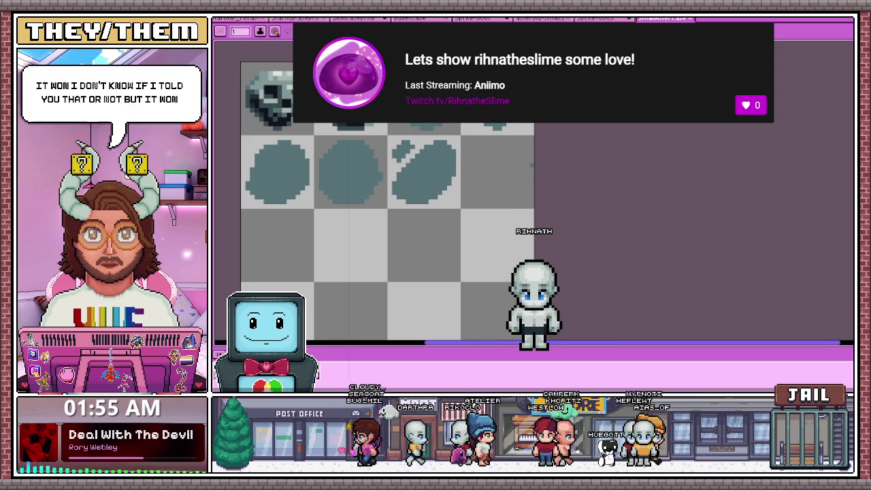
scroll(419, 130, "down", 1)
scroll(409, 177, "up", 1)
scroll(408, 177, "up", 1)
scroll(408, 177, "up", 1)
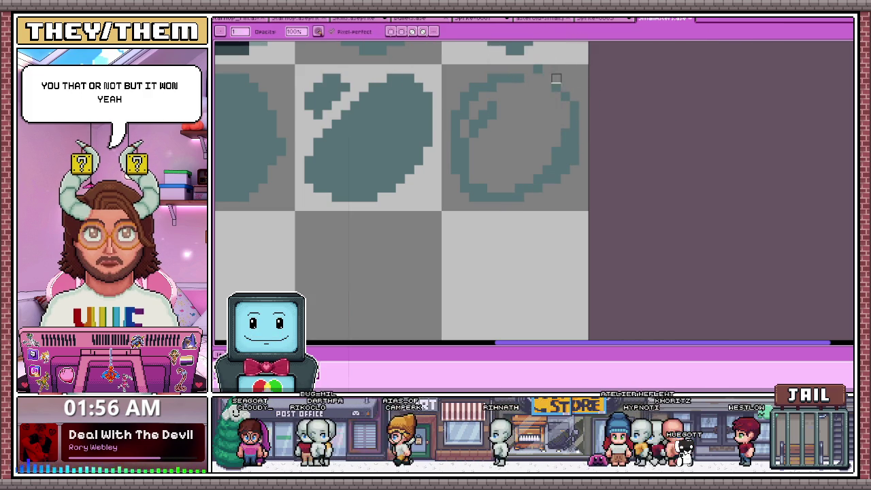
- Touch up the round asteroid in teal, thickening its left edge and filling its inside
key("e")
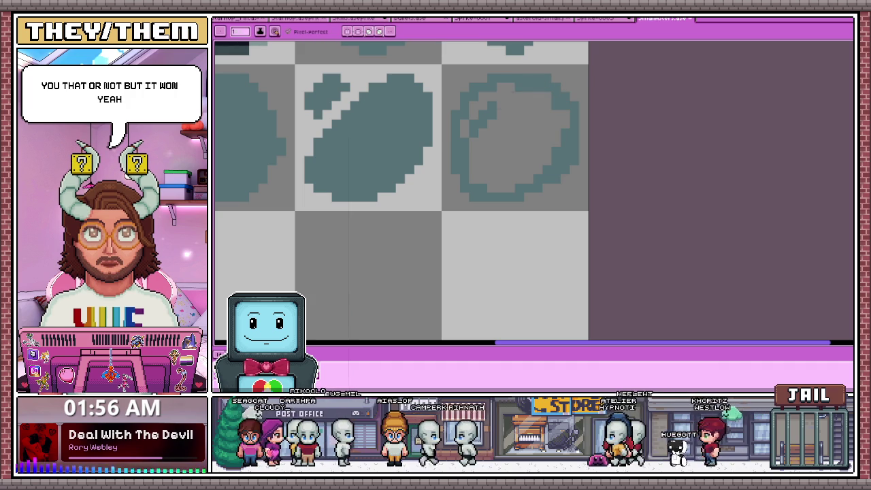
left_click_drag(469, 103, 463, 128)
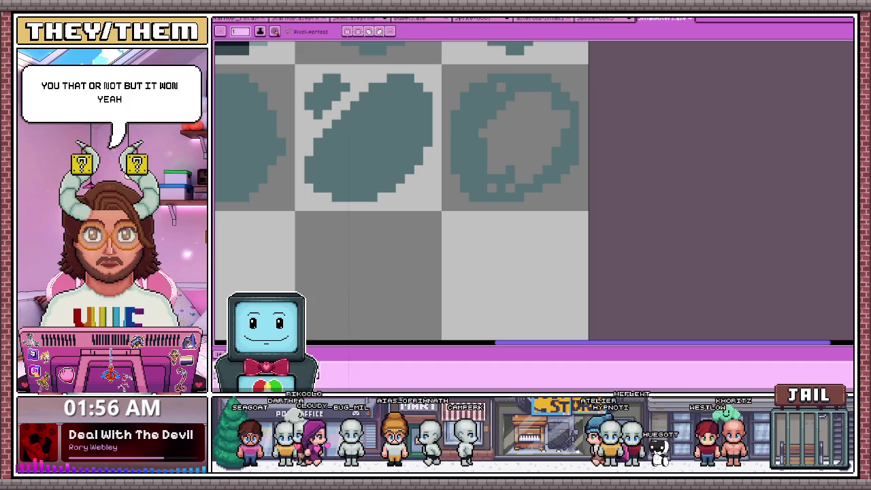
mouse_move(539, 154)
left_mouse_down()
mouse_move(567, 113)
mouse_move(514, 160)
mouse_move(497, 116)
left_mouse_up()
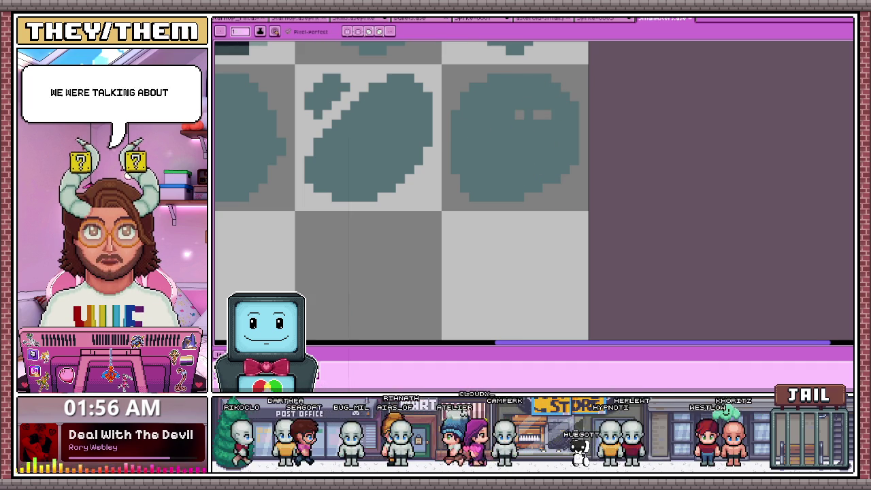
scroll(526, 114, "down", 1)
scroll(525, 114, "down", 1)
scroll(451, 186, "down", 1)
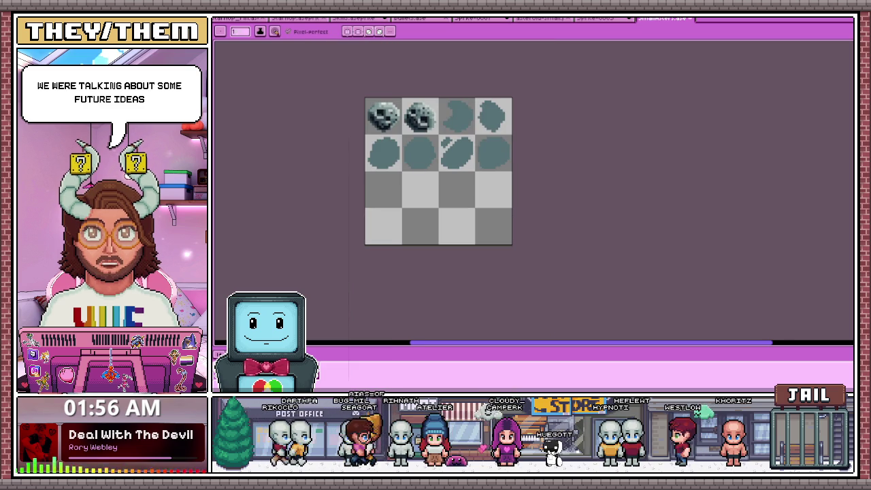
scroll(382, 163, "up", 1)
scroll(380, 177, "up", 1)
- Sketch a new asteroid outline in the first tile of row 3, reshaping its curves
left_click_drag(344, 204, 367, 255)
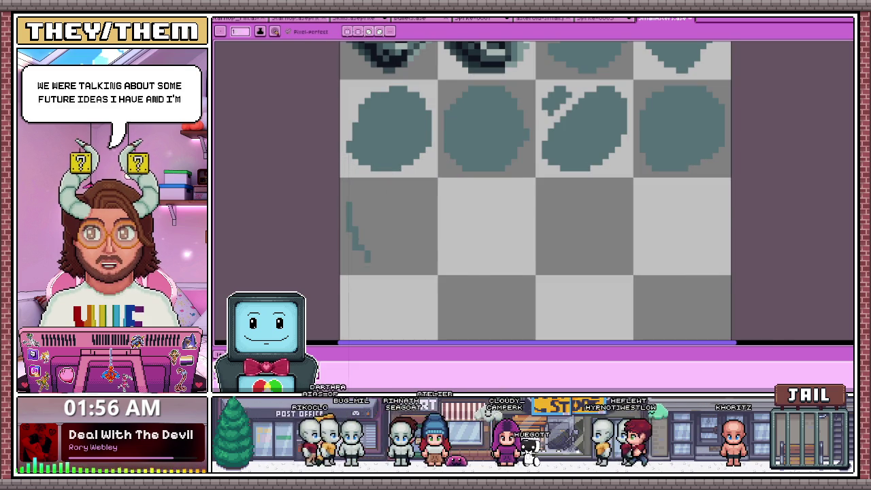
scroll(360, 238, "down", 1)
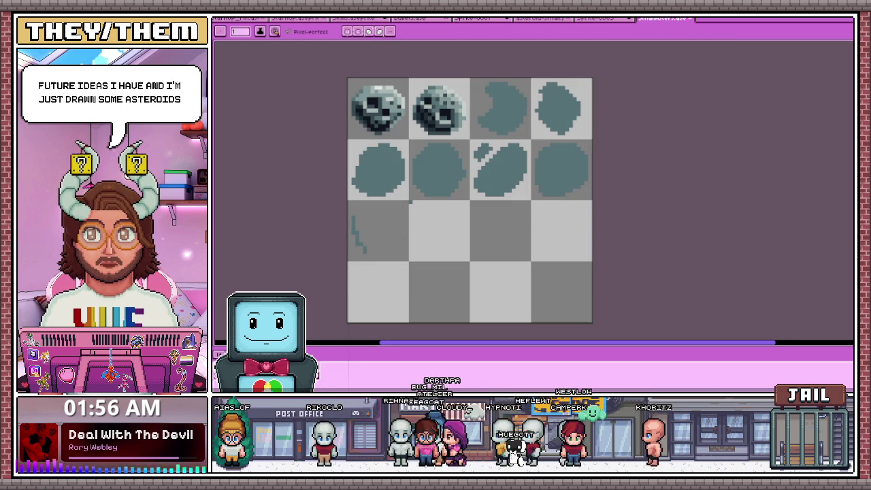
scroll(333, 249, "up", 2)
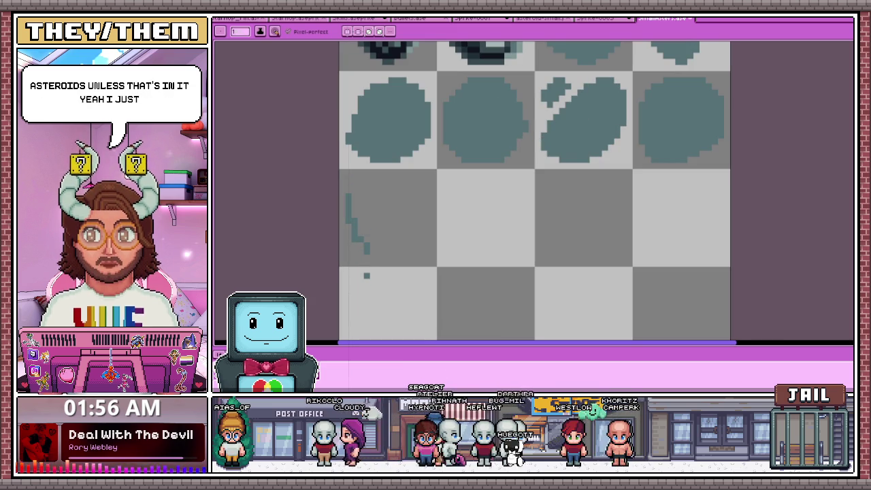
scroll(363, 241, "up", 2)
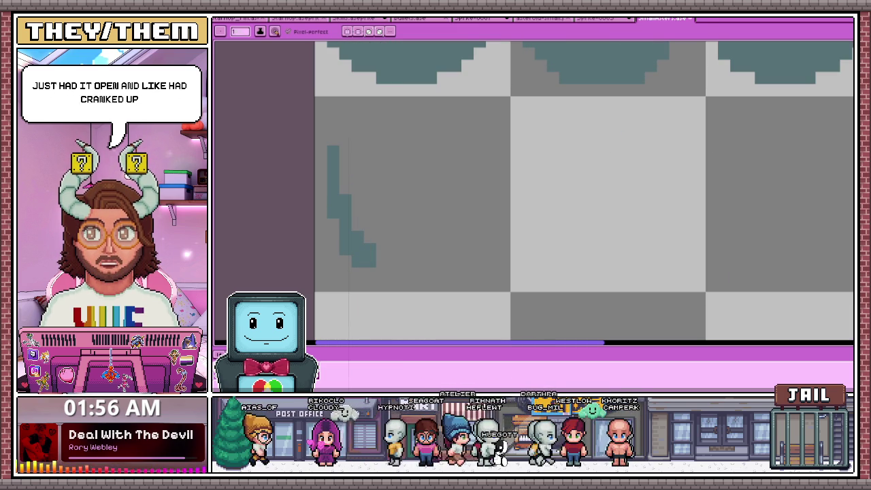
left_click_drag(378, 124, 396, 112)
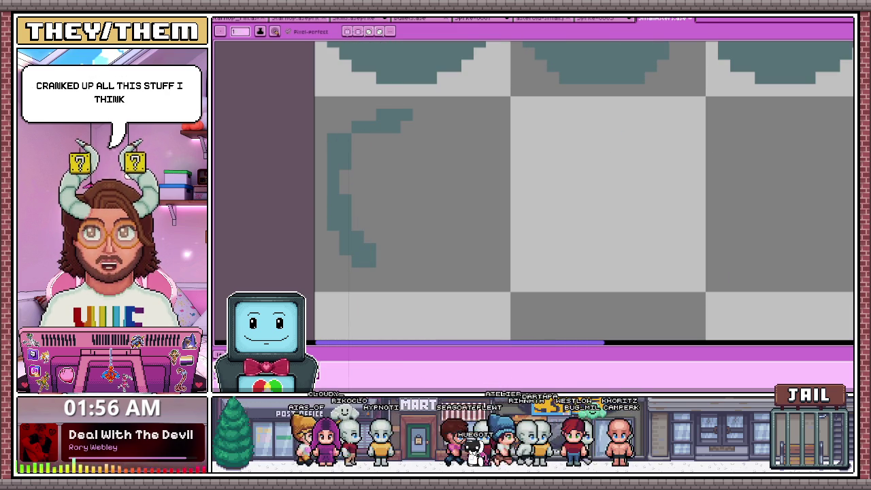
key("b")
left_click_drag(345, 274, 333, 232)
key("e")
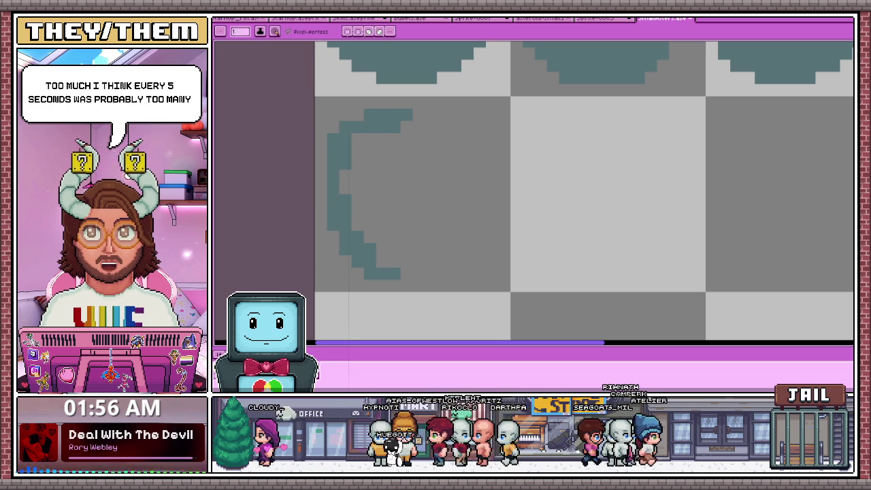
key("b")
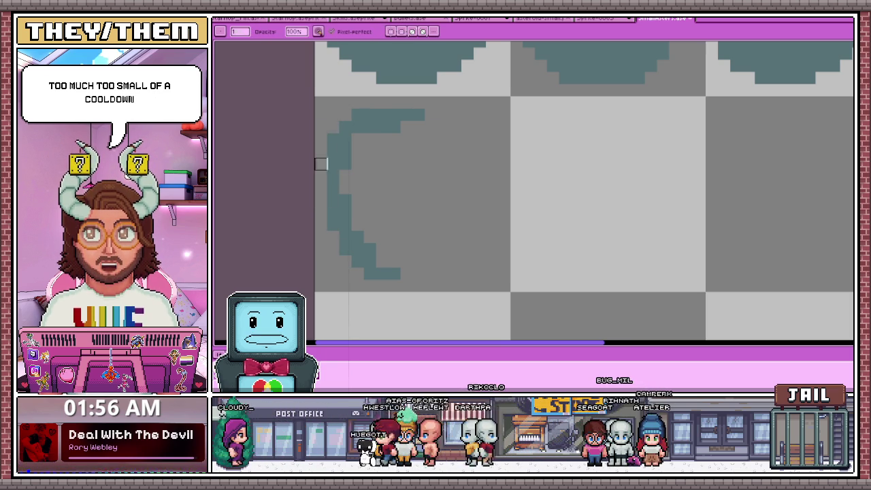
left_click_drag(424, 128, 469, 140)
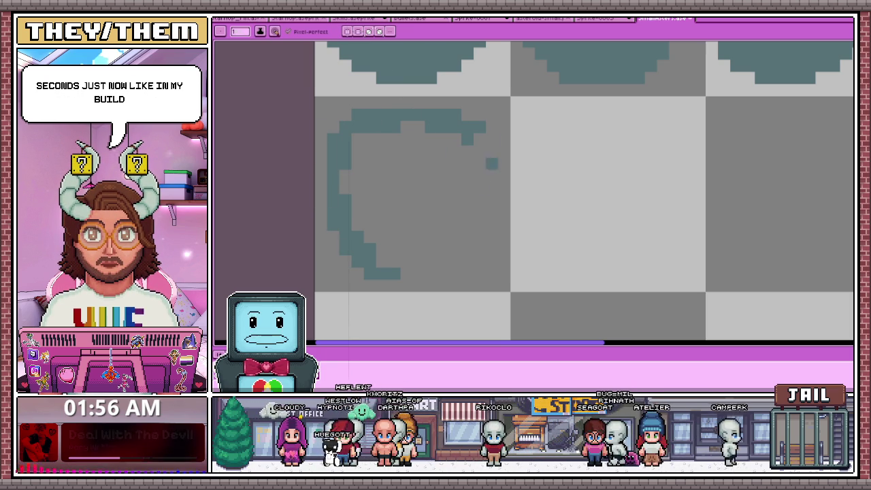
left_click_drag(488, 126, 442, 253)
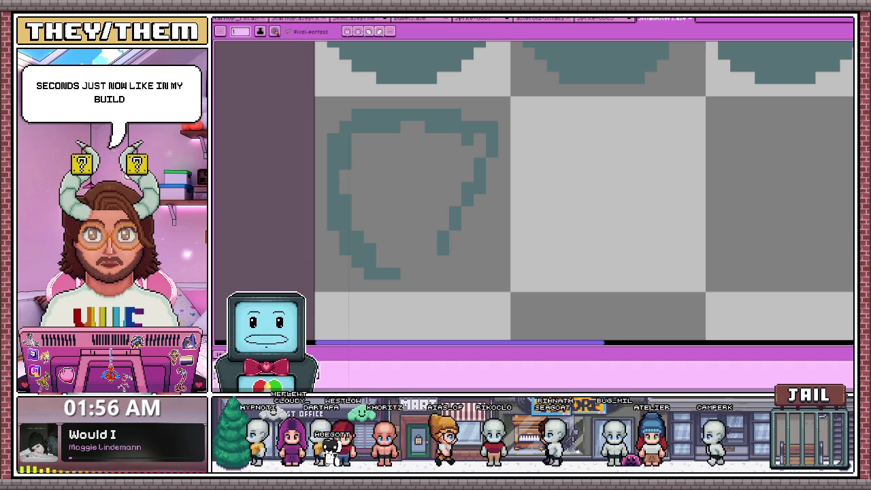
left_click_drag(461, 194, 409, 255)
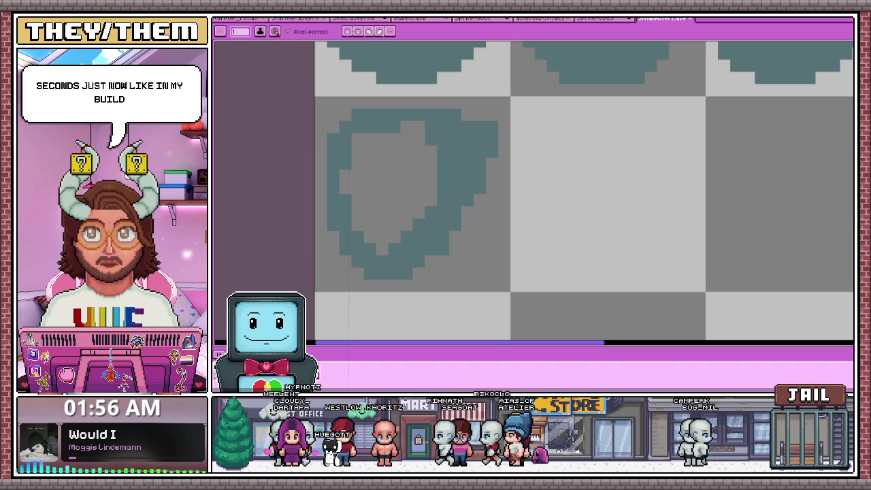
- Fill the new asteroid's interior with solid teal, closing the grey gaps
left_click_drag(376, 238, 357, 137)
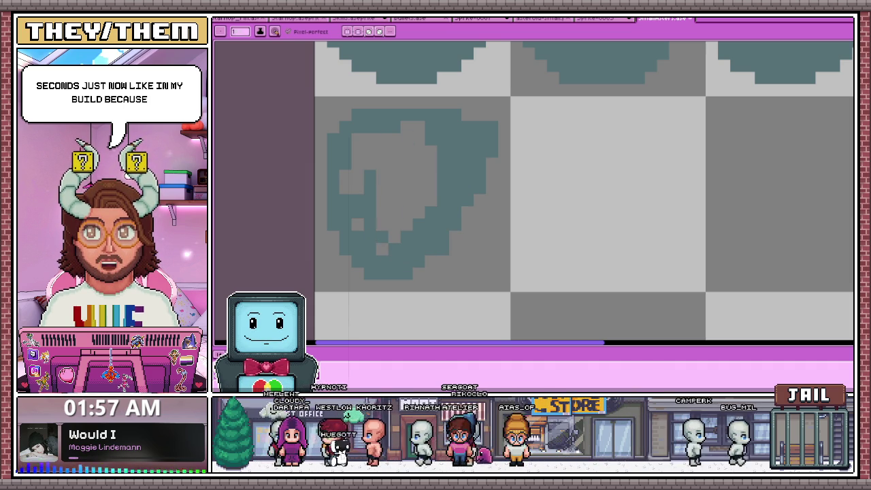
mouse_move(345, 195)
left_mouse_down()
mouse_move(345, 170)
mouse_move(399, 134)
mouse_move(435, 135)
left_mouse_up()
left_click_drag(431, 207, 431, 158)
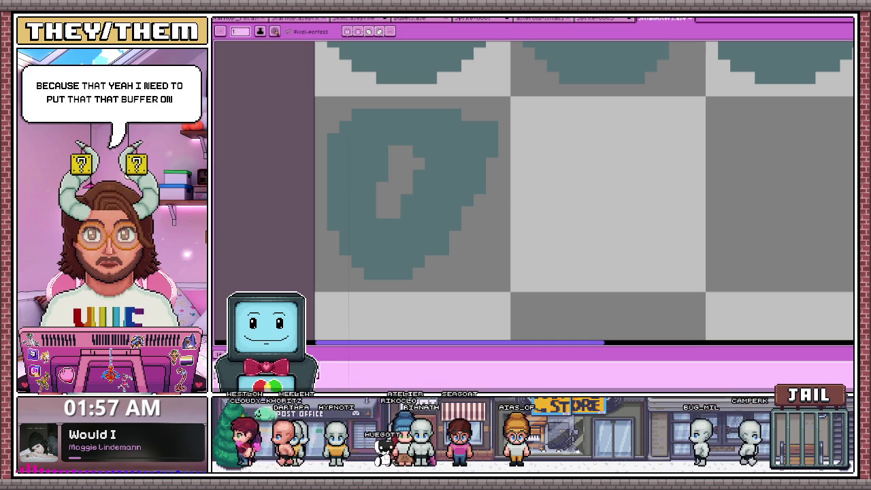
left_click_drag(400, 182, 400, 146)
scroll(452, 187, "down", 2)
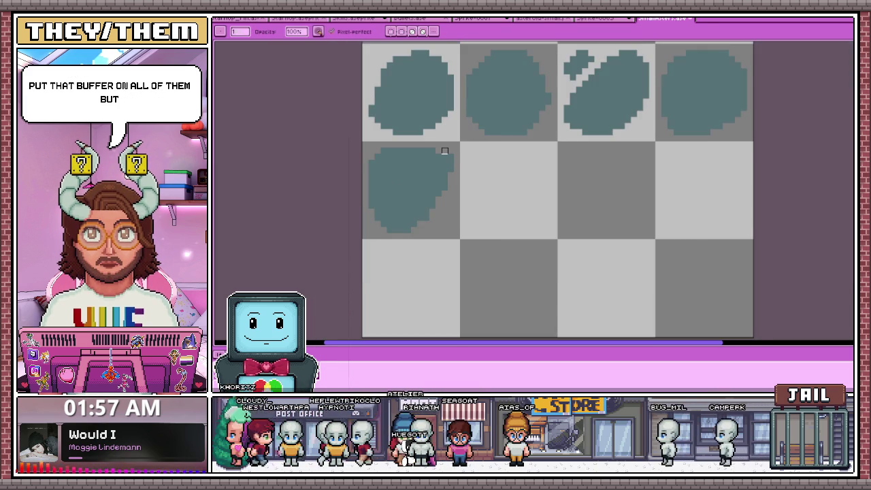
- Zoom out over the whole sheet and bring up the Canvas Presets dialog (Ctrl+Alt+N)
scroll(453, 187, "up", 1)
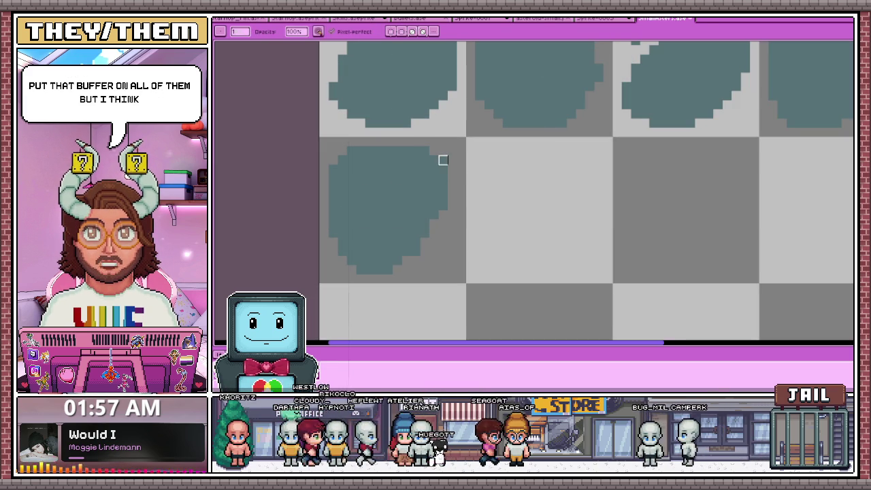
key("e")
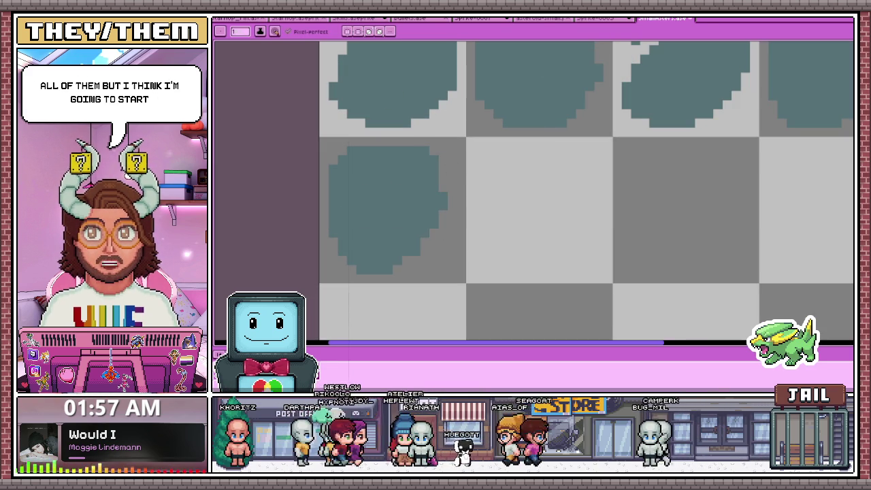
key("b")
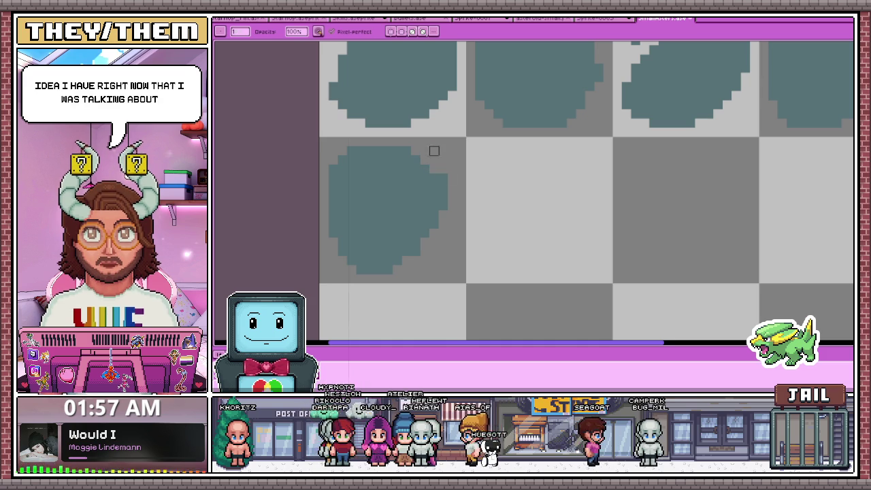
scroll(416, 142, "down", 2)
scroll(416, 142, "down", 1)
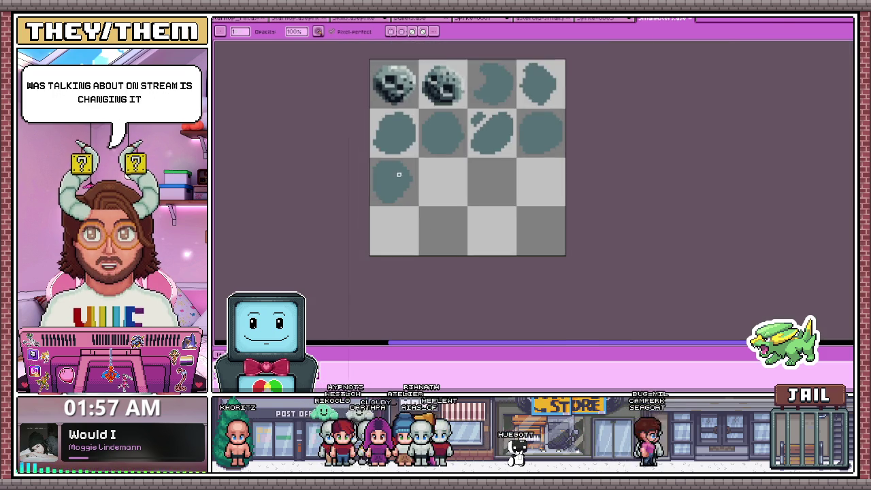
scroll(416, 142, "up", 3)
key("e")
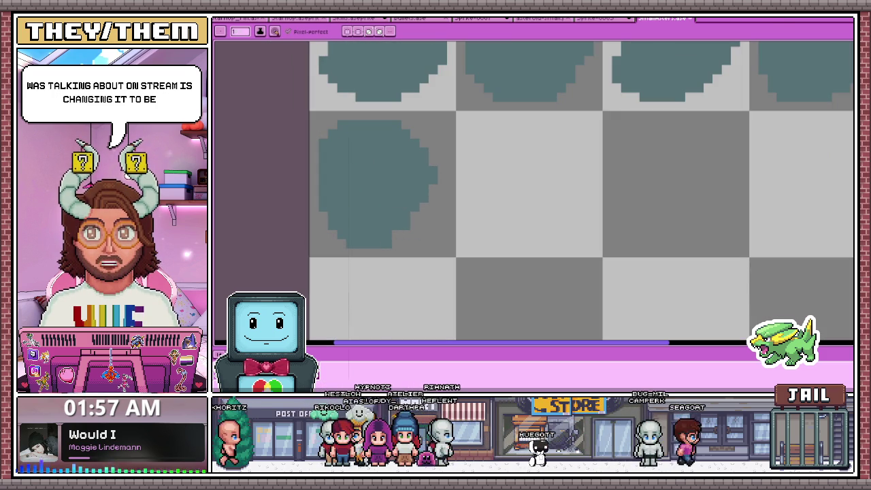
scroll(408, 204, "down", 1)
scroll(409, 204, "down", 1)
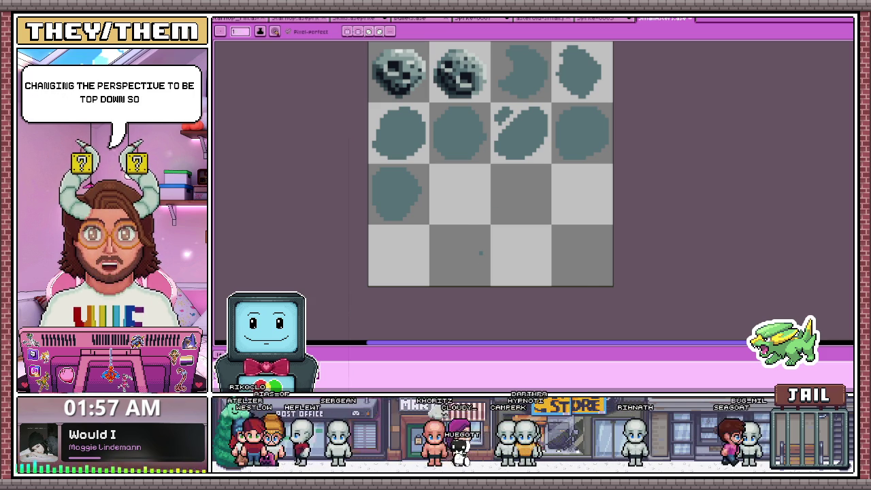
key("ctrl+alt+n")
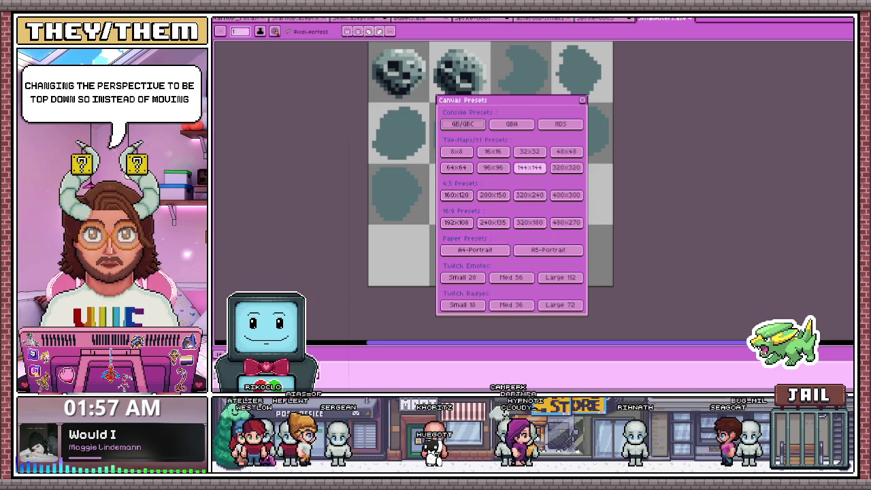
- Create a new 144x144 sprite and sketch an arrow across it
left_click(530, 167)
key("Escape")
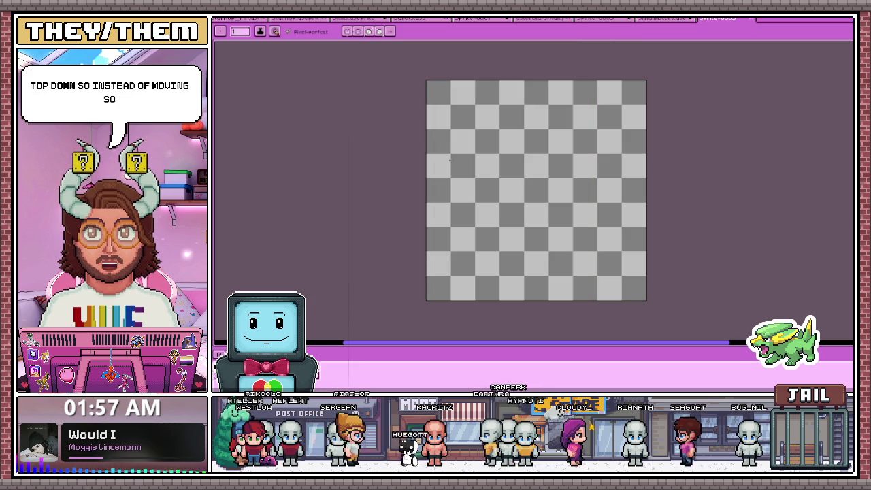
left_click_drag(442, 156, 578, 156)
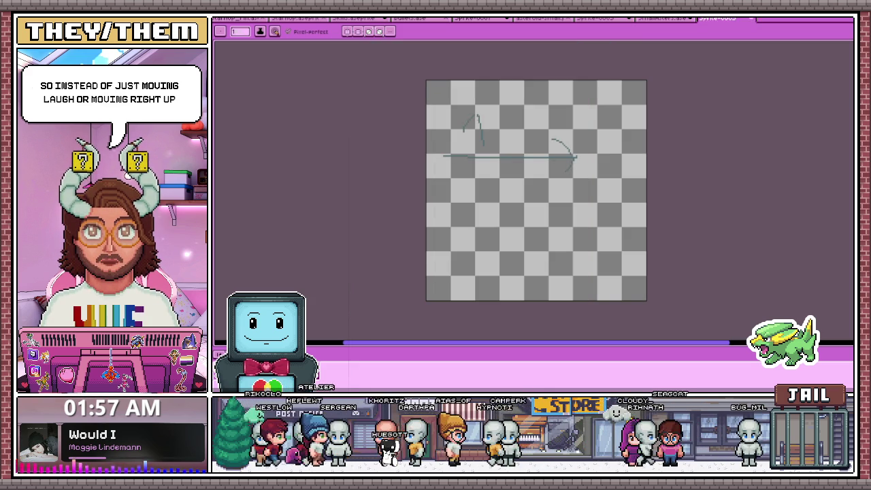
left_click_drag(440, 150, 429, 157)
mouse_move(429, 156)
left_mouse_down()
mouse_move(440, 163)
mouse_move(647, 152)
left_mouse_up()
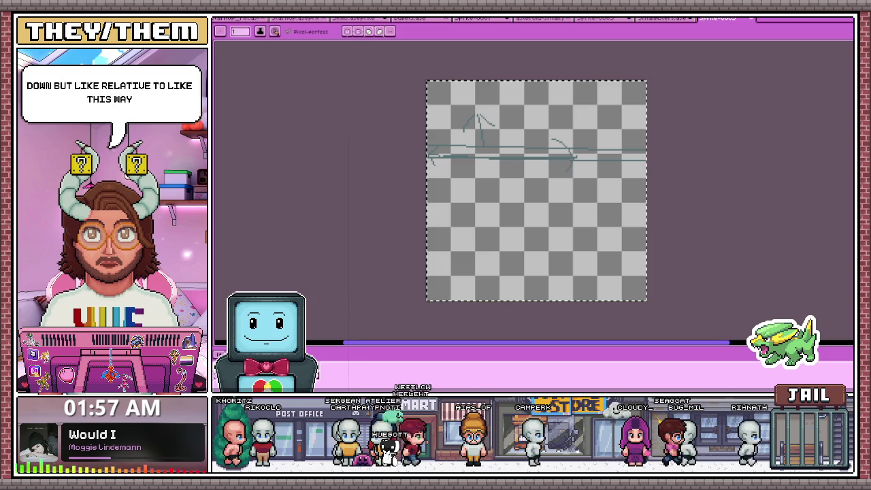
- Delete the arrow, doodle another one, and delete that too, leaving the canvas blank
key("Delete")
mouse_move(456, 151)
left_mouse_down()
mouse_move(506, 151)
mouse_move(502, 169)
left_mouse_up()
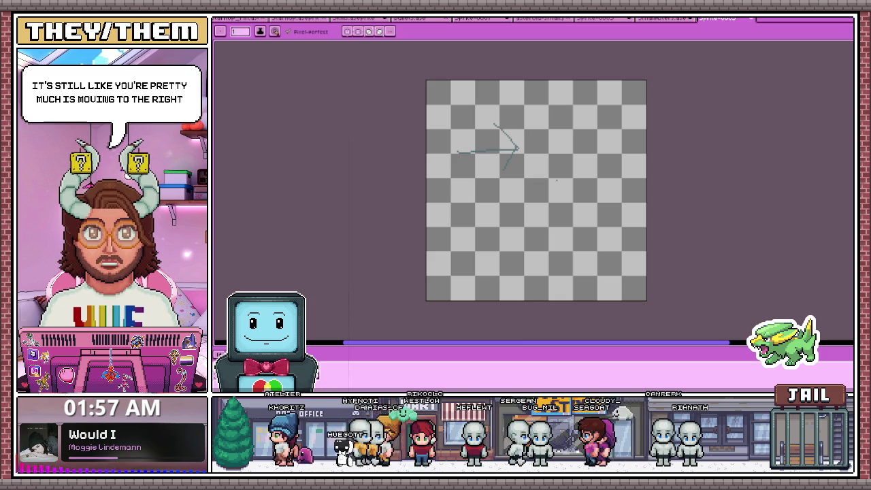
key("Delete")
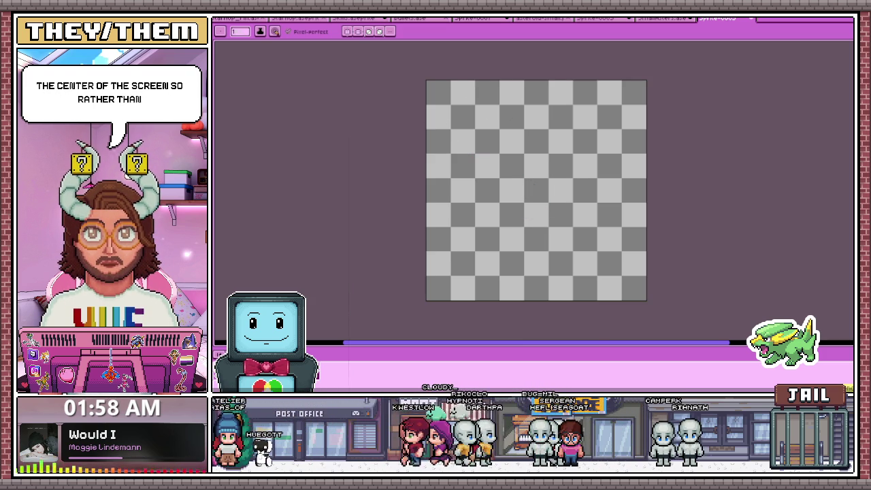
- Sketch rough rooms: a line, a rectangle with a swirl, and a second room to the right
scroll(448, 105, "up", 1)
left_click_drag(546, 100, 538, 202)
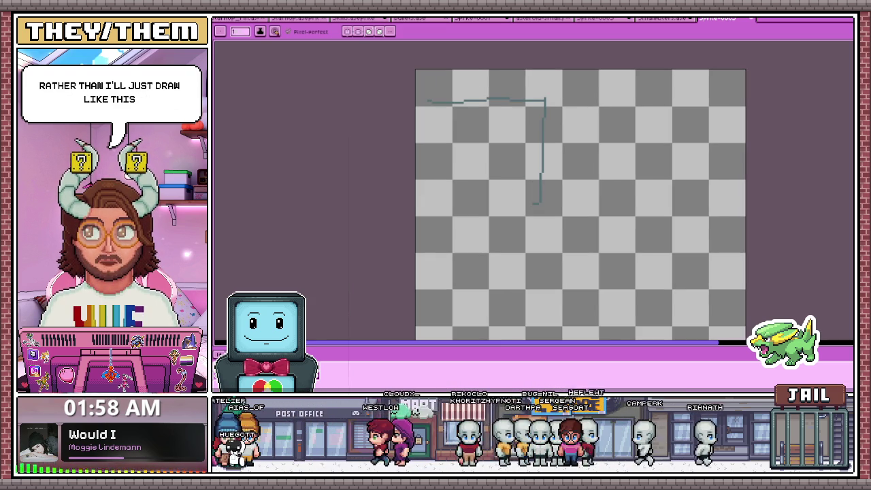
mouse_move(418, 116)
left_mouse_down()
mouse_move(538, 150)
mouse_move(429, 190)
mouse_move(426, 119)
left_mouse_up()
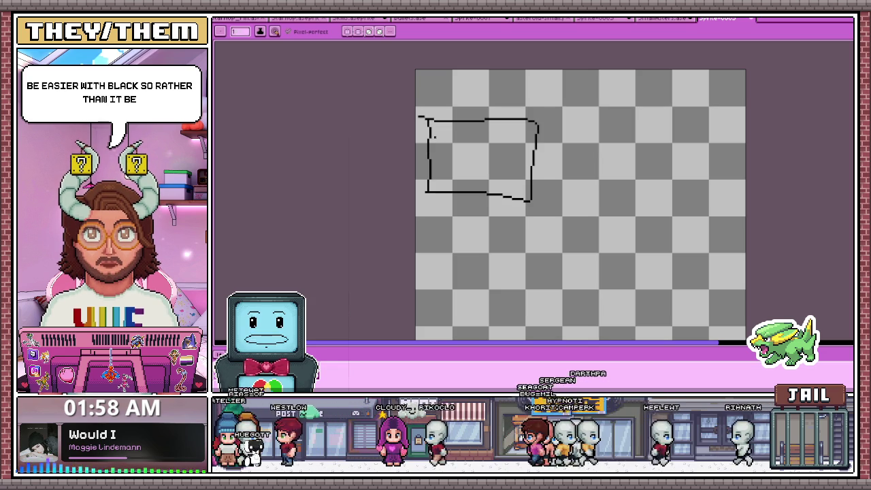
scroll(508, 162, "up", 2)
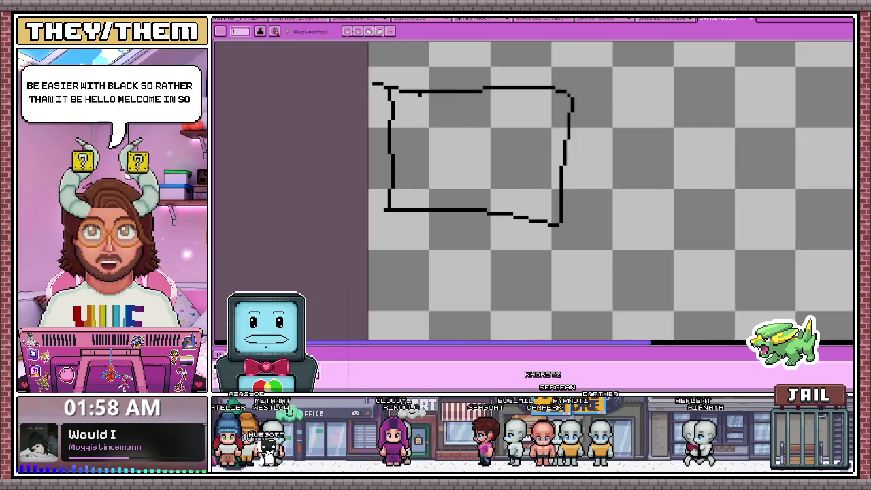
mouse_move(407, 110)
left_mouse_down()
mouse_move(526, 104)
mouse_move(444, 183)
left_mouse_up()
scroll(424, 131, "down", 2)
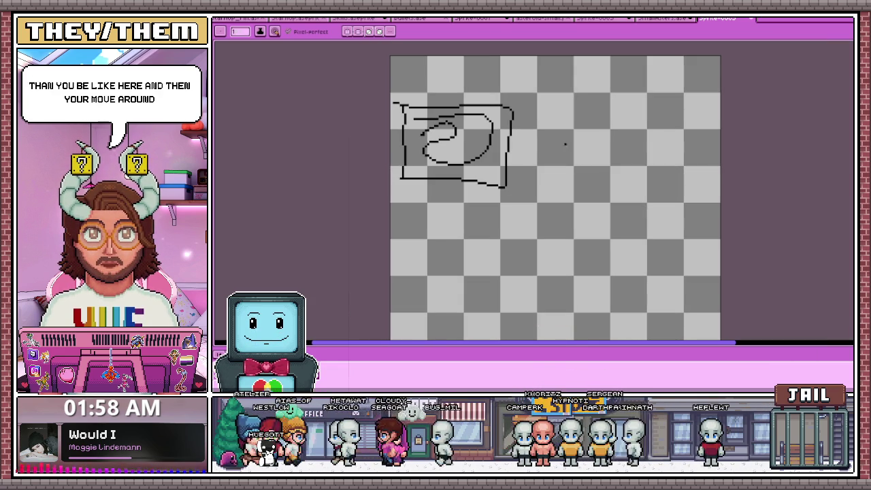
left_click_drag(582, 138, 576, 160)
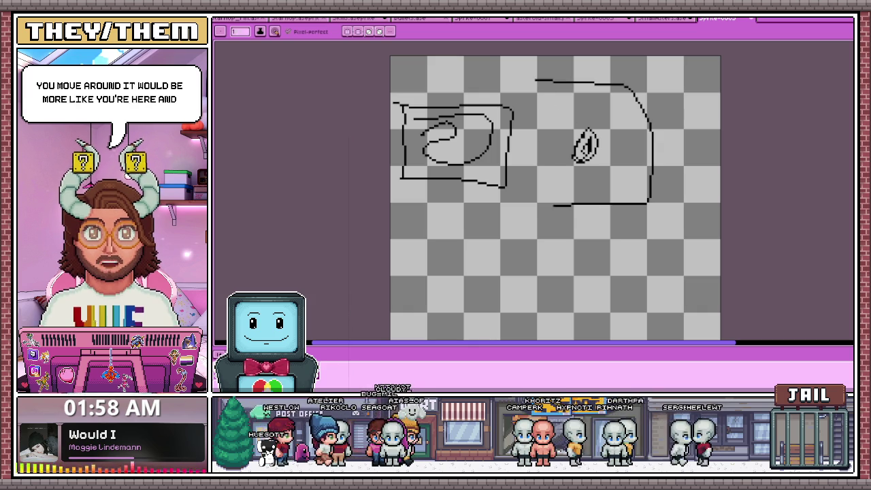
scroll(508, 82, "down", 2)
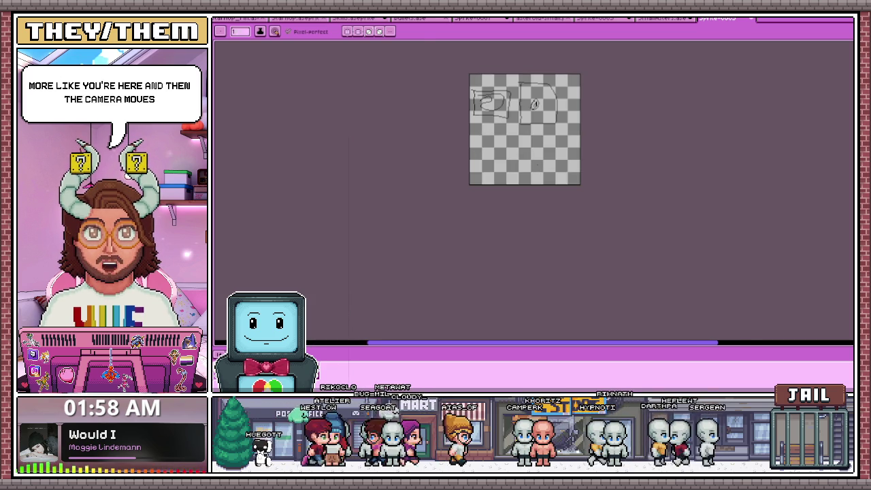
scroll(542, 178, "up", 1)
scroll(505, 191, "down", 3)
scroll(492, 145, "up", 2)
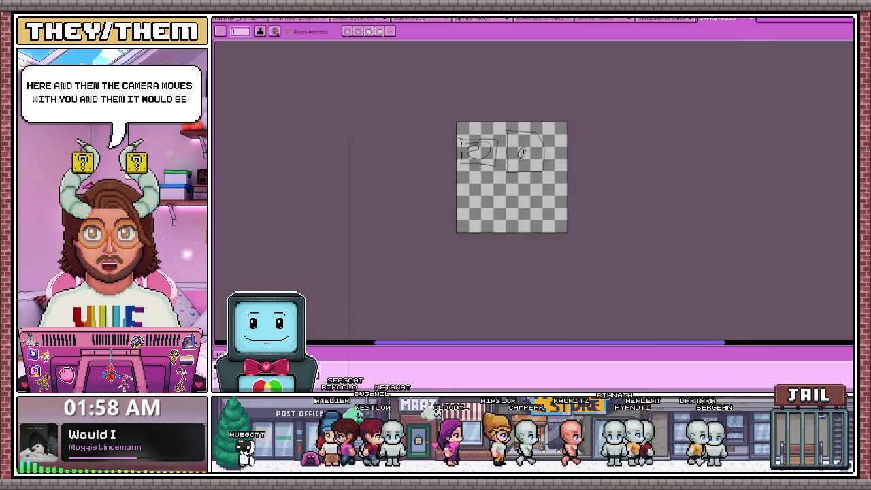
scroll(477, 191, "up", 3)
- Add a small oval ringed by a circle, then select all and delete the strokes
left_click_drag(463, 181, 492, 179)
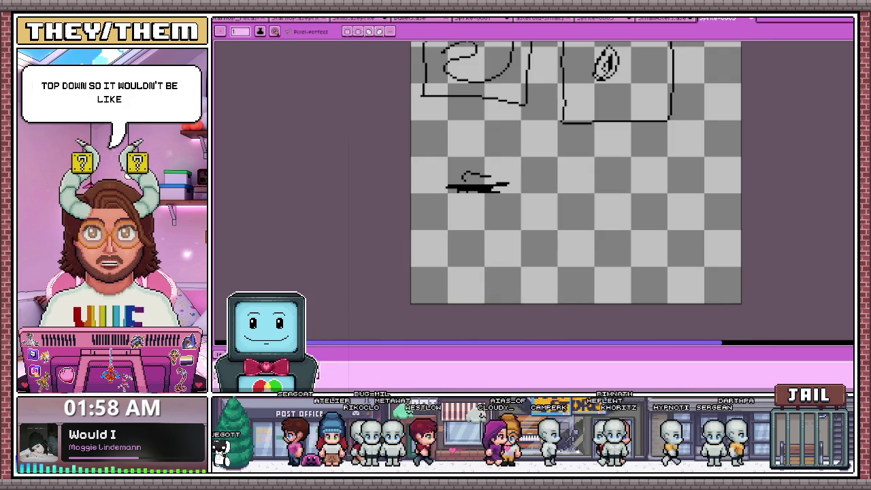
scroll(491, 170, "down", 3)
scroll(476, 177, "up", 3)
scroll(469, 187, "up", 2)
left_click_drag(473, 184, 446, 180)
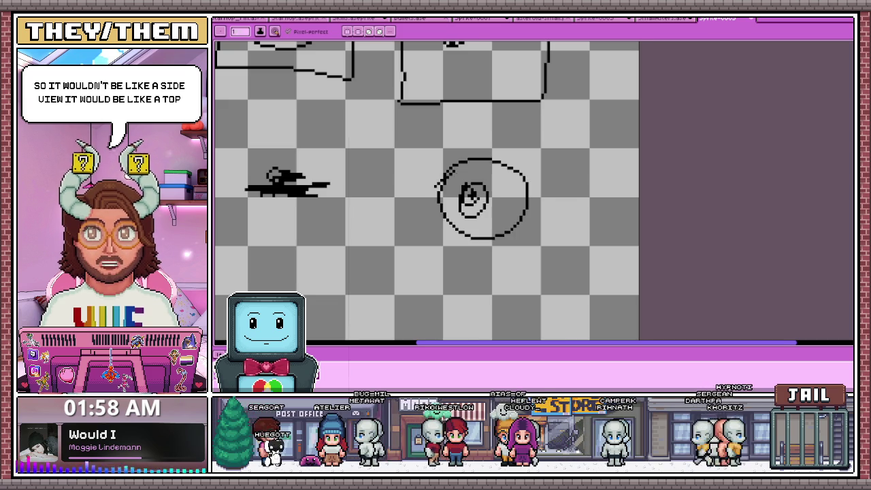
left_click(500, 191)
scroll(500, 190, "down", 2)
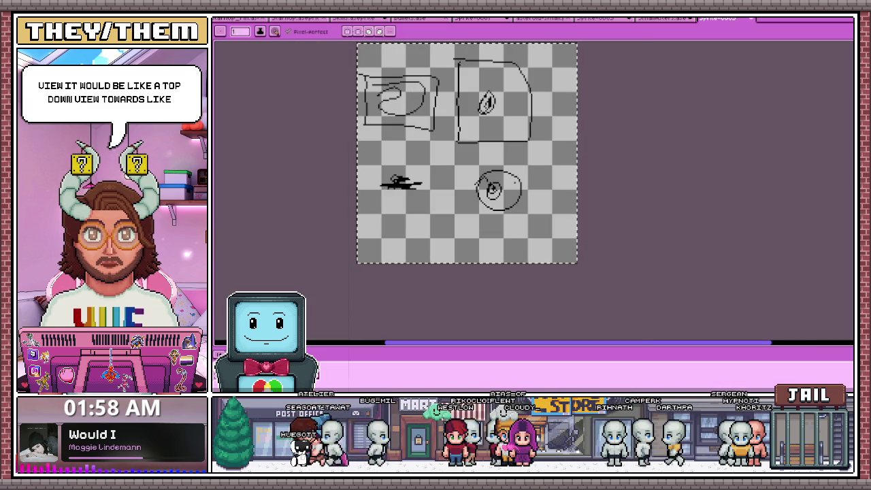
key("ctrl+a")
key("Delete")
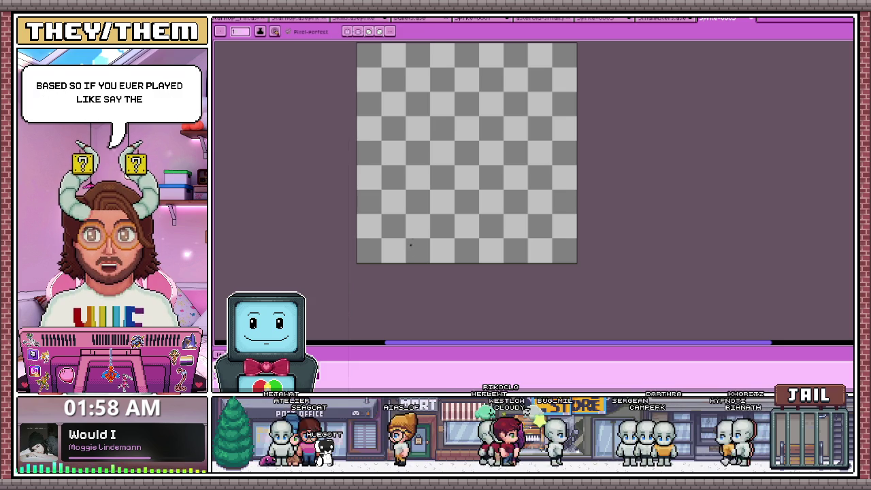
- Set up a size-11 round brush for stamping node dots
key("b")
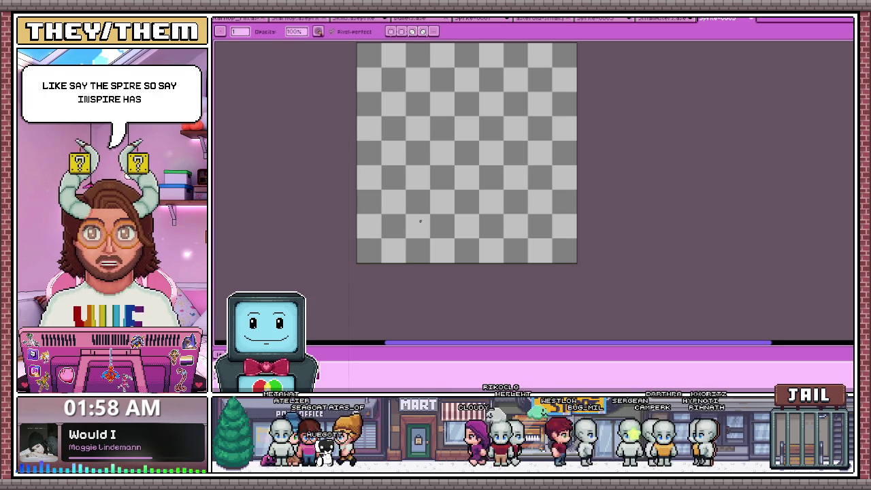
key("e")
key("plus")
key("plus")
key("plus")
key("b")
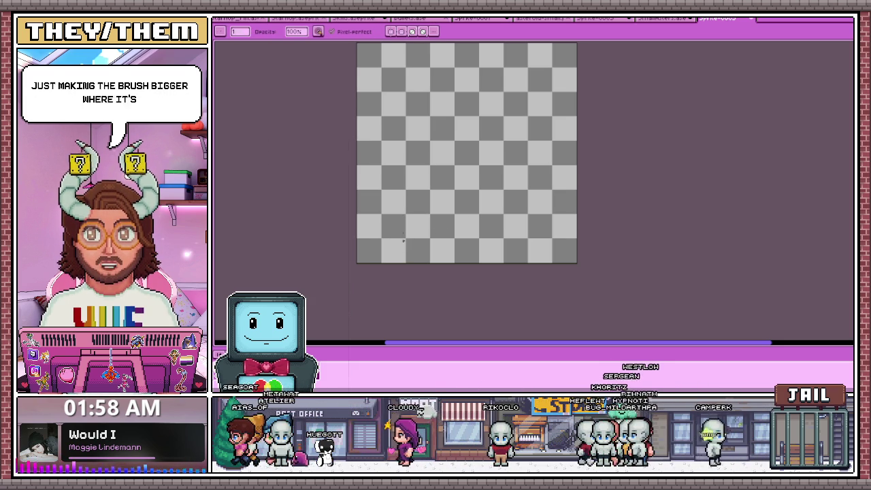
key("e")
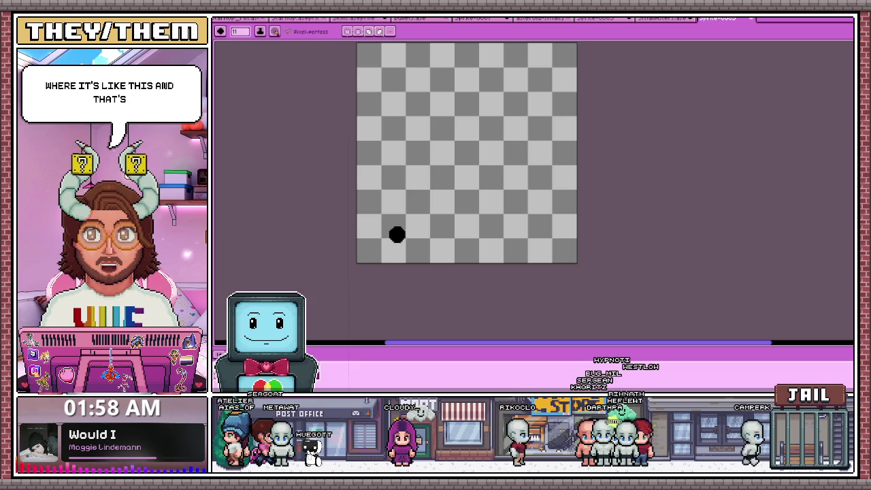
- Stamp about a dozen large black node dots across the canvas
left_click(402, 241)
left_click(439, 213)
left_click(381, 185)
left_click(441, 139)
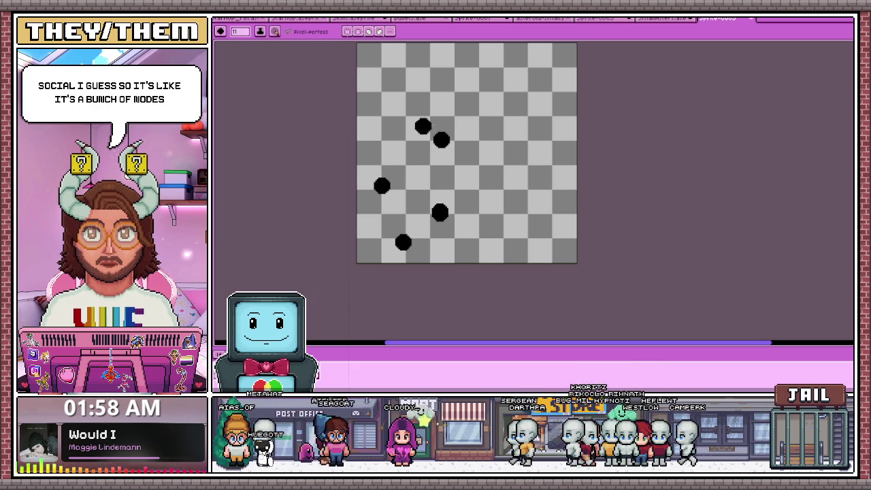
scroll(449, 170, "down", 3)
scroll(455, 153, "up", 1)
left_click(455, 158)
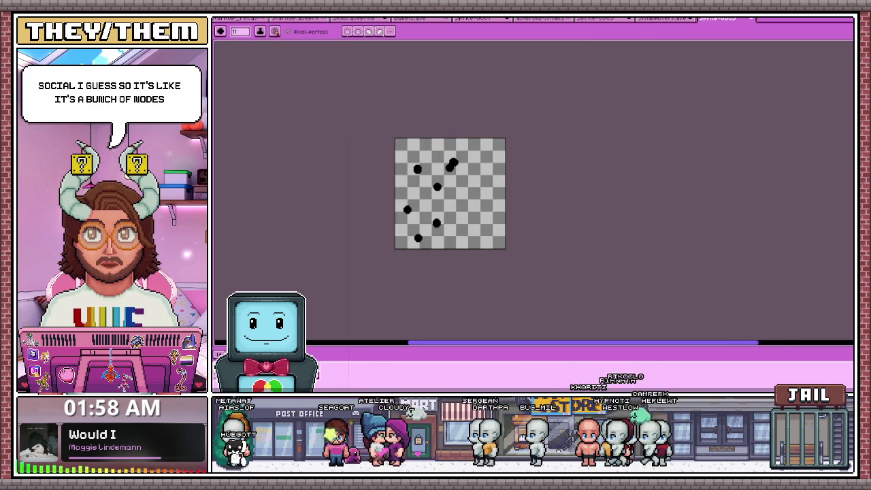
scroll(436, 224, "up", 4)
left_click(481, 262)
left_click(564, 257)
left_click(502, 168)
left_click(593, 112)
left_click(533, 82)
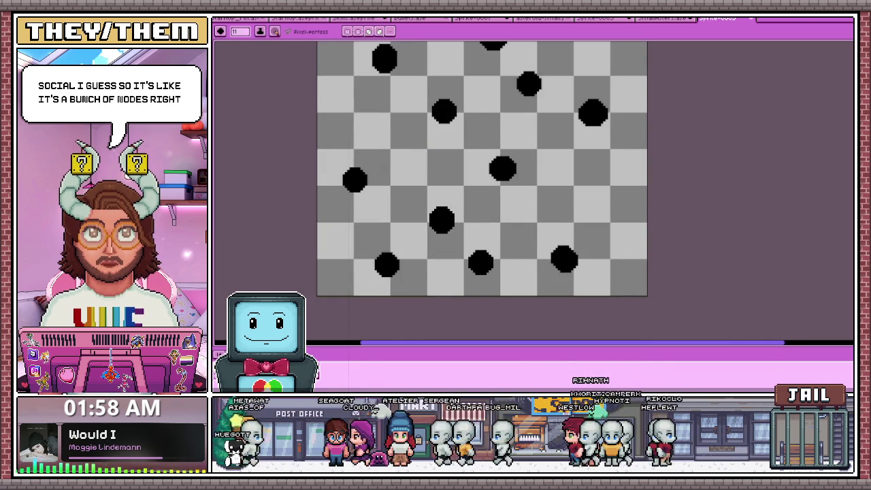
scroll(533, 88, "down", 2)
scroll(552, 85, "up", 1)
- Undo the stray dot and connect neighbouring nodes with thin 1-pixel lines
key("ctrl+z")
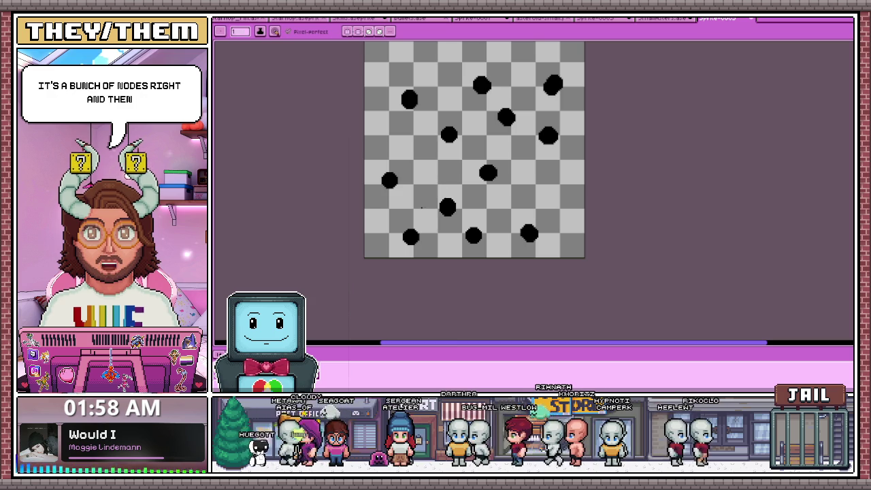
mouse_move(389, 179)
left_mouse_down()
mouse_move(410, 235)
mouse_move(447, 207)
left_mouse_up()
mouse_move(409, 102)
left_mouse_down()
mouse_move(390, 178)
mouse_move(448, 135)
left_mouse_up()
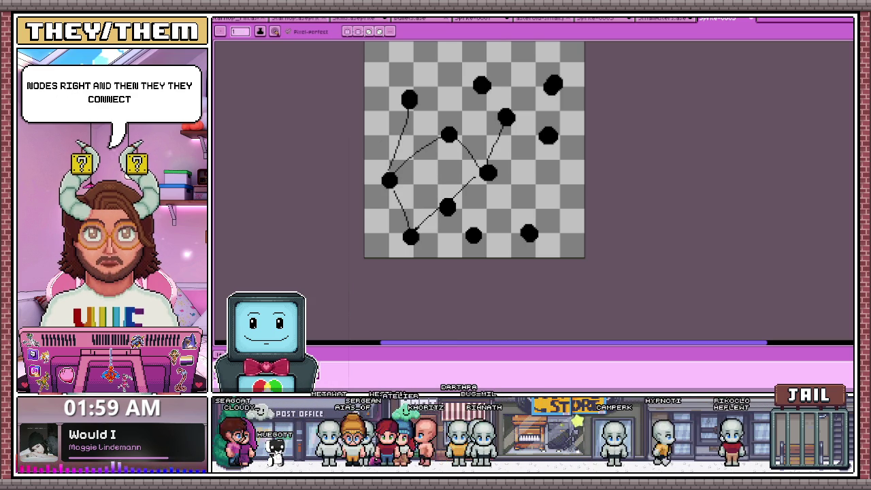
left_click_drag(507, 115, 551, 86)
mouse_move(488, 172)
left_mouse_down()
mouse_move(547, 137)
mouse_move(530, 233)
left_mouse_up()
left_click_drag(447, 208, 474, 234)
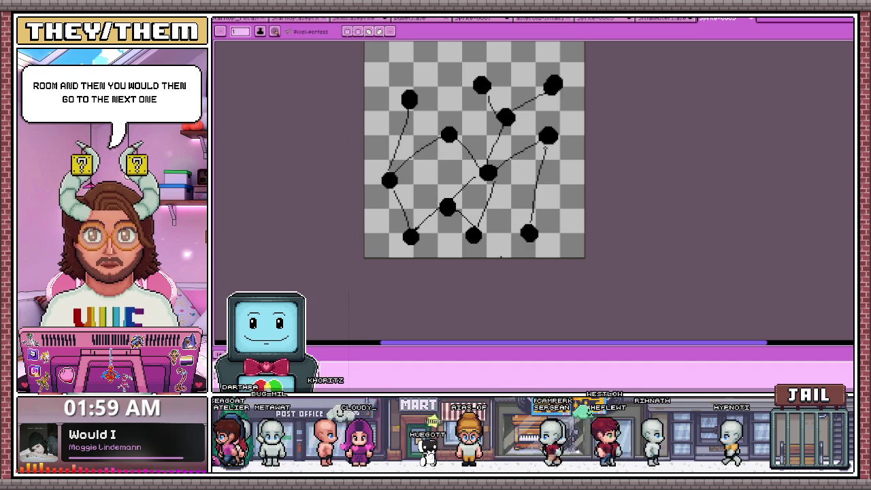
scroll(495, 244, "up", 2)
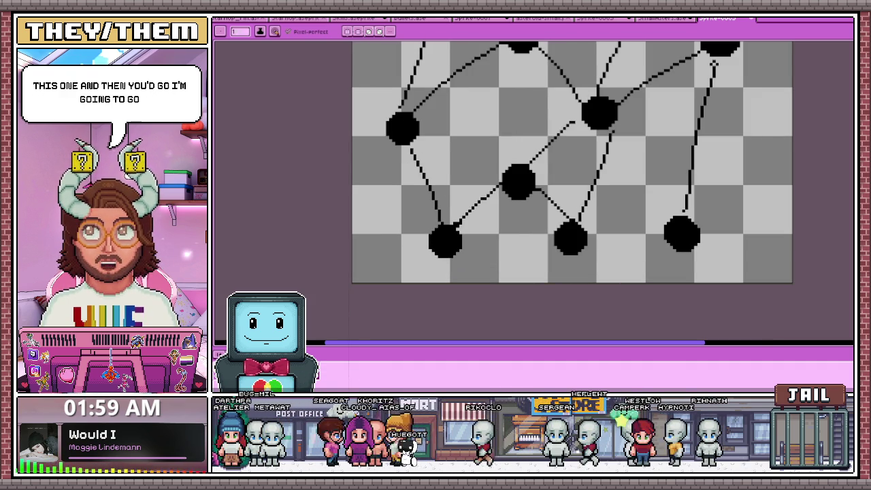
- Zoom in and out over the node graph to inspect its black nodes
scroll(408, 156, "down", 1)
scroll(457, 220, "up", 1)
scroll(386, 211, "up", 1)
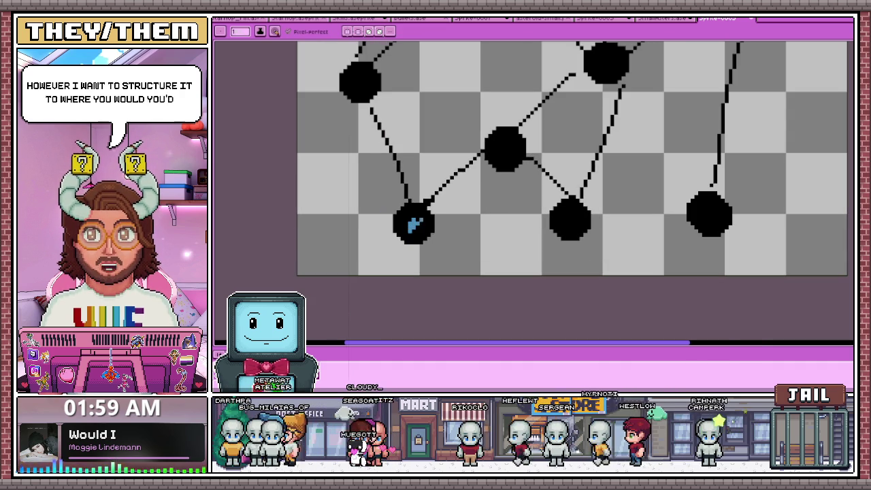
scroll(405, 194, "down", 3)
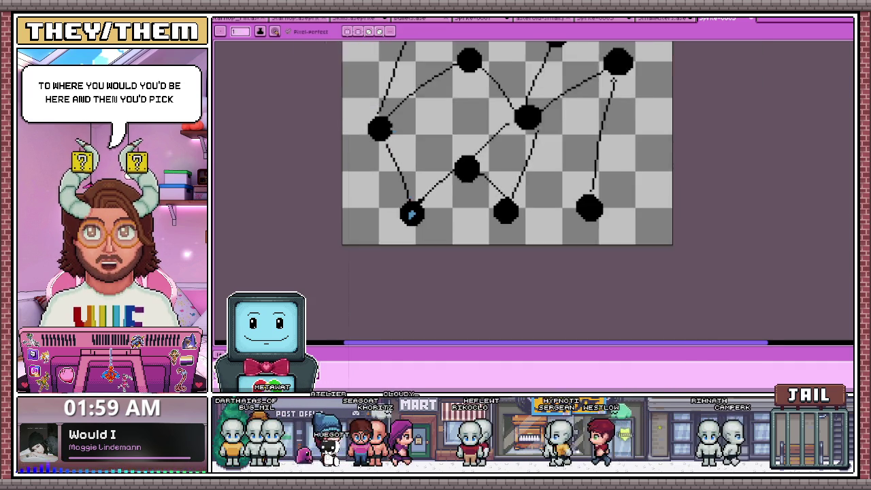
scroll(382, 130, "up", 2)
scroll(392, 122, "down", 4)
scroll(436, 102, "up", 4)
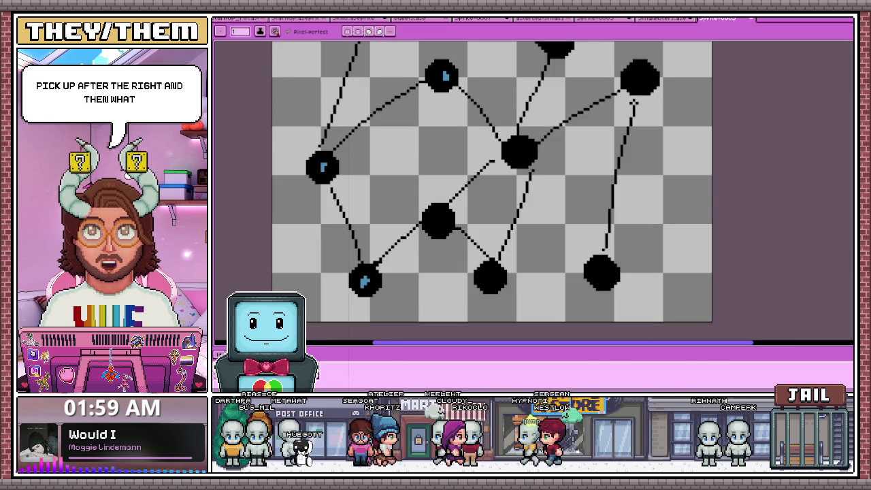
scroll(450, 191, "down", 2)
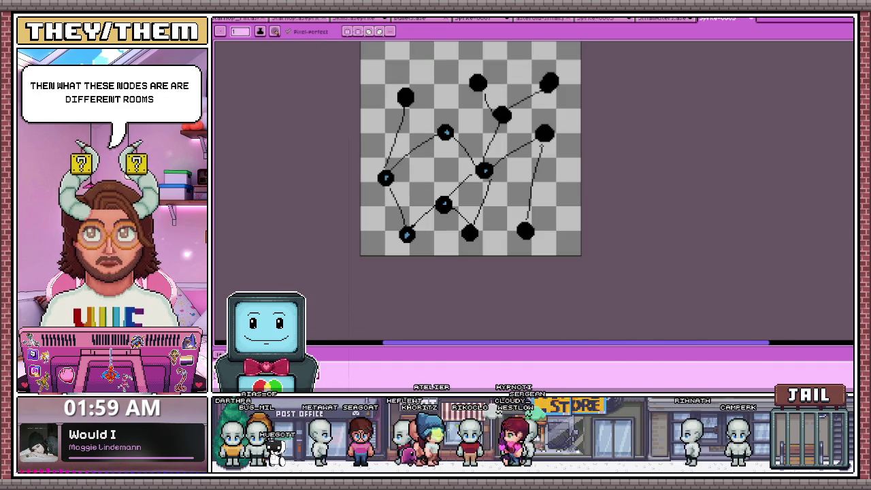
key("ctrl+shift+Tab")
key("ctrl+shift+Tab")
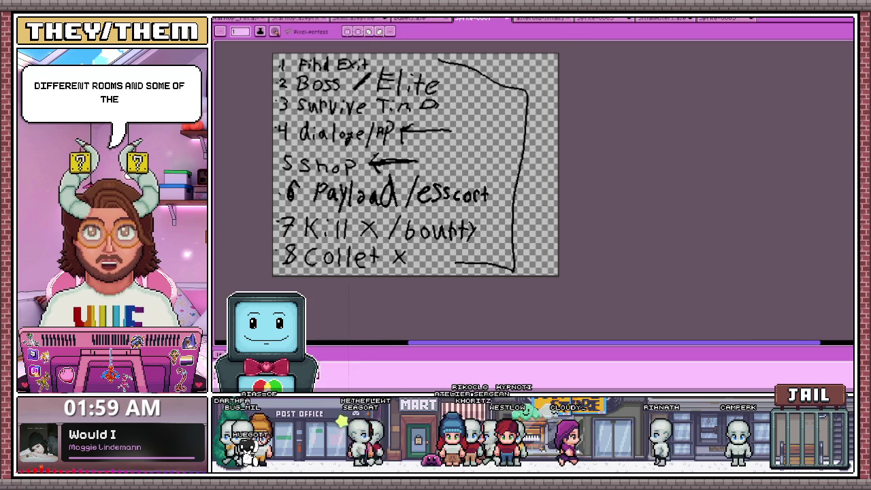
scroll(300, 62, "up", 4)
scroll(300, 62, "down", 2)
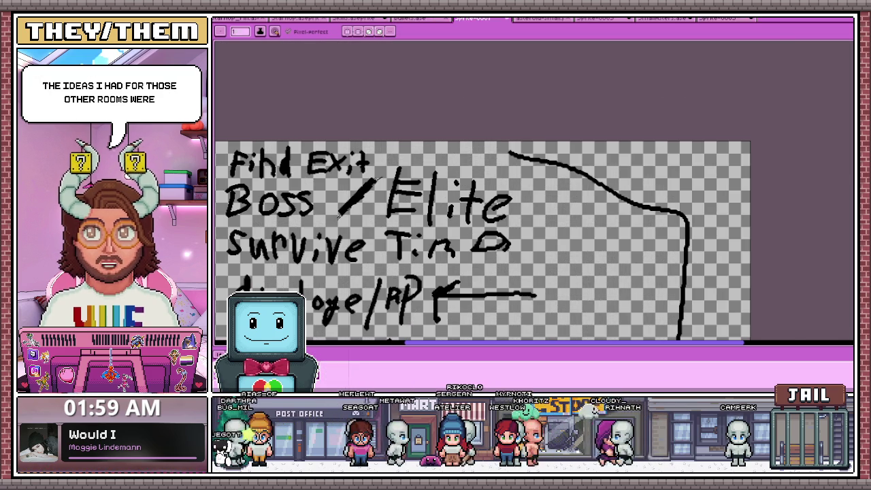
scroll(535, 225, "down", 2)
scroll(535, 224, "up", 4)
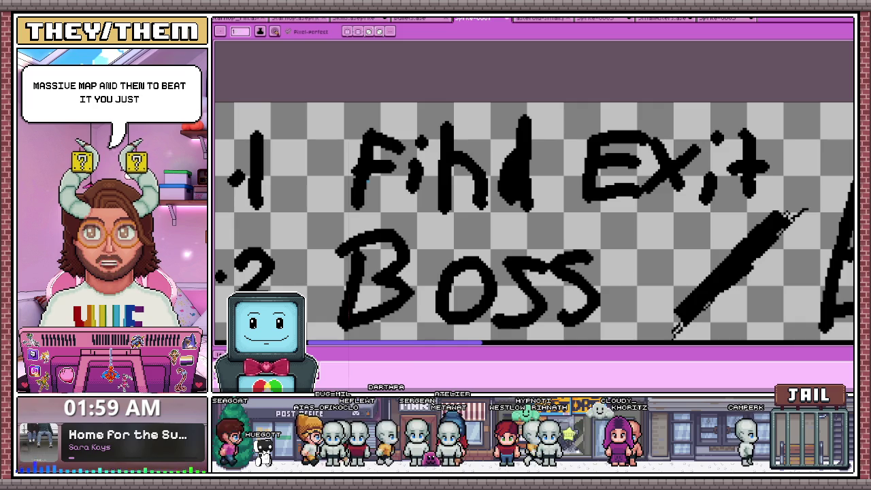
scroll(413, 133, "down", 1)
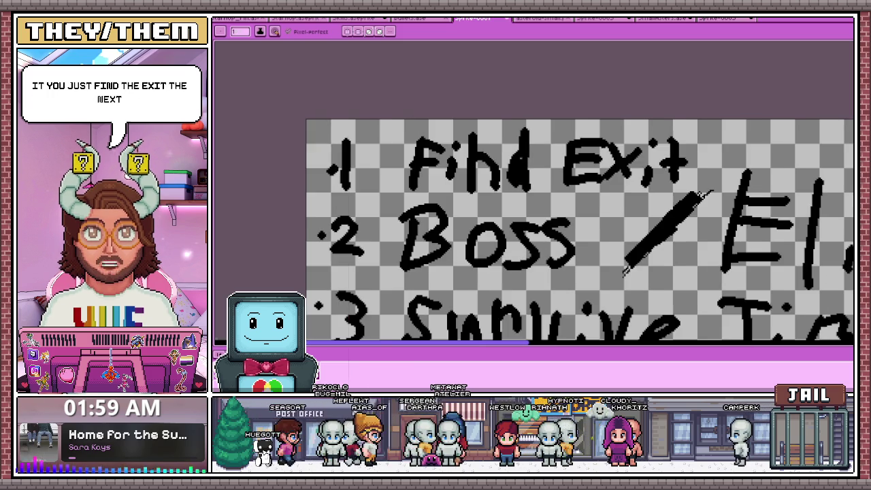
scroll(413, 133, "down", 1)
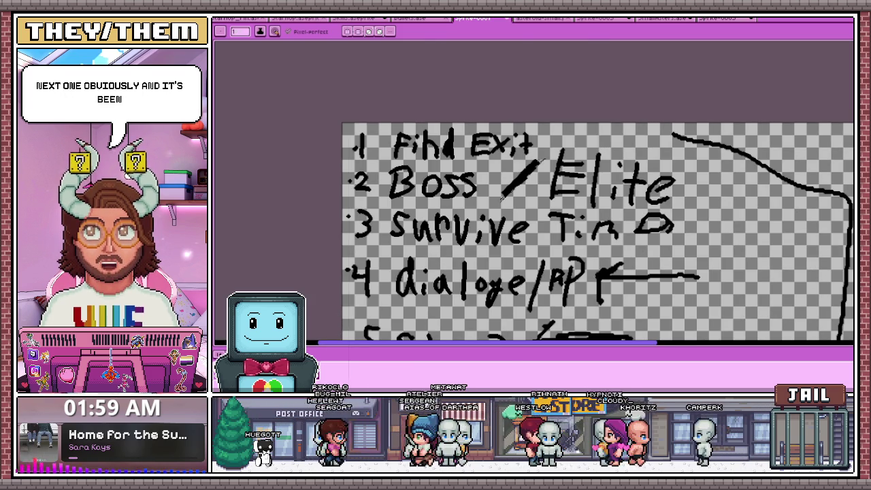
scroll(440, 245, "up", 2)
scroll(416, 164, "down", 2)
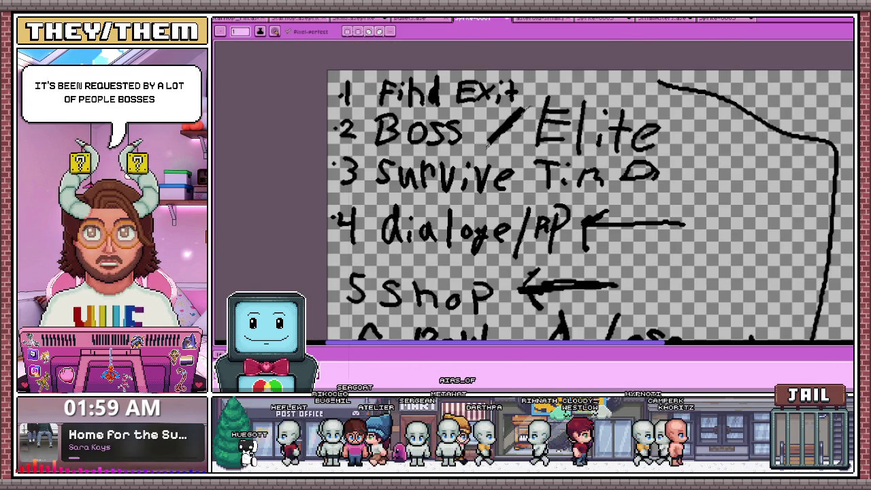
scroll(403, 145, "up", 2)
scroll(266, 273, "down", 2)
scroll(266, 191, "up", 2)
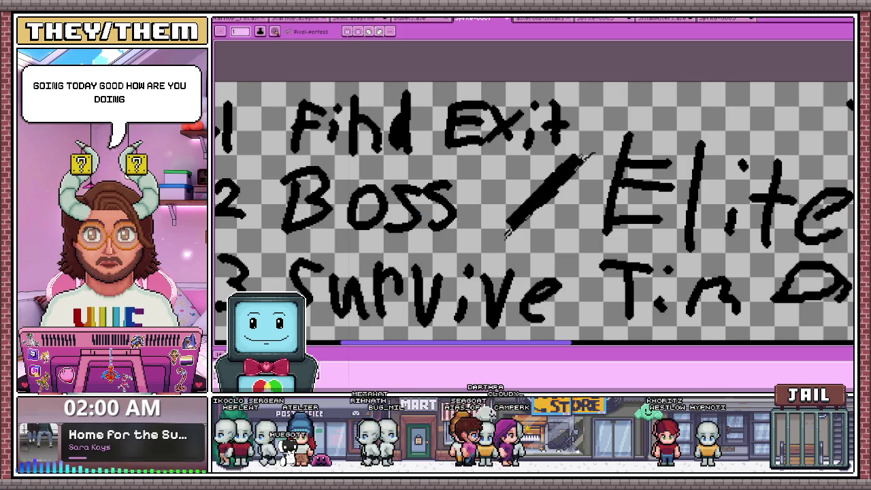
scroll(370, 171, "down", 3)
scroll(422, 205, "up", 2)
scroll(341, 190, "down", 1)
scroll(341, 170, "up", 1)
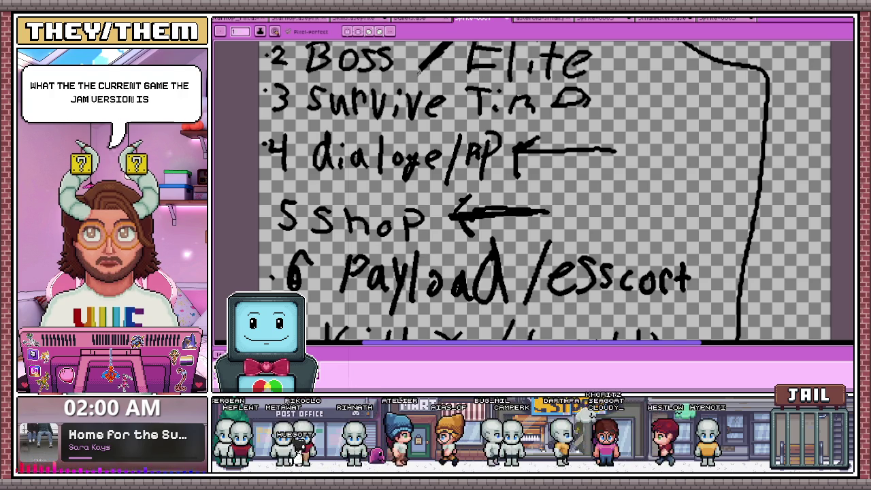
scroll(545, 191, "down", 2)
scroll(545, 204, "up", 2)
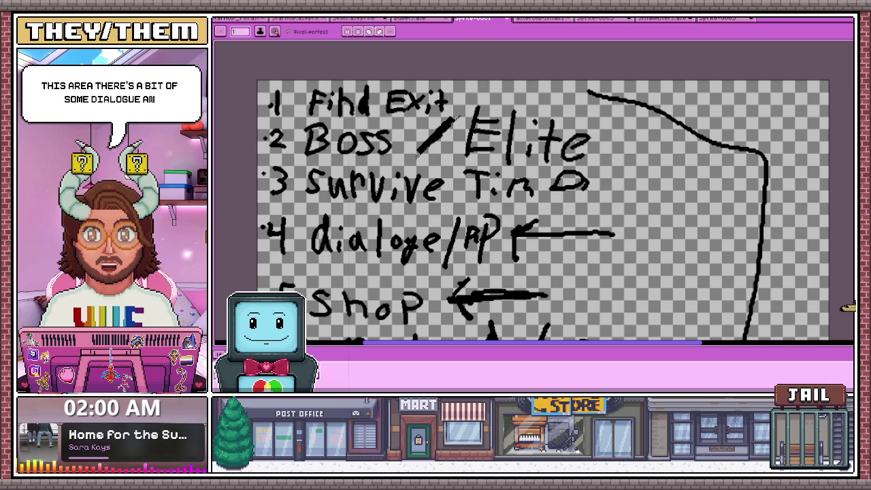
scroll(544, 211, "down", 5)
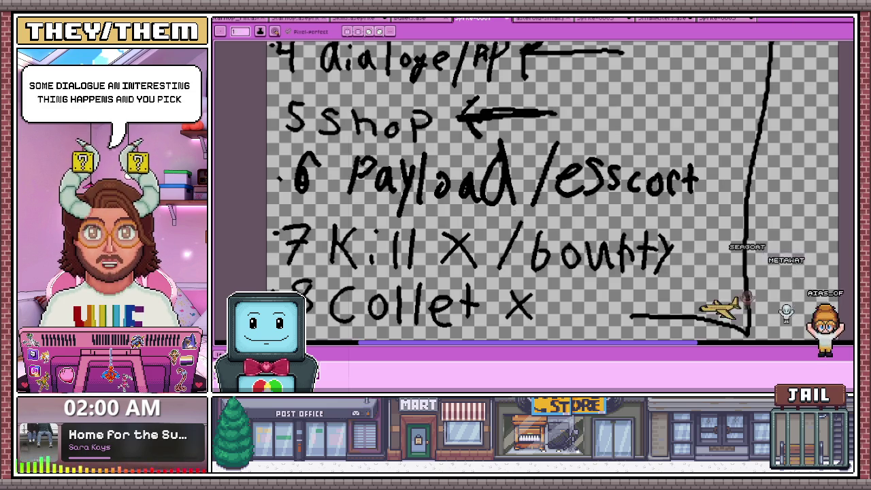
scroll(232, 218, "down", 2)
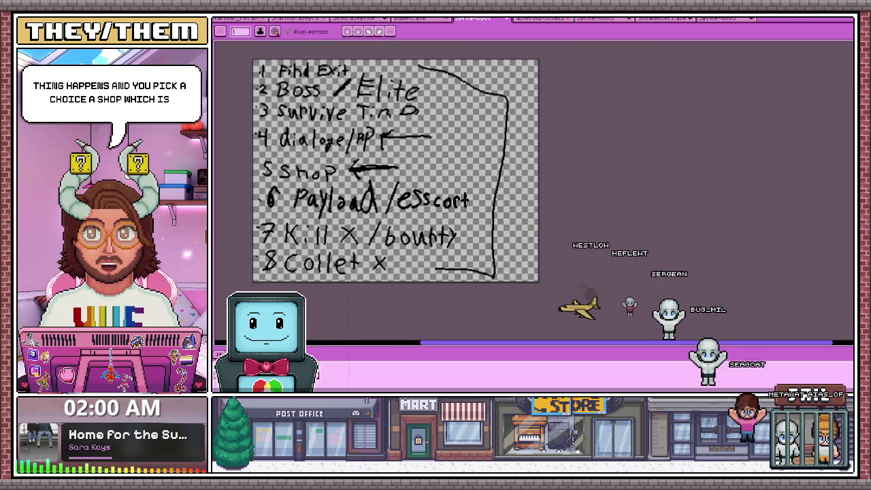
scroll(308, 185, "up", 2)
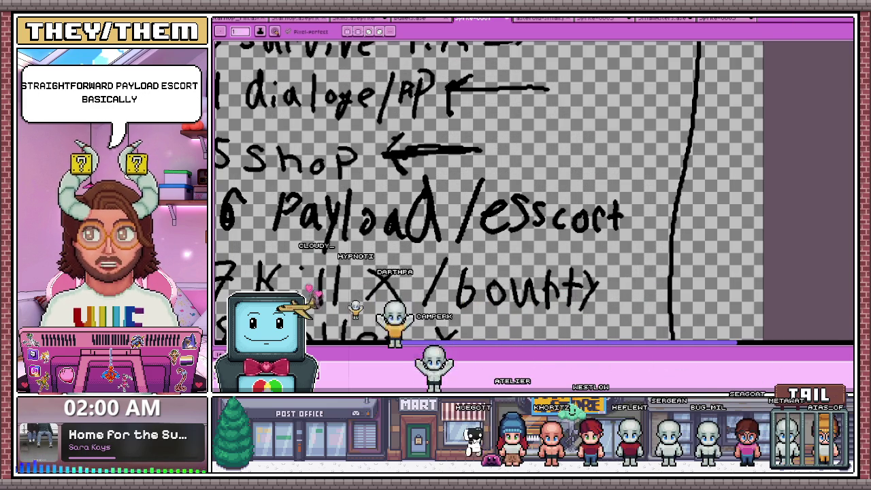
scroll(292, 213, "down", 2)
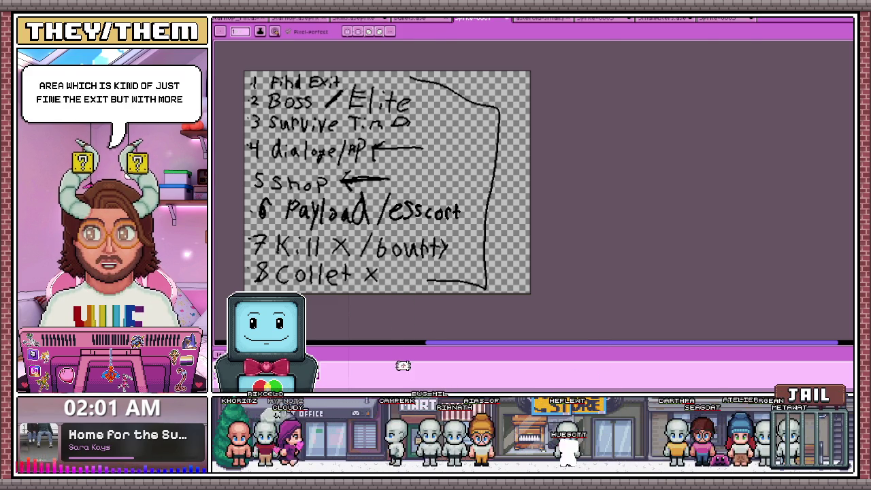
scroll(310, 259, "up", 1)
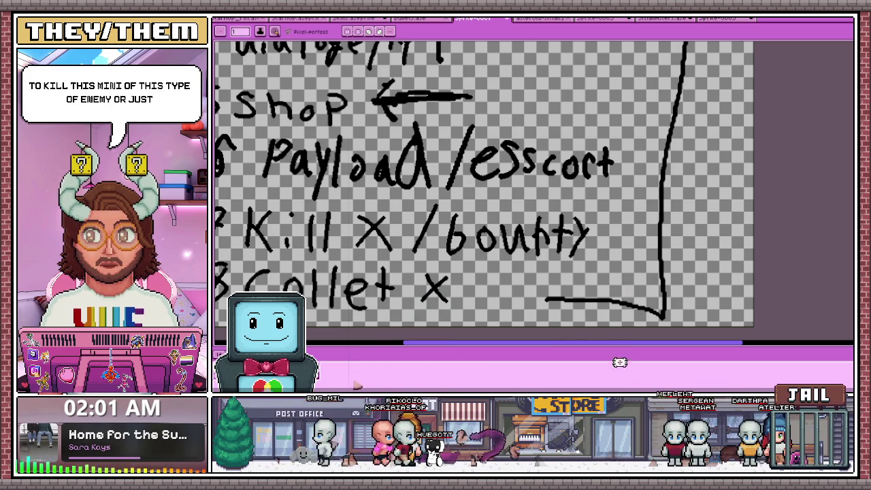
scroll(324, 283, "down", 2)
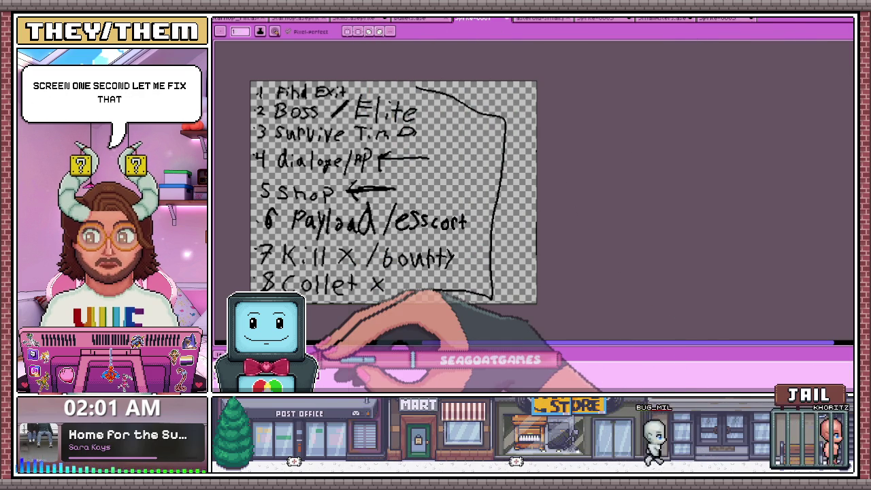
left_click_drag(493, 298, 424, 293)
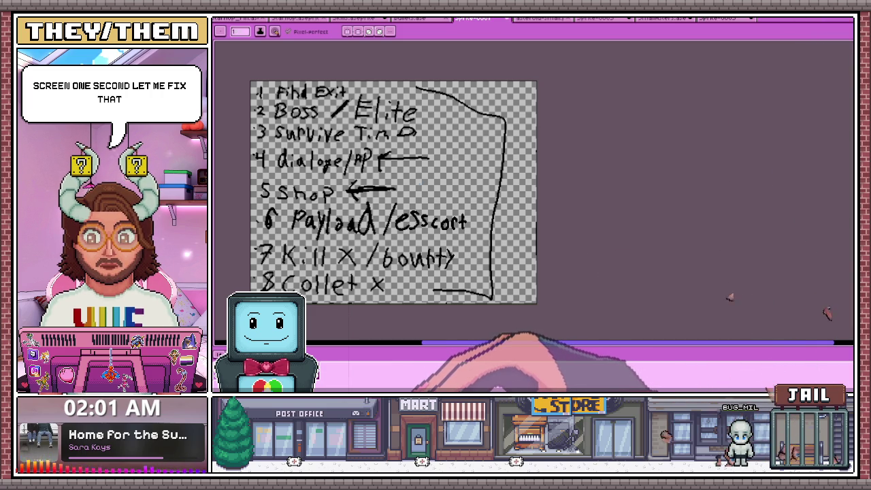
left_click_drag(415, 87, 501, 218)
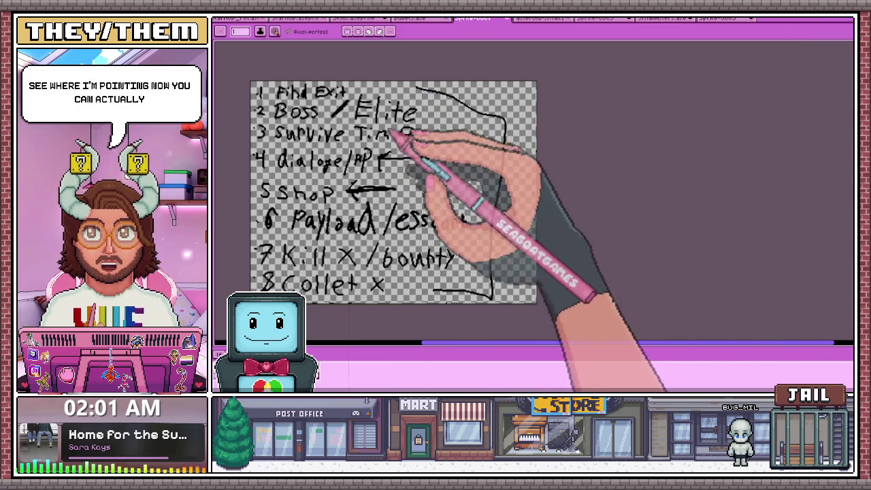
key("minus")
key("plus")
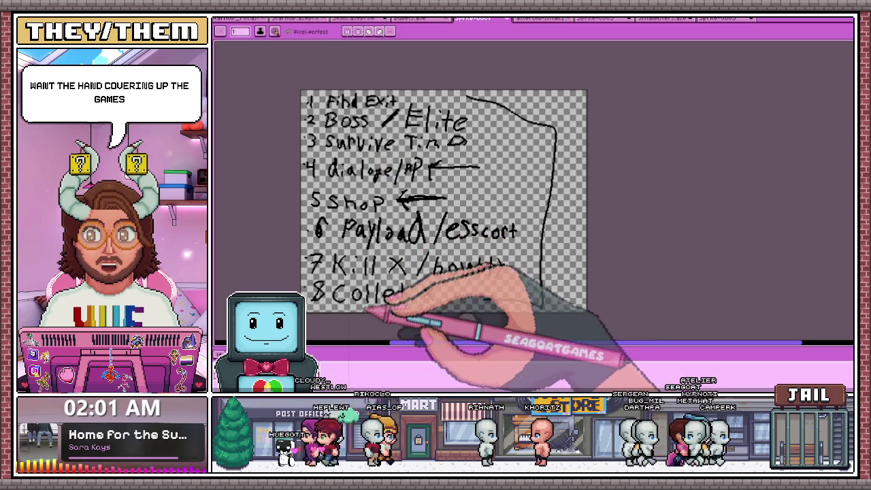
left_click_drag(391, 257, 405, 274)
mouse_move(406, 258)
left_mouse_down()
mouse_move(391, 274)
mouse_move(436, 301)
left_mouse_up()
left_click_drag(436, 286, 423, 300)
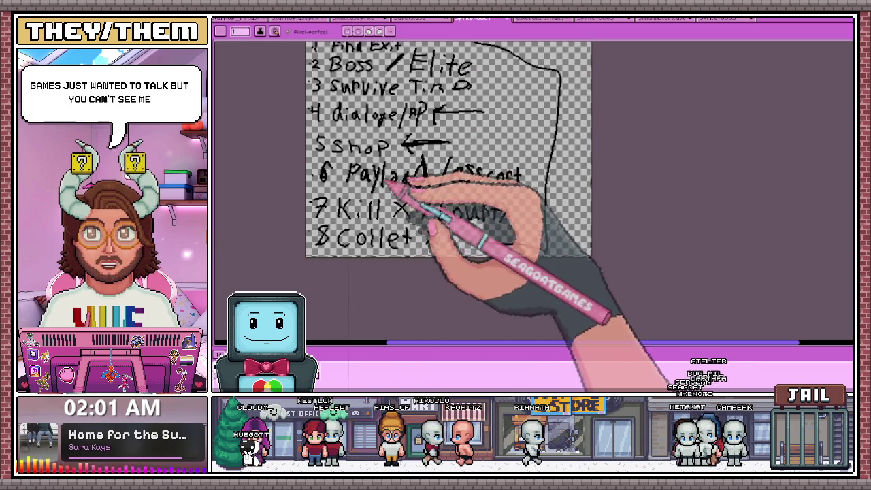
left_click_drag(433, 195, 424, 219)
left_click_drag(436, 198, 507, 217)
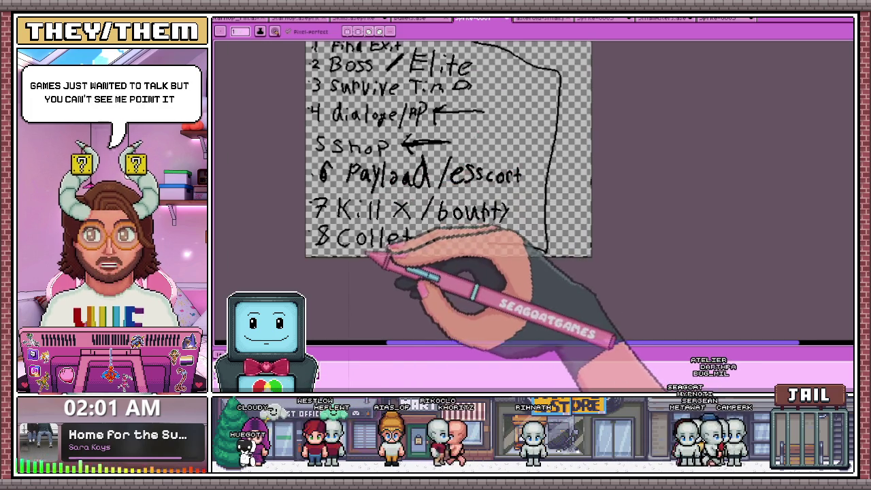
- Flip to the node-graph sketch, return to the room-type list, and add two short strokes
left_click(725, 19)
scroll(414, 237, "up", 2)
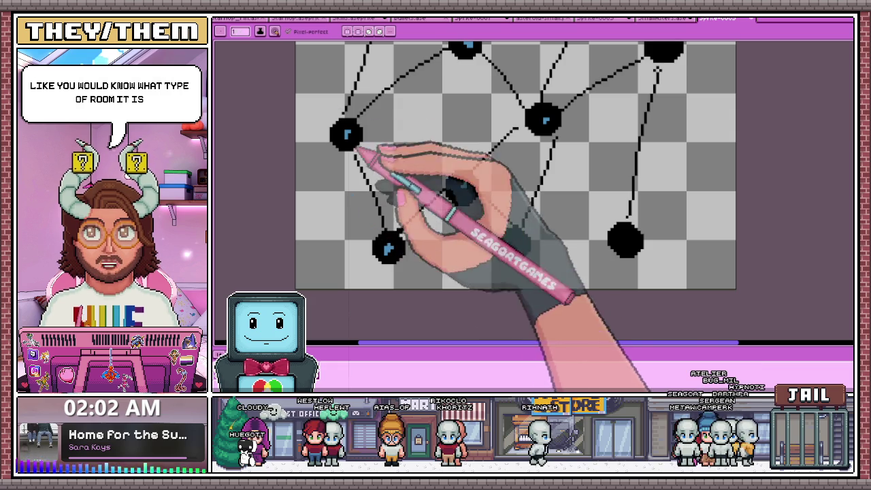
left_click(477, 18)
scroll(360, 167, "up", 2)
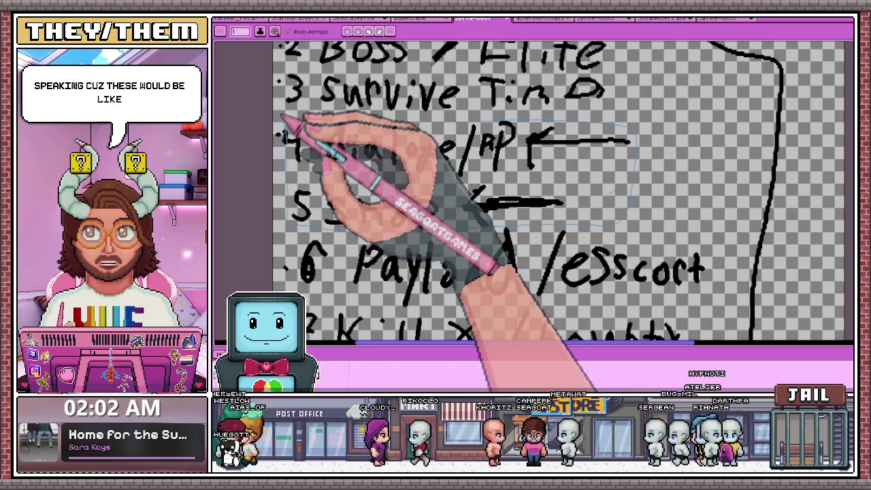
scroll(292, 126, "down", 2)
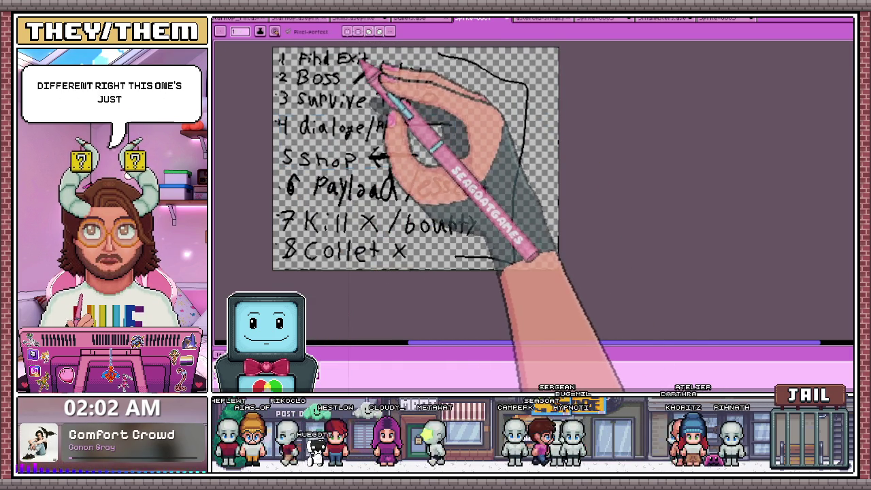
left_click_drag(407, 101, 429, 101)
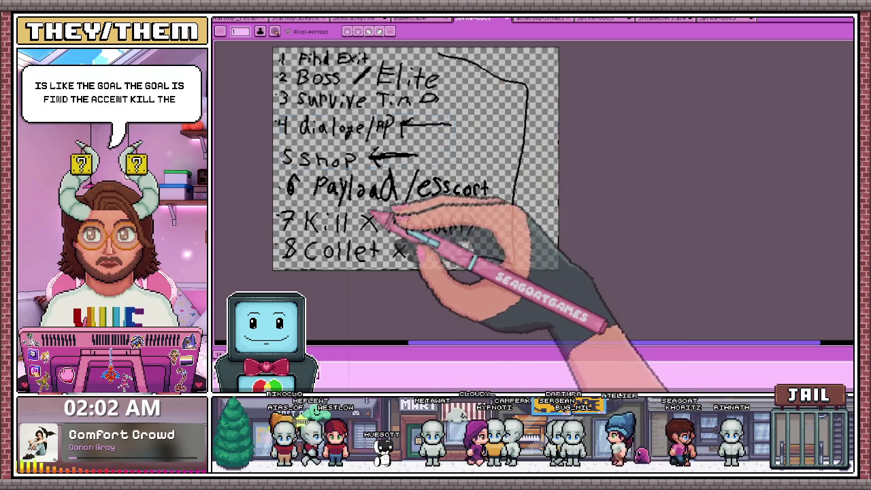
left_click_drag(393, 228, 477, 223)
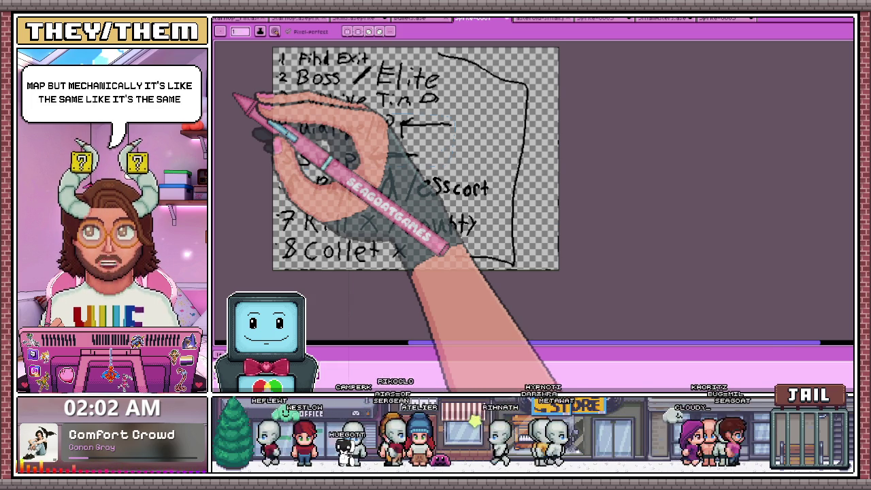
- Return to the node-graph sprite and zoom around it
left_click(720, 19)
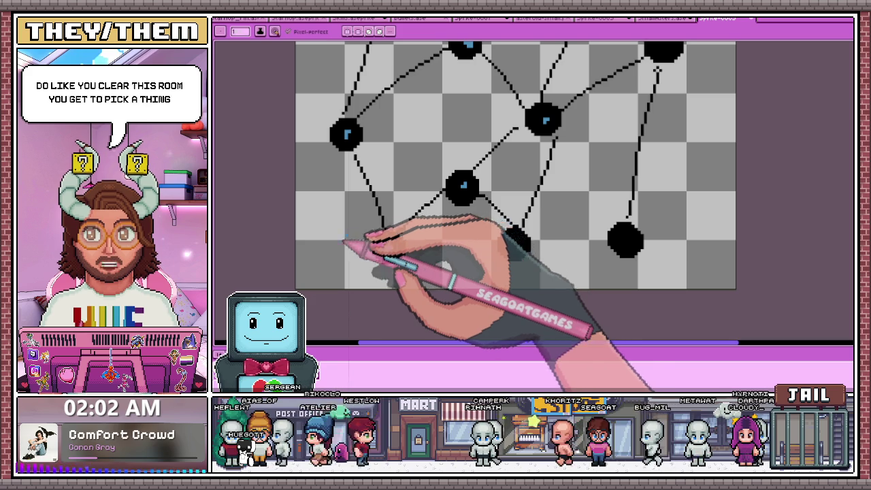
scroll(379, 231, "up", 1)
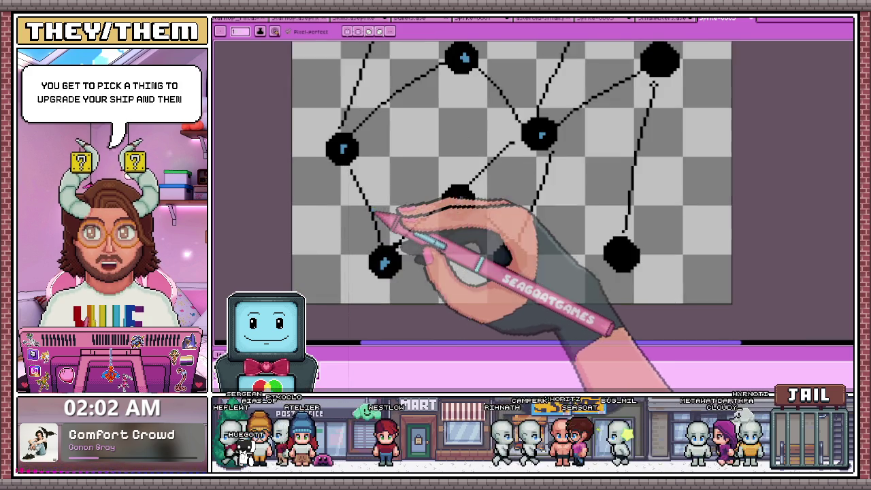
scroll(381, 218, "up", 2)
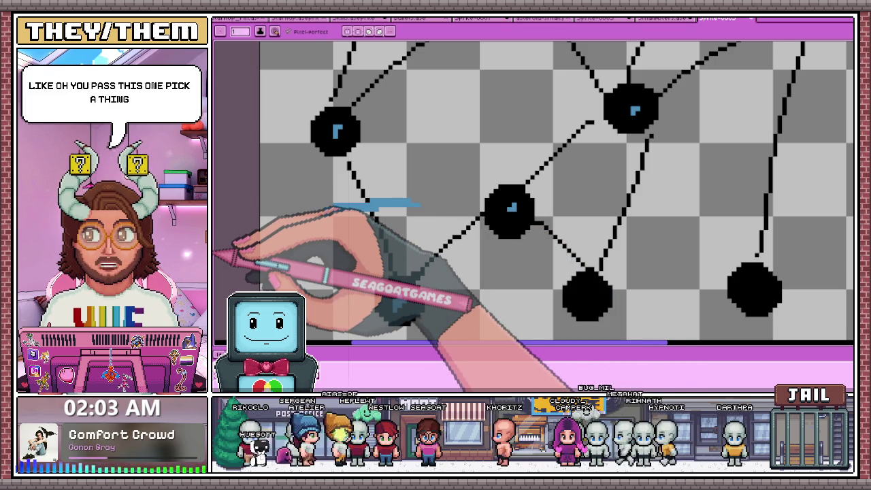
scroll(422, 289, "down", 3)
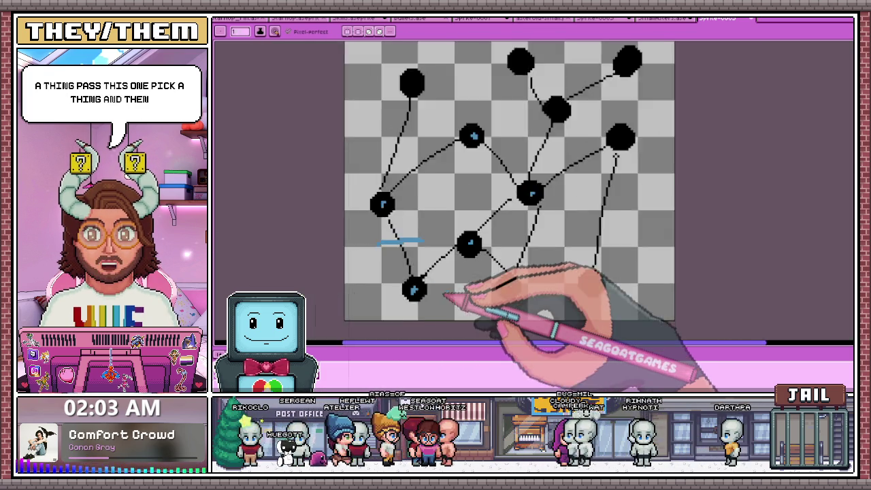
scroll(448, 300, "down", 1)
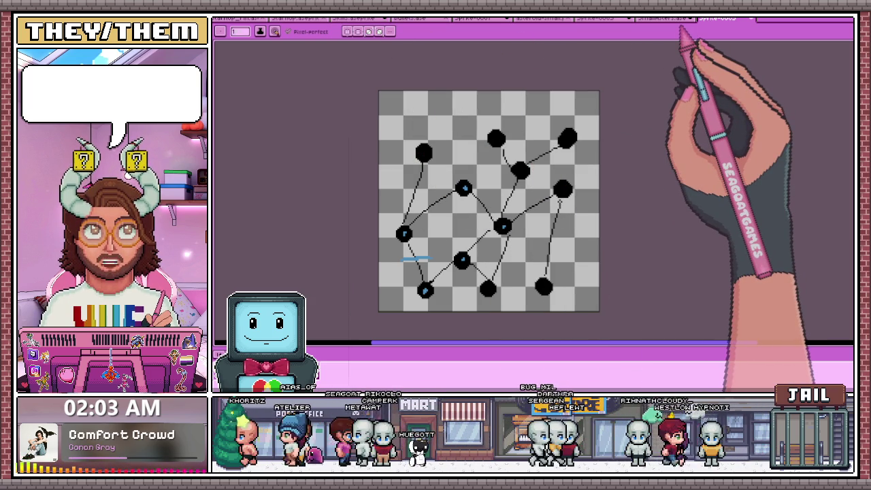
- Cycle through the open sprite tabs over to the asteroid sheet
left_click(364, 19)
left_click(429, 19)
left_click(481, 19)
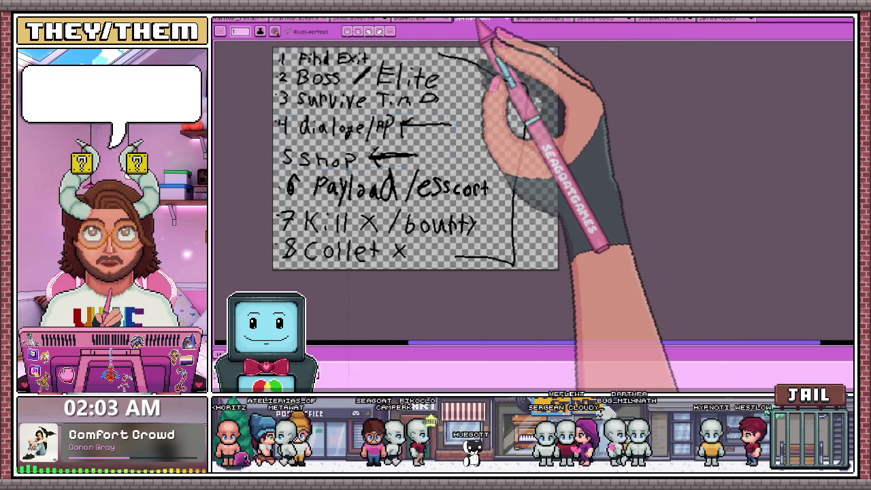
left_click(548, 19)
left_click(653, 19)
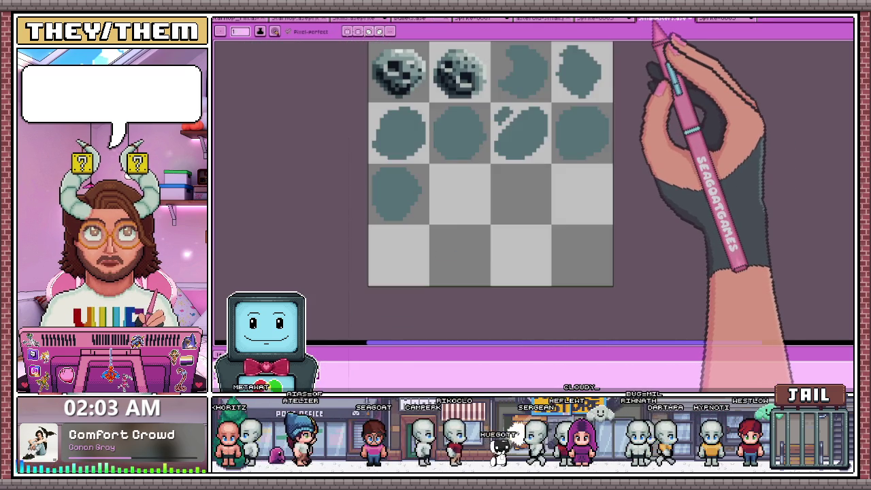
- Close the Sprite-0003 skull sprite, answering its save prompt
left_click(565, 19)
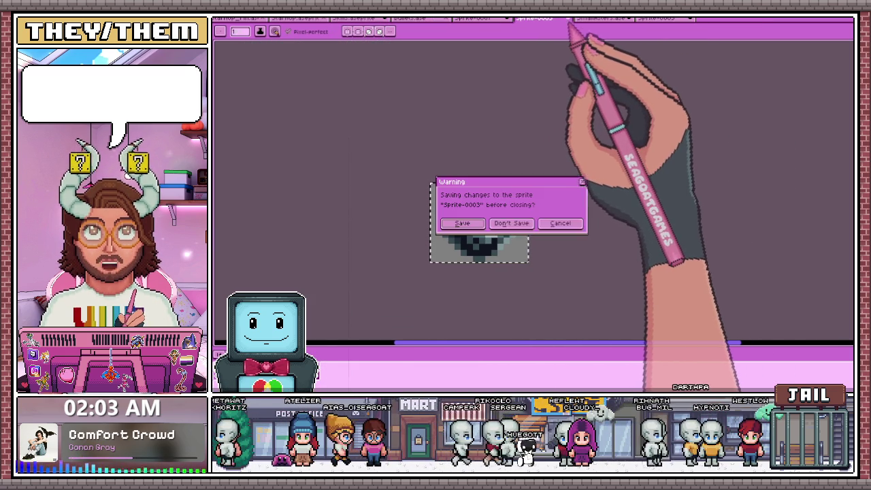
left_click(569, 19)
left_click(516, 225)
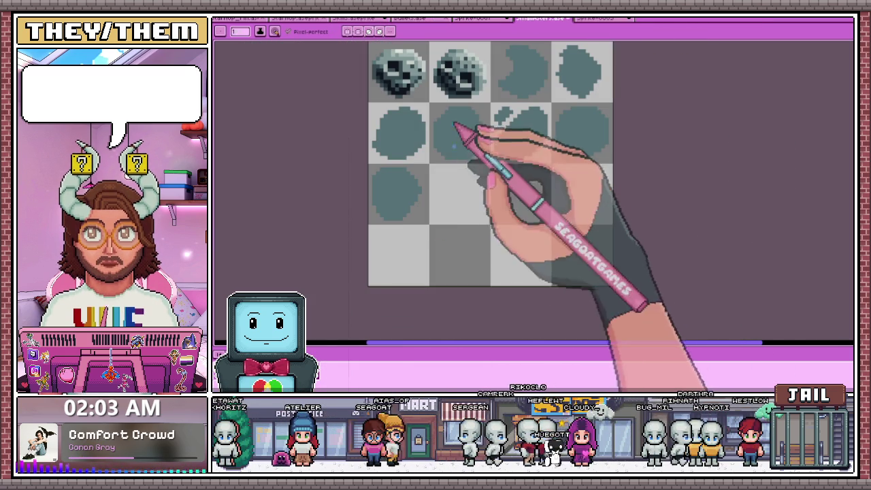
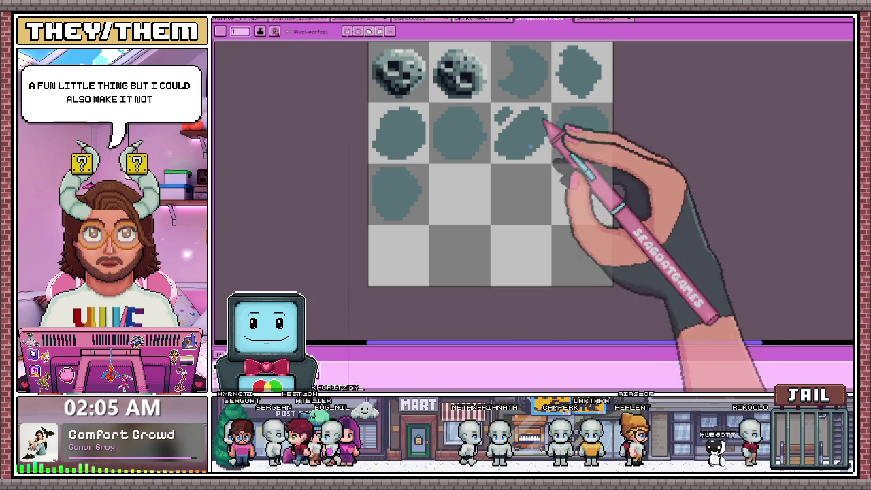
- Zoom into the empty cell and pencil the circle's upper-left arc down the left side
scroll(401, 181, "up", 3)
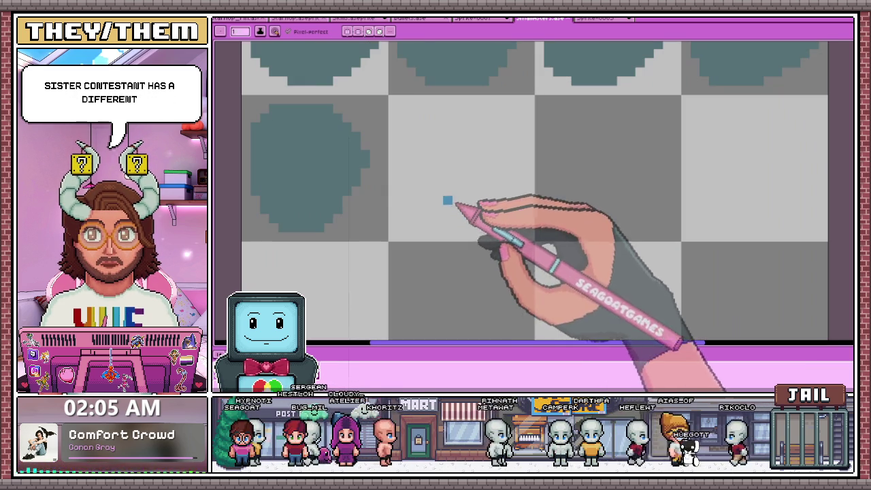
mouse_move(449, 119)
left_mouse_down()
mouse_move(401, 156)
mouse_move(401, 183)
left_mouse_up()
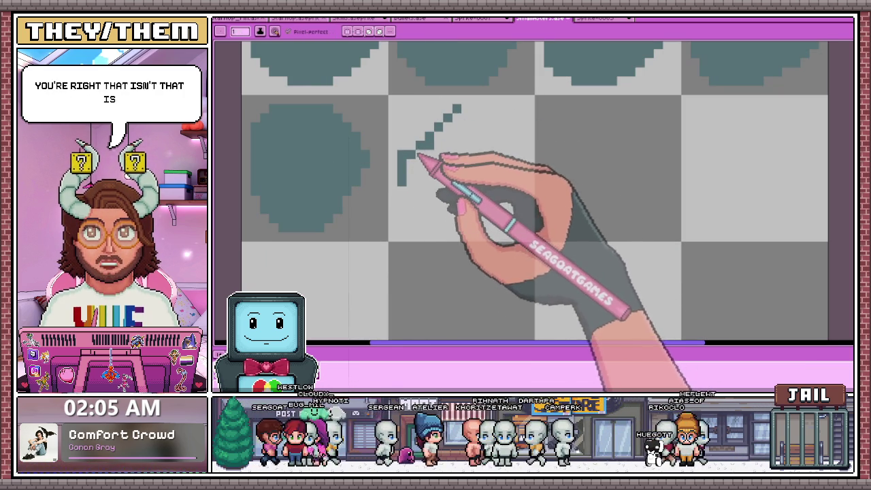
key("ctrl+z")
mouse_move(409, 149)
left_mouse_down()
mouse_move(438, 138)
mouse_move(414, 197)
left_mouse_up()
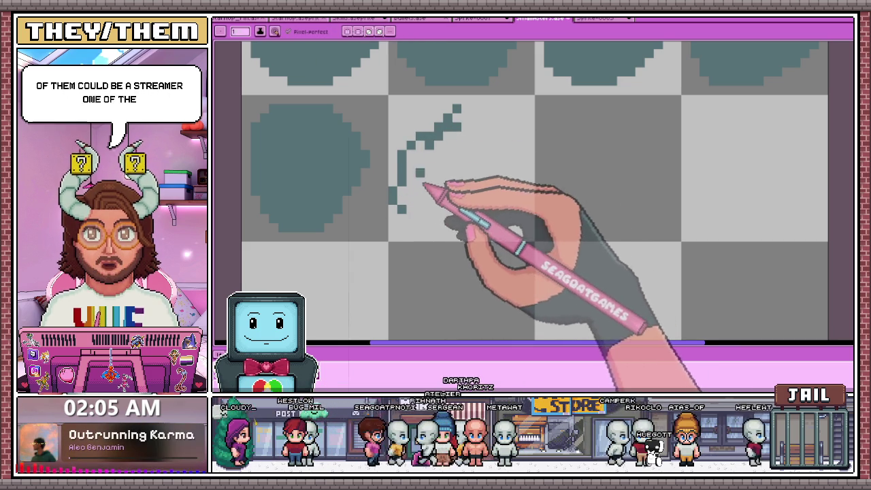
left_click(447, 218)
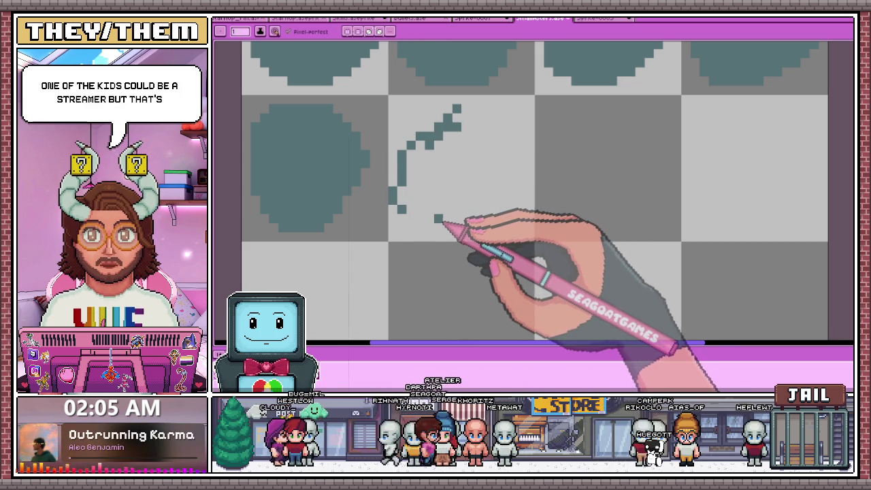
left_click_drag(415, 192, 417, 228)
- Extend the teal curve around the lower left, redrawing the last stretch
key("e")
key("b")
left_click_drag(399, 198, 434, 232)
key("ctrl+z")
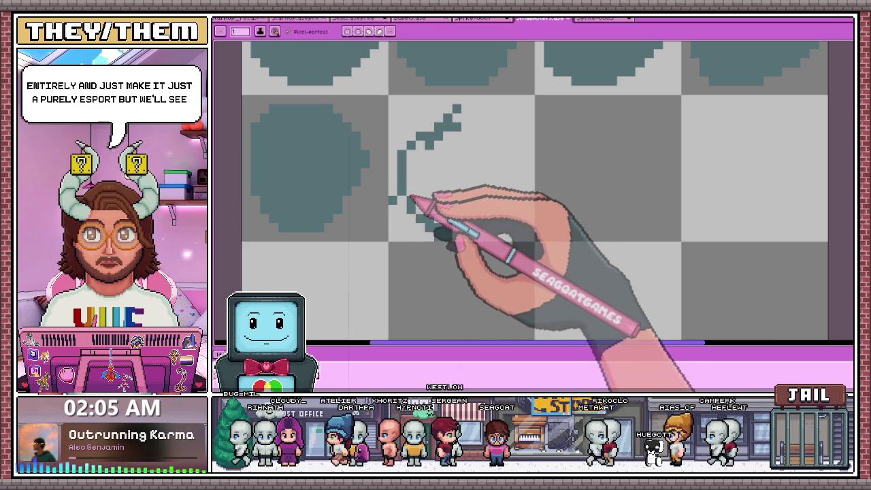
mouse_move(394, 191)
left_mouse_down()
mouse_move(407, 207)
mouse_move(455, 117)
left_mouse_up()
- Erase stray pixels at the curve's lower end and zoom to check the outline
scroll(477, 150, "down", 2)
scroll(432, 198, "up", 3)
key("e")
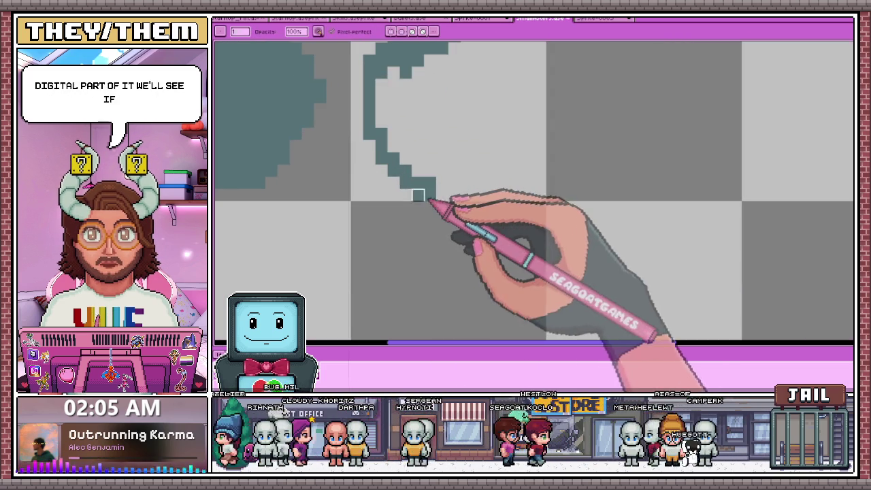
left_click_drag(431, 198, 442, 206)
key("b")
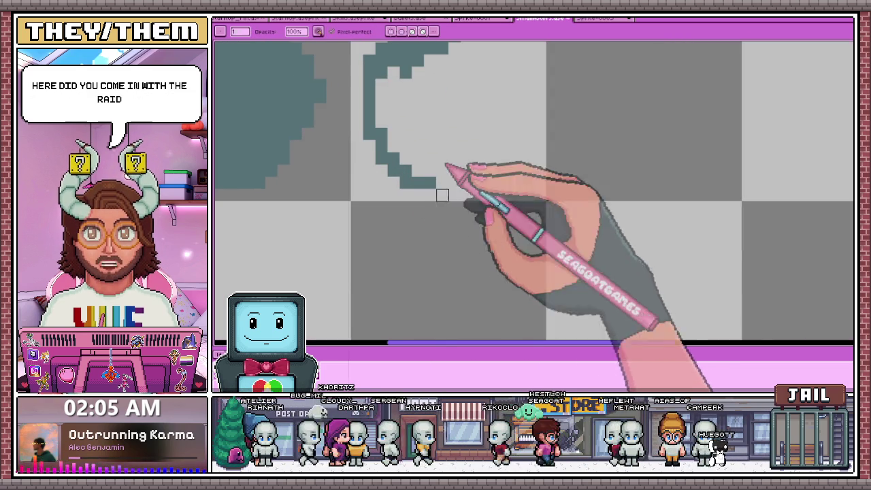
scroll(470, 153, "down", 2)
scroll(454, 141, "up", 2)
scroll(458, 147, "down", 2)
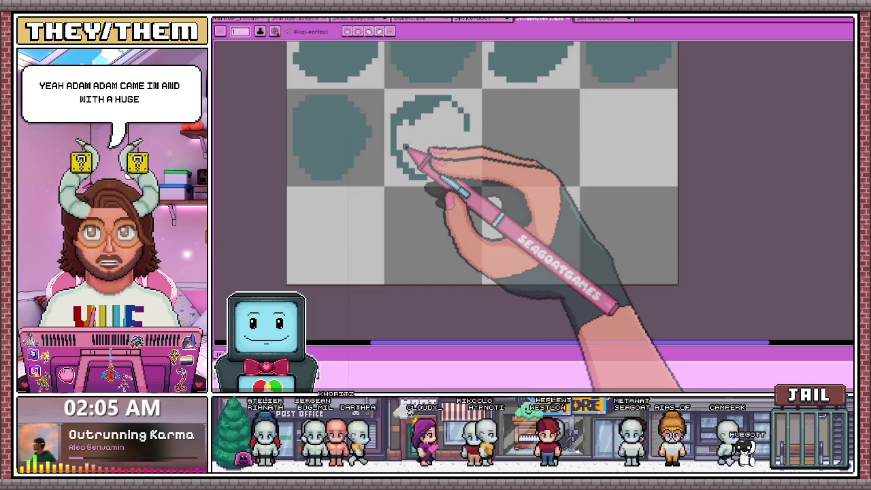
scroll(407, 149, "up", 1)
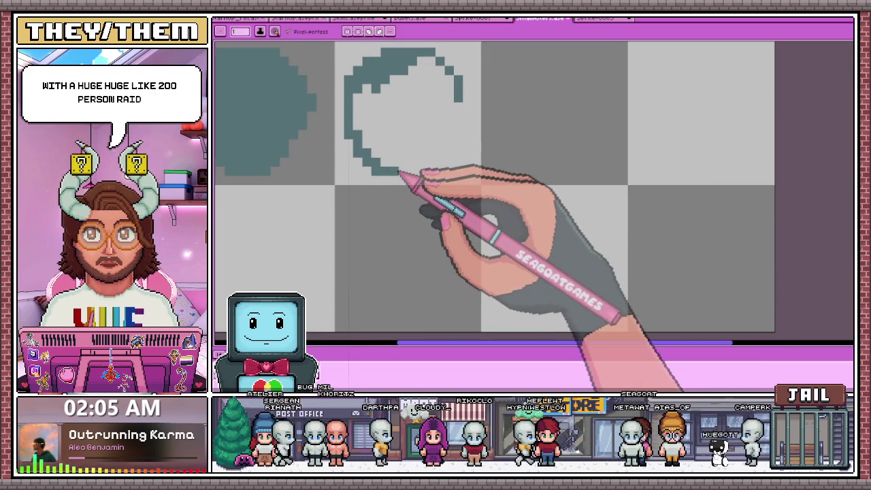
scroll(455, 156, "down", 2)
scroll(458, 117, "up", 3)
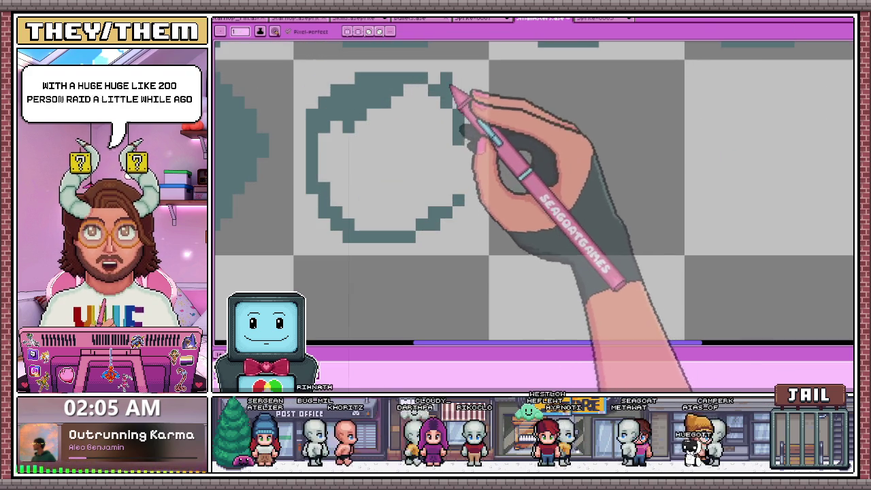